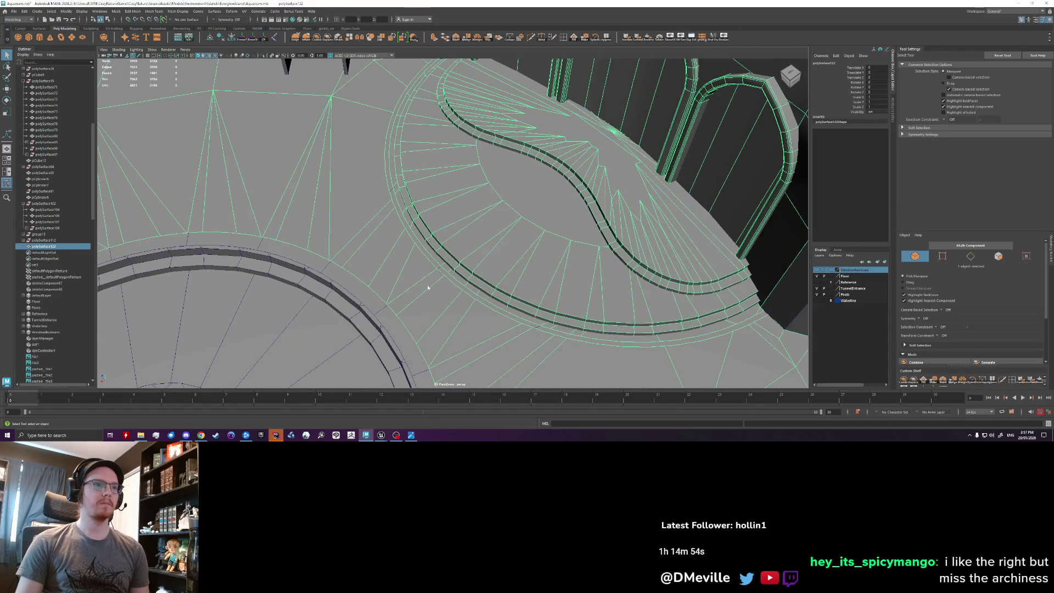
Combine the curved stairs and pCylinder8 into a single mesh.
{"action": "left_click", "coordinate": [377, 323]}
{"action": "left_click", "coordinate": [446, 277]}
{"action": "left_click_drag", "start_coordinate": [446, 278], "coordinate": [430, 162], "text": "alt"}
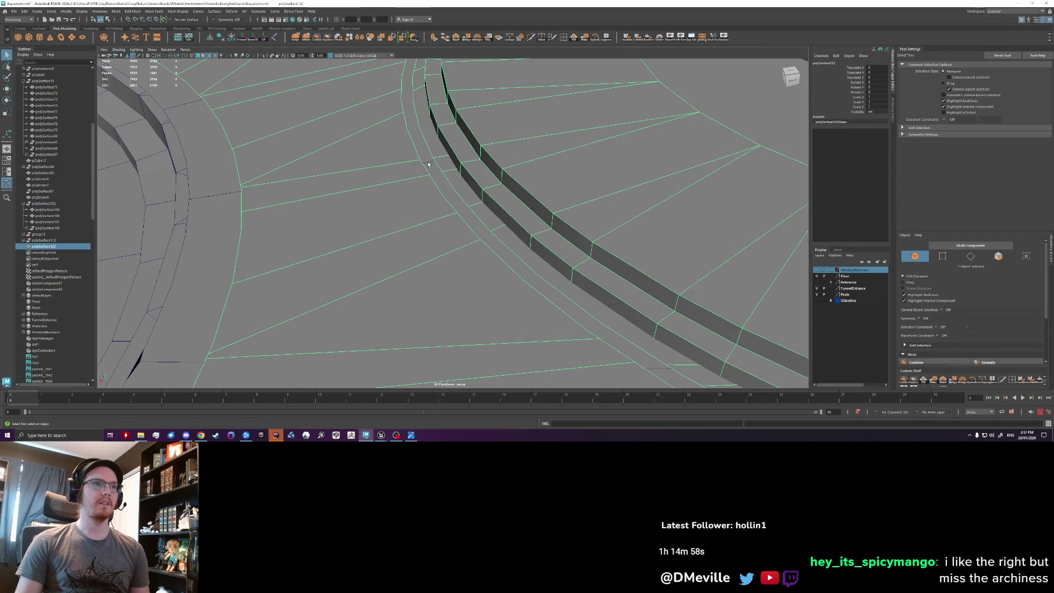
{"action": "left_click", "coordinate": [457, 259], "text": "shift"}
{"action": "left_click_drag", "start_coordinate": [457, 259], "coordinate": [411, 225], "text": "alt"}
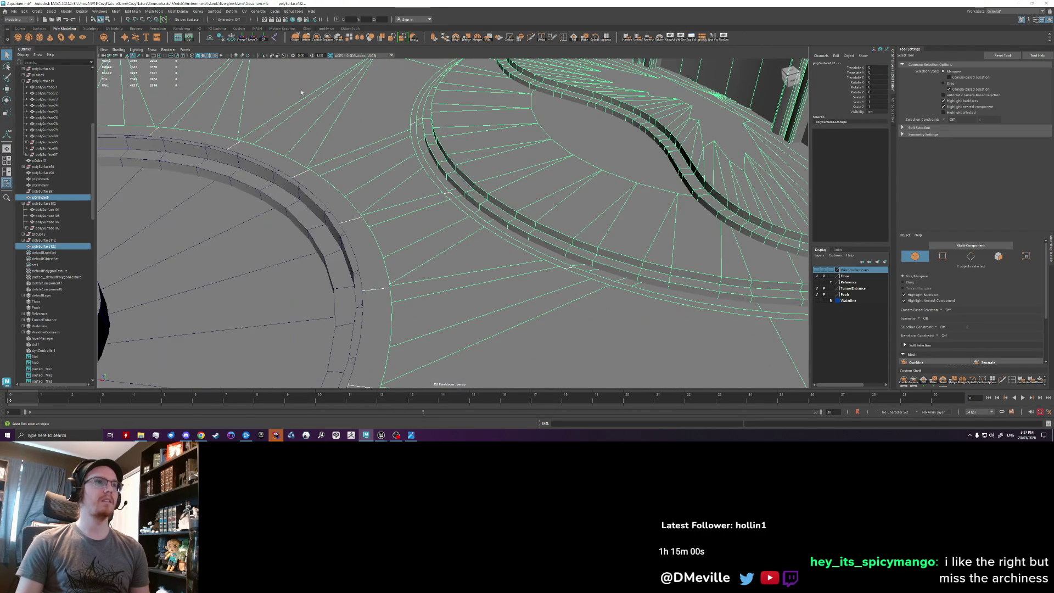
{"action": "left_click", "coordinate": [305, 40]}
Export the selection over the existing cave blockout FBX, then return to Unreal.
{"action": "left_click", "coordinate": [14, 11]}
{"action": "left_click", "coordinate": [94, 112]}
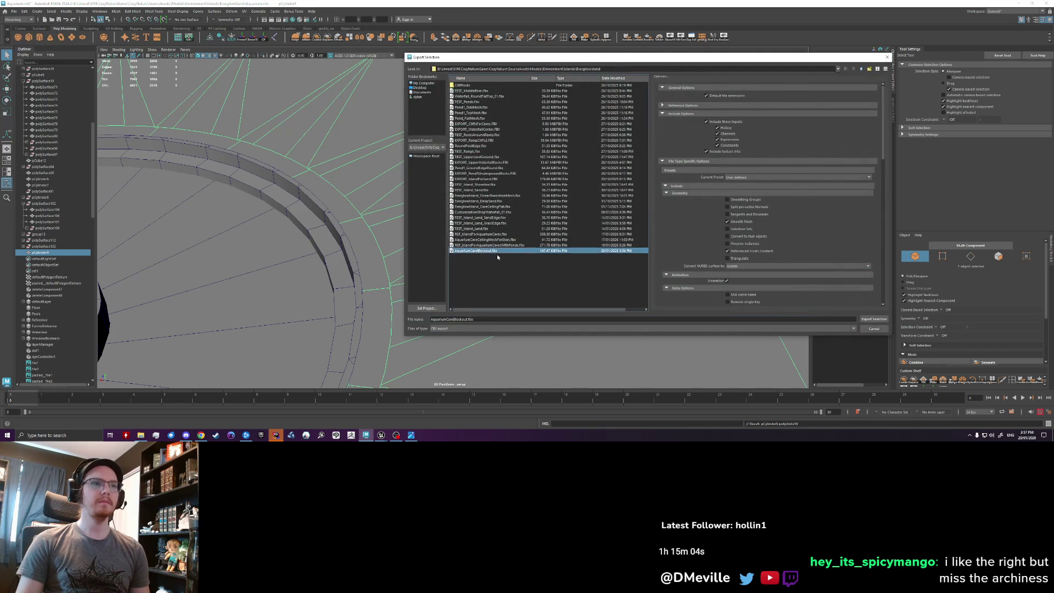
{"action": "left_click", "coordinate": [875, 319]}
{"action": "left_click", "coordinate": [636, 208]}
{"action": "mouse_move", "coordinate": [381, 435]}
{"action": "left_click", "coordinate": [368, 415]}
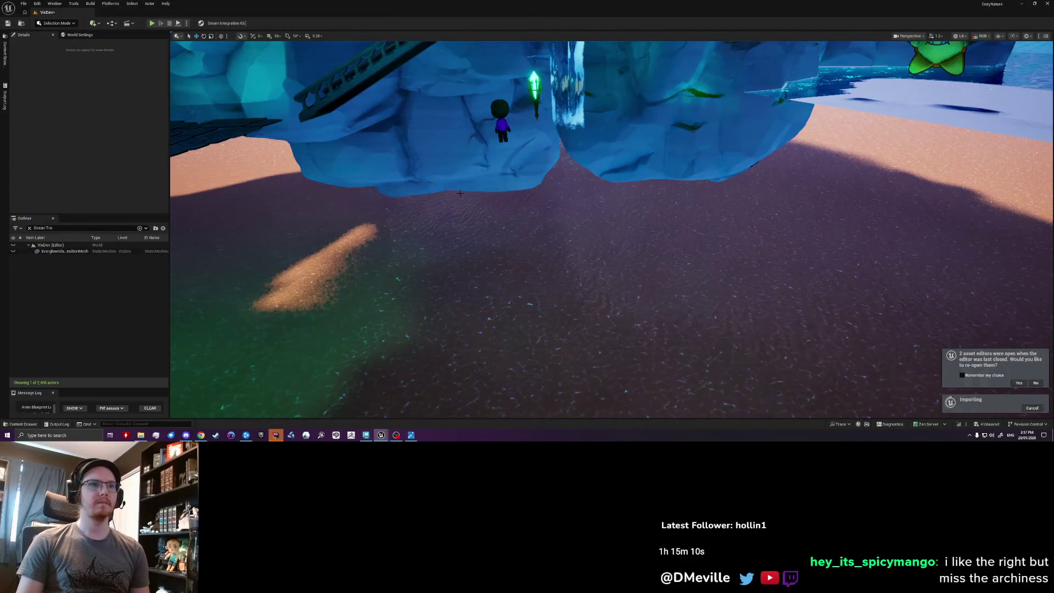
Look around the reimported cave blockout, tilting down over the circular platform.
{"action": "mouse_move", "coordinate": [334, 210]}
{"action": "right_mouse_down"}
{"action": "mouse_move", "coordinate": [321, 201]}
{"action": "mouse_move", "coordinate": [341, 242]}
{"action": "mouse_move", "coordinate": [363, 203]}
{"action": "mouse_move", "coordinate": [313, 209]}
{"action": "right_mouse_up"}
{"action": "mouse_move", "coordinate": [613, 185]}
{"action": "right_mouse_down"}
{"action": "mouse_move", "coordinate": [613, 236]}
{"action": "mouse_move", "coordinate": [604, 121]}
{"action": "right_mouse_up"}
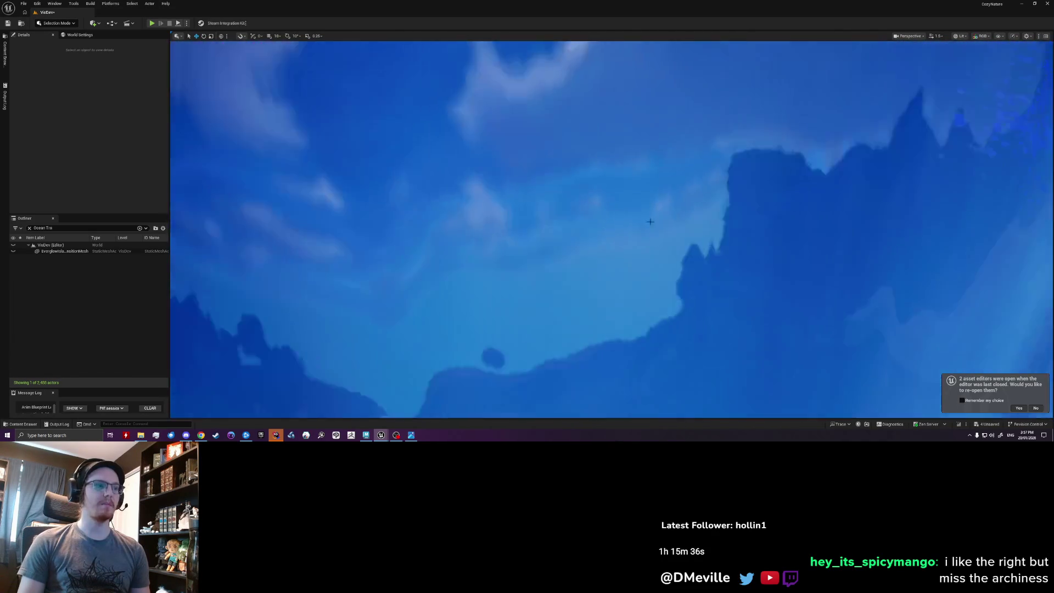
Fly around the glowing circular arena, framing the stairs, tiled floor and arched windows.
{"action": "right_click_drag", "start_coordinate": [650, 221], "coordinate": [650, 263]}
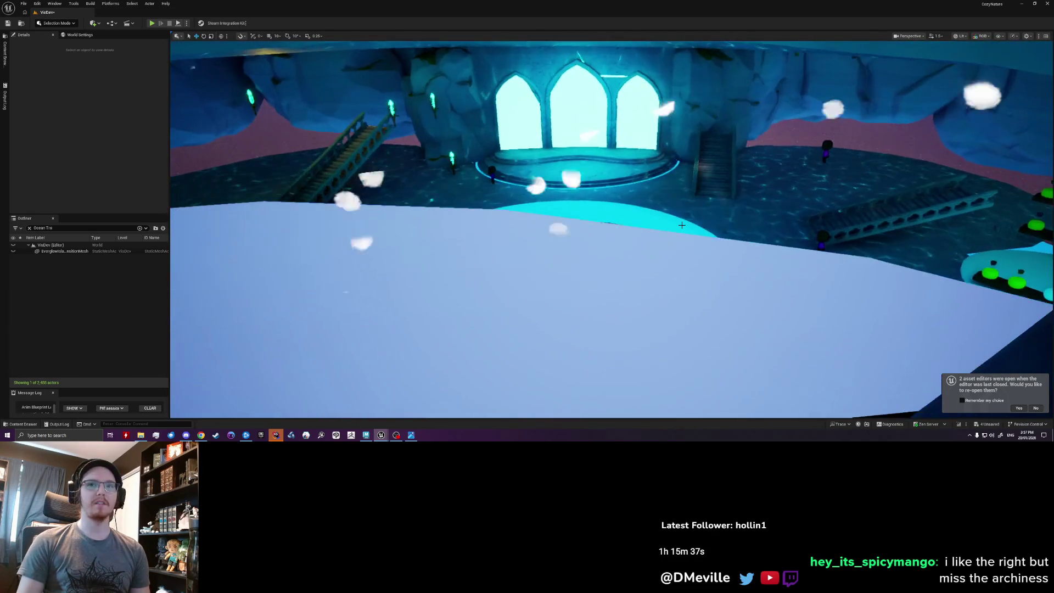
{"action": "right_click_drag", "start_coordinate": [682, 225], "coordinate": [681, 261]}
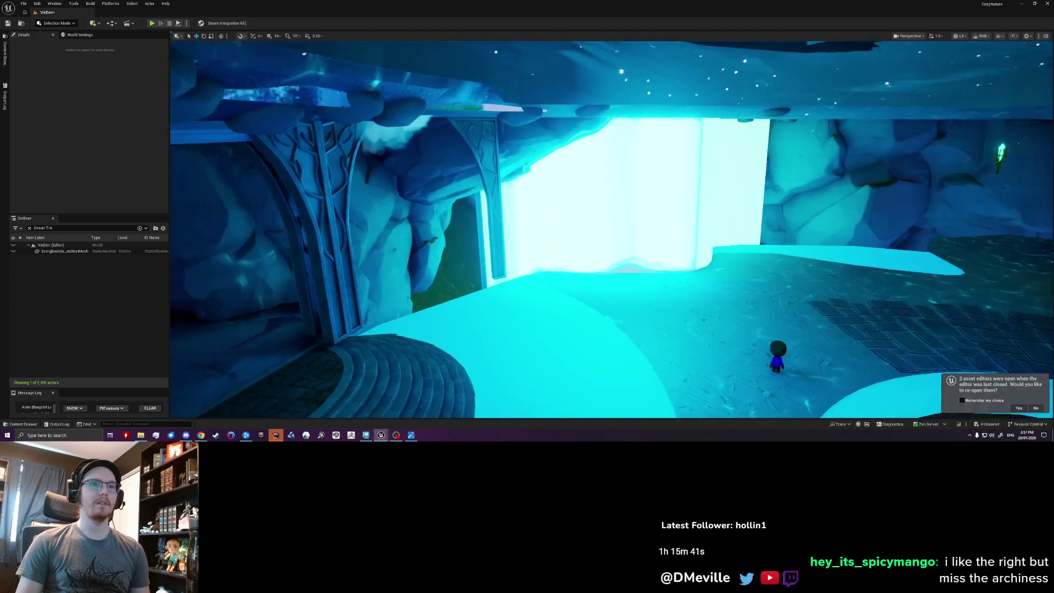
{"action": "right_click_drag", "start_coordinate": [681, 261], "coordinate": [714, 264]}
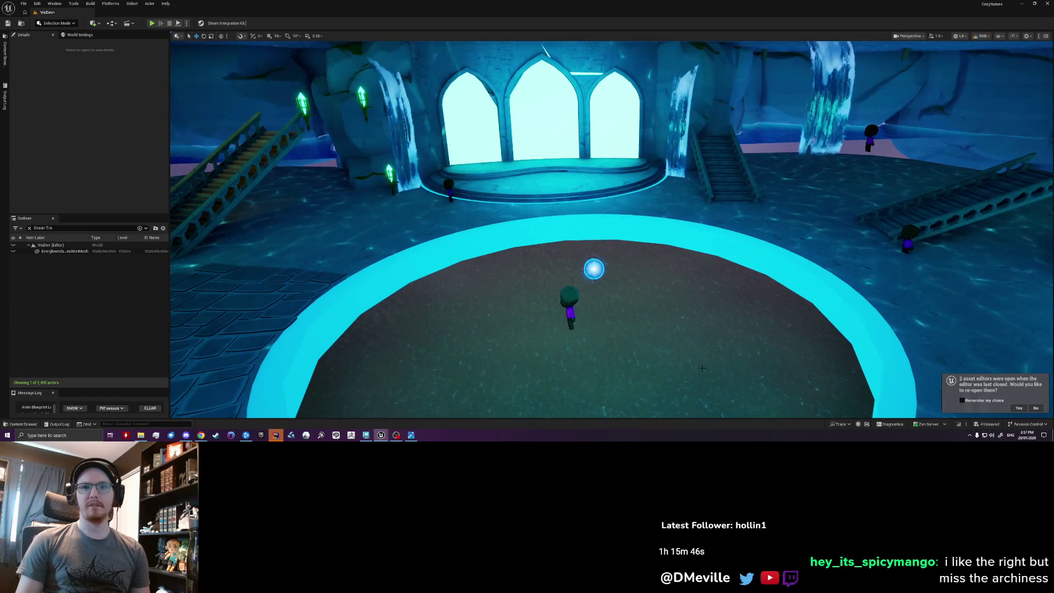
{"action": "right_click_drag", "start_coordinate": [629, 385], "coordinate": [560, 385]}
{"action": "right_click_drag", "start_coordinate": [605, 323], "coordinate": [574, 323]}
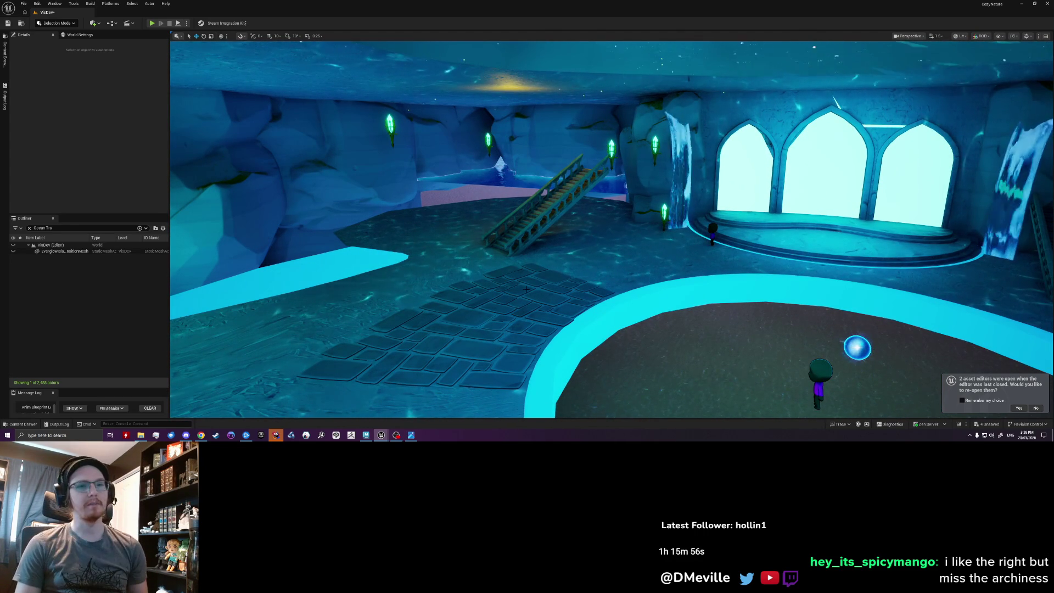
Go back to Maya and orbit around the circular pool pedestal.
{"action": "key", "text": "alt+Tab"}
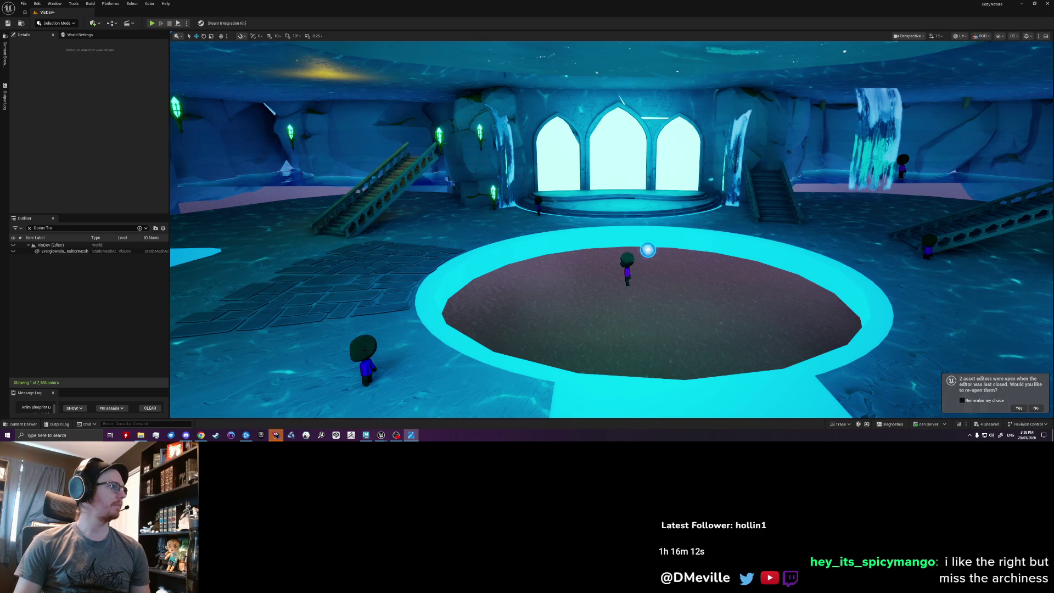
{"action": "left_click", "coordinate": [365, 436]}
{"action": "mouse_move", "coordinate": [430, 295]}
{"action": "left_mouse_down", "text": "alt"}
{"action": "mouse_move", "coordinate": [364, 275]}
{"action": "mouse_move", "coordinate": [285, 278]}
{"action": "mouse_move", "coordinate": [396, 258]}
{"action": "mouse_move", "coordinate": [383, 256]}
{"action": "mouse_move", "coordinate": [714, 115]}
{"action": "left_mouse_up", "text": "alt"}
Undo the stairs-cylinder combine and the selection changes after it.
{"action": "key", "text": "ctrl+z"}
{"action": "key", "text": "ctrl+z"}
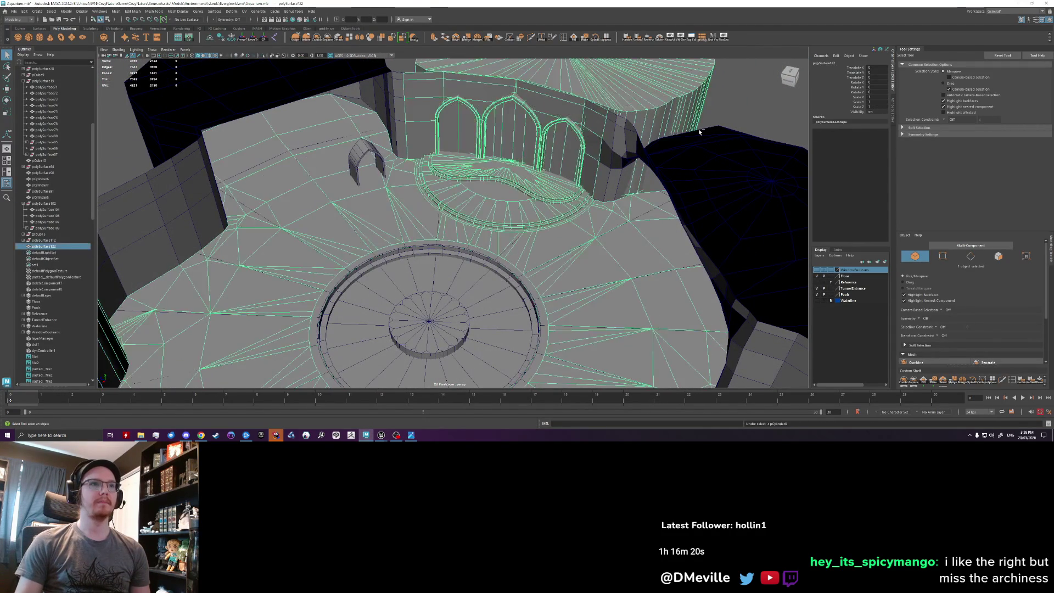
{"action": "key", "text": "ctrl+z"}
{"action": "key", "text": "ctrl+z"}
{"action": "key", "text": "ctrl+z"}
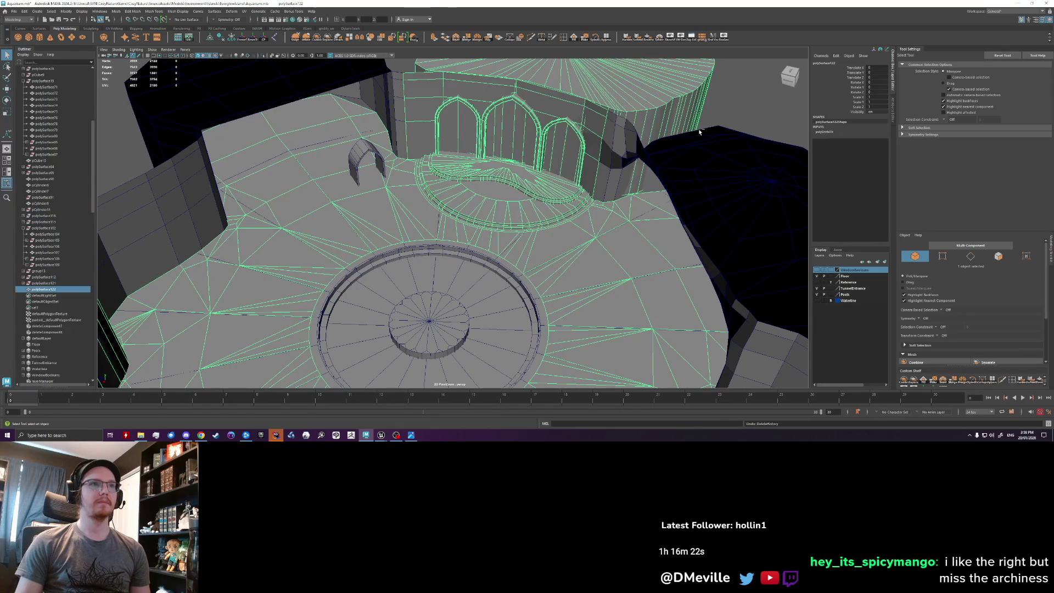
{"action": "key", "text": "ctrl+z"}
{"action": "key", "text": "ctrl+z"}
{"action": "key", "text": "ctrl+z"}
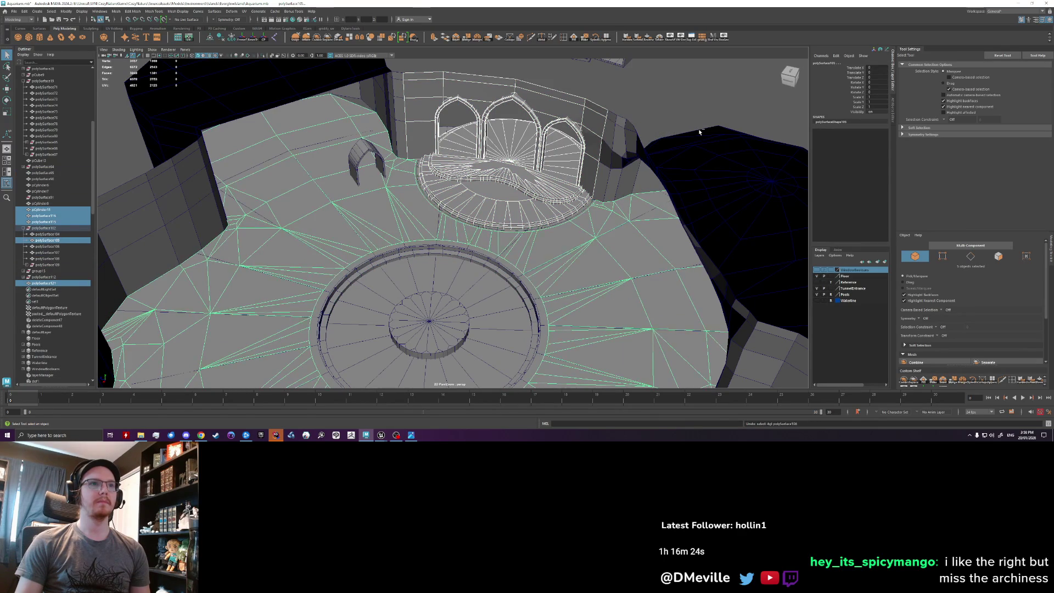
{"action": "key", "text": "ctrl+z"}
{"action": "key", "text": "ctrl+z"}
{"action": "key", "text": "ctrl+z"}
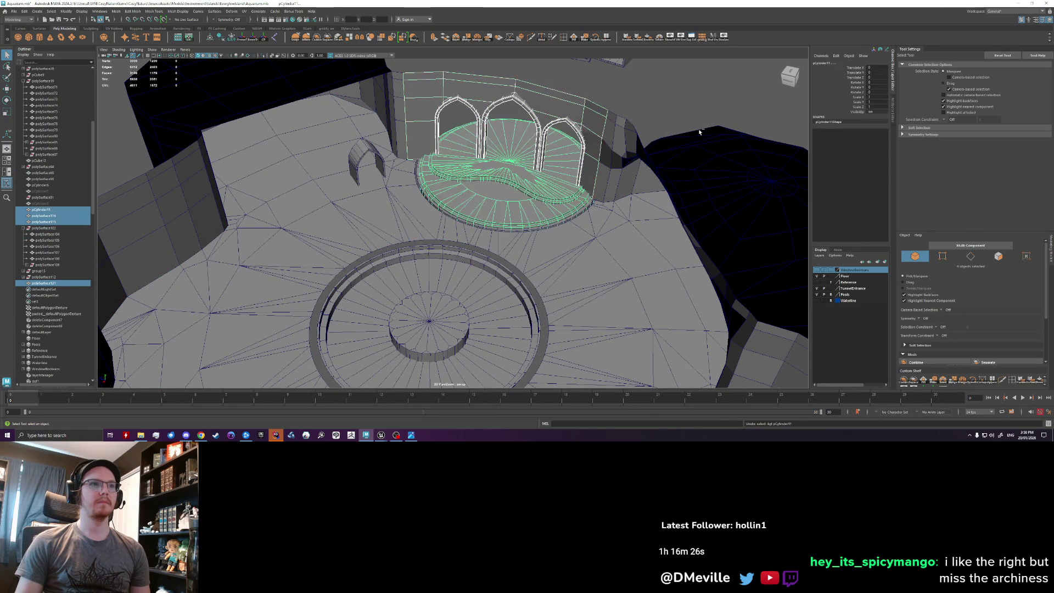
{"action": "key", "text": "ctrl+z"}
{"action": "key", "text": "ctrl+z"}
{"action": "key", "text": "ctrl+z"}
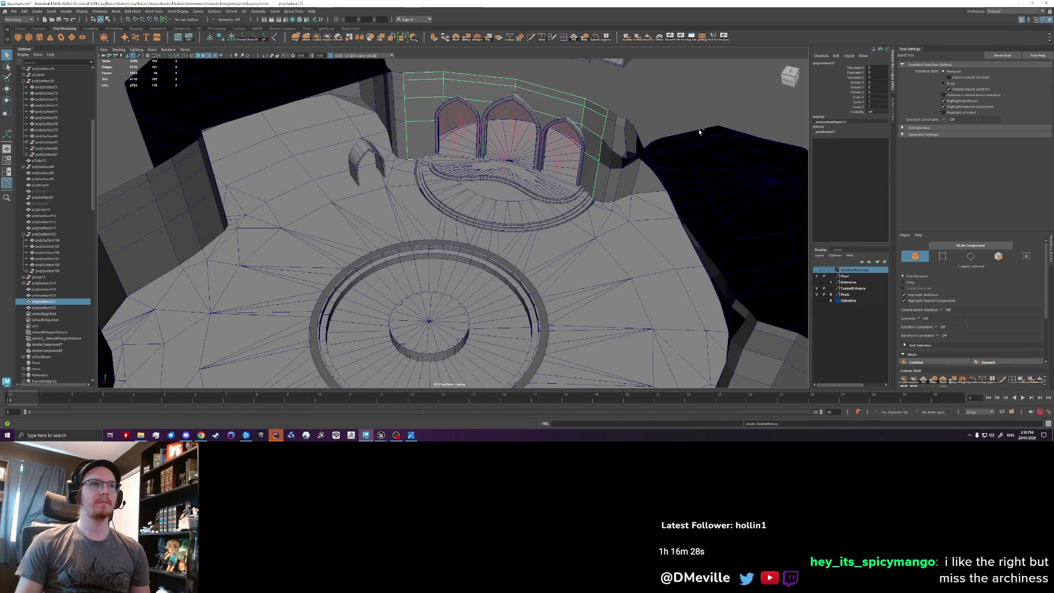
Select the central pool cylinder pCylinder6 and switch to vertex mode.
{"action": "mouse_move", "coordinate": [593, 233]}
{"action": "left_mouse_down", "text": "alt"}
{"action": "mouse_move", "coordinate": [530, 203]}
{"action": "mouse_move", "coordinate": [471, 207]}
{"action": "left_mouse_up", "text": "alt"}
{"action": "scroll", "coordinate": [530, 203], "scroll_direction": "up", "scroll_amount": 5}
{"action": "scroll", "coordinate": [526, 208], "scroll_direction": "up", "scroll_amount": 4}
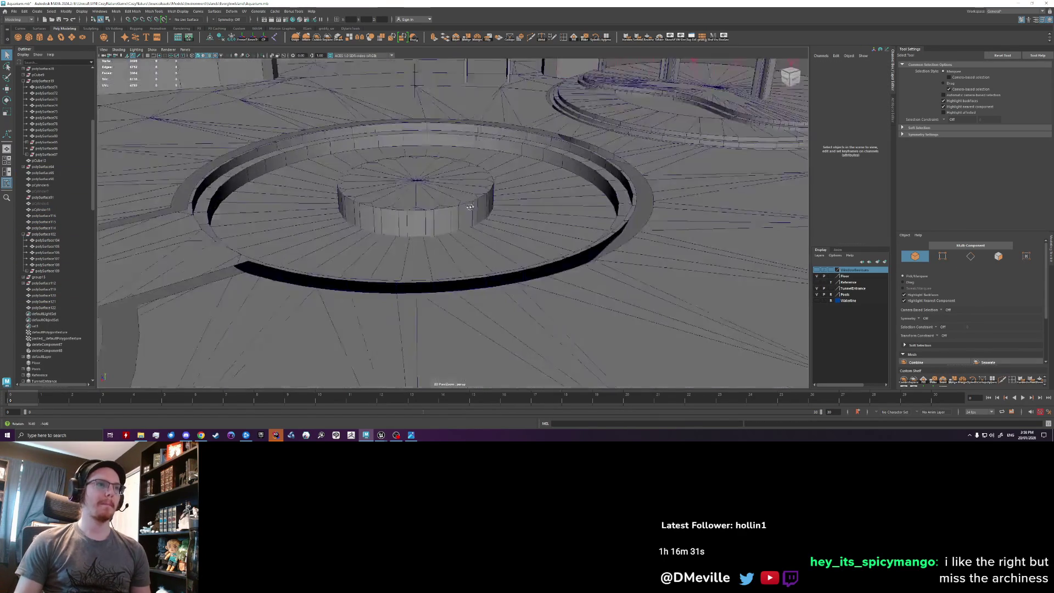
{"action": "left_click", "coordinate": [471, 207]}
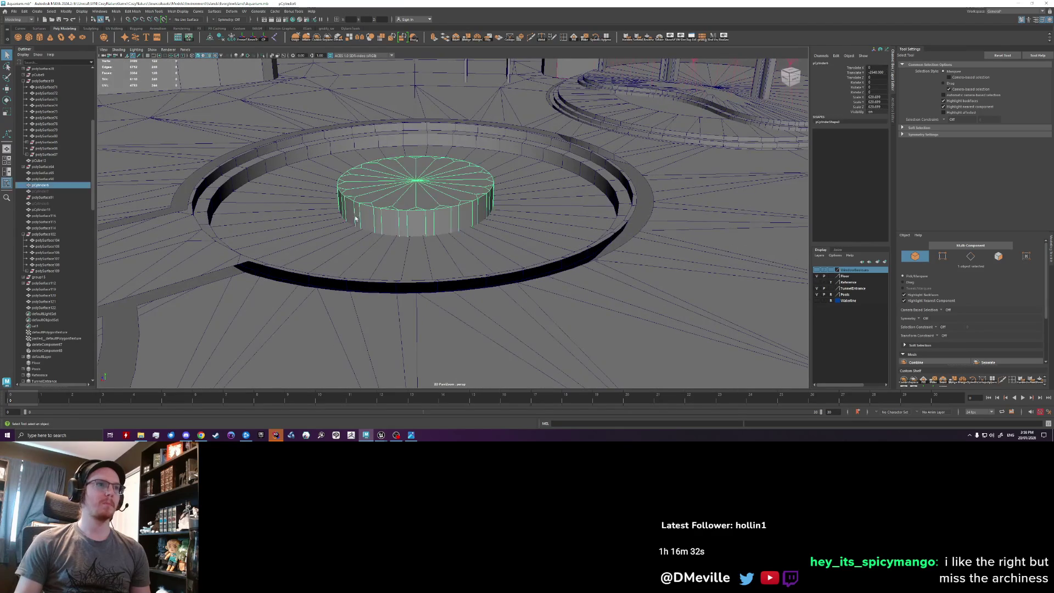
{"action": "scroll", "coordinate": [373, 196], "scroll_direction": "up", "scroll_amount": 3}
{"action": "left_click_drag", "start_coordinate": [373, 195], "coordinate": [410, 233], "text": "alt"}
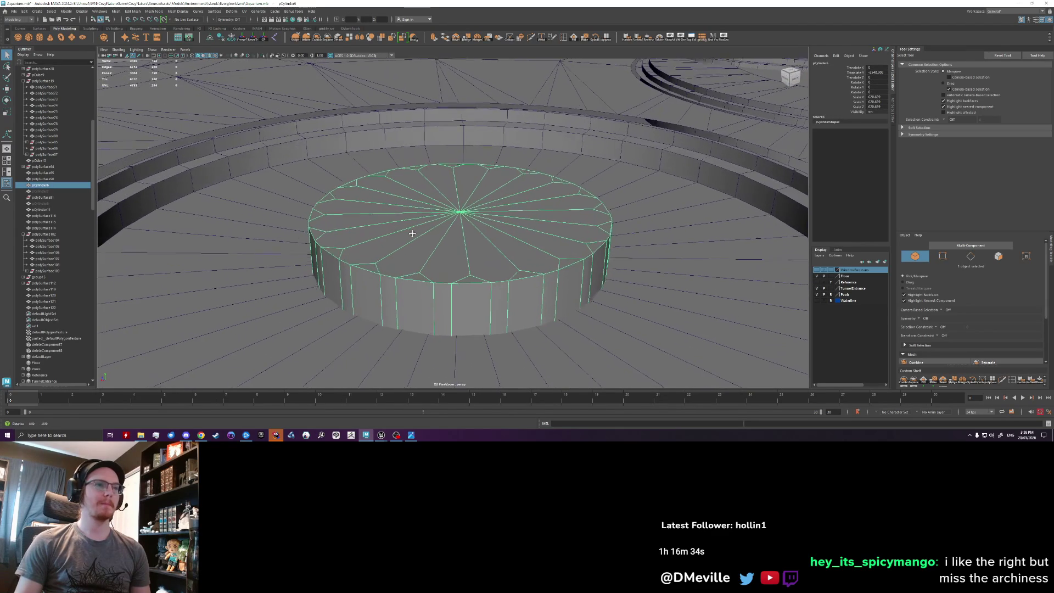
{"action": "mouse_move", "coordinate": [411, 251]}
{"action": "right_mouse_down"}
{"action": "mouse_move", "coordinate": [402, 240]}
{"action": "mouse_move", "coordinate": [382, 251]}
{"action": "right_mouse_up"}
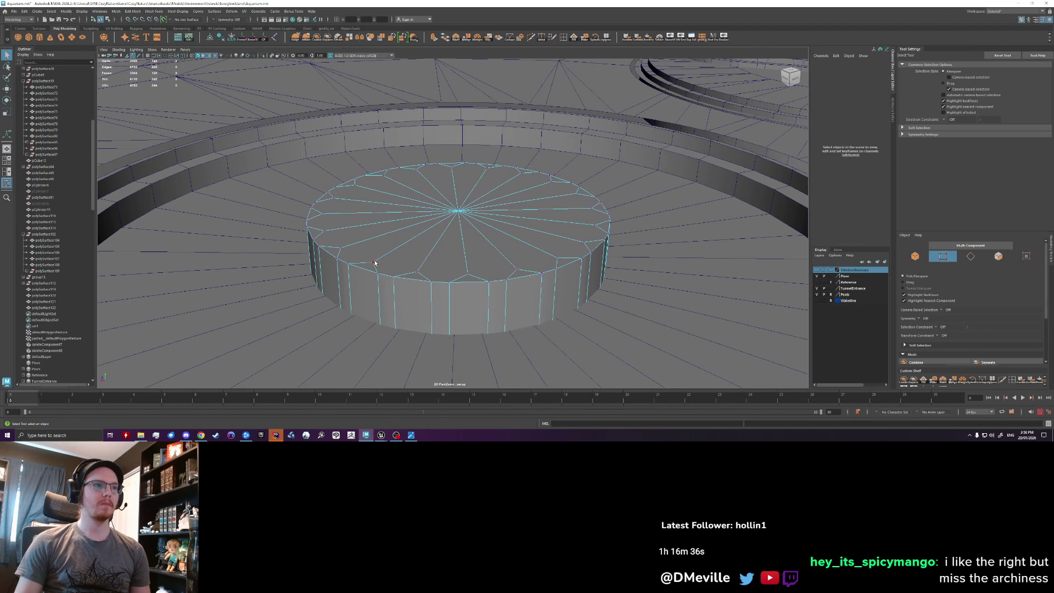
{"action": "left_click", "coordinate": [419, 273]}
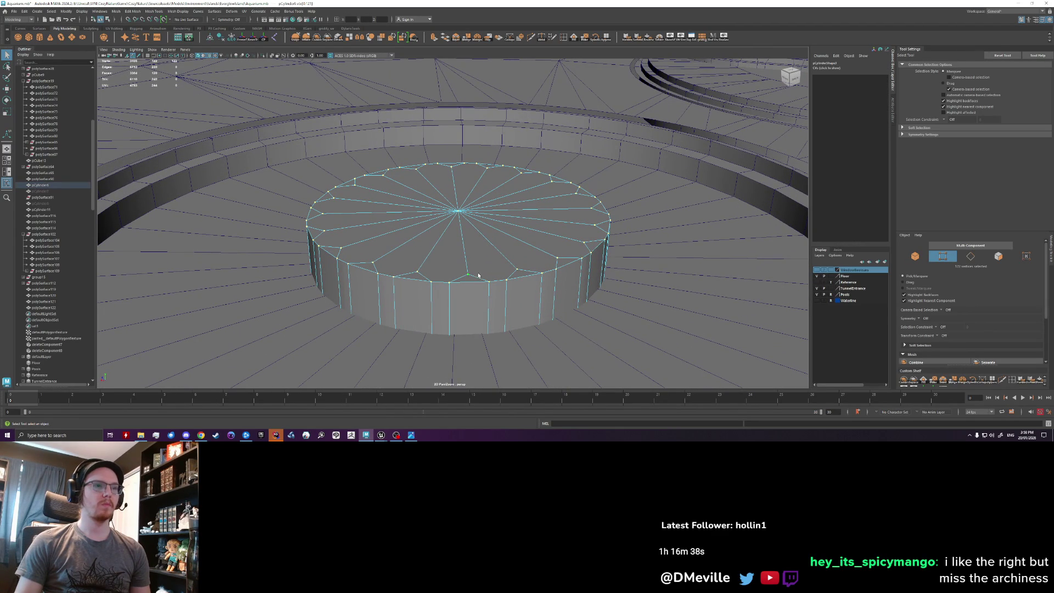
Merge the top cap vertices to one centre vertex, then select the 40 rim edges.
{"action": "left_click_drag", "start_coordinate": [433, 267], "coordinate": [511, 311], "text": "alt"}
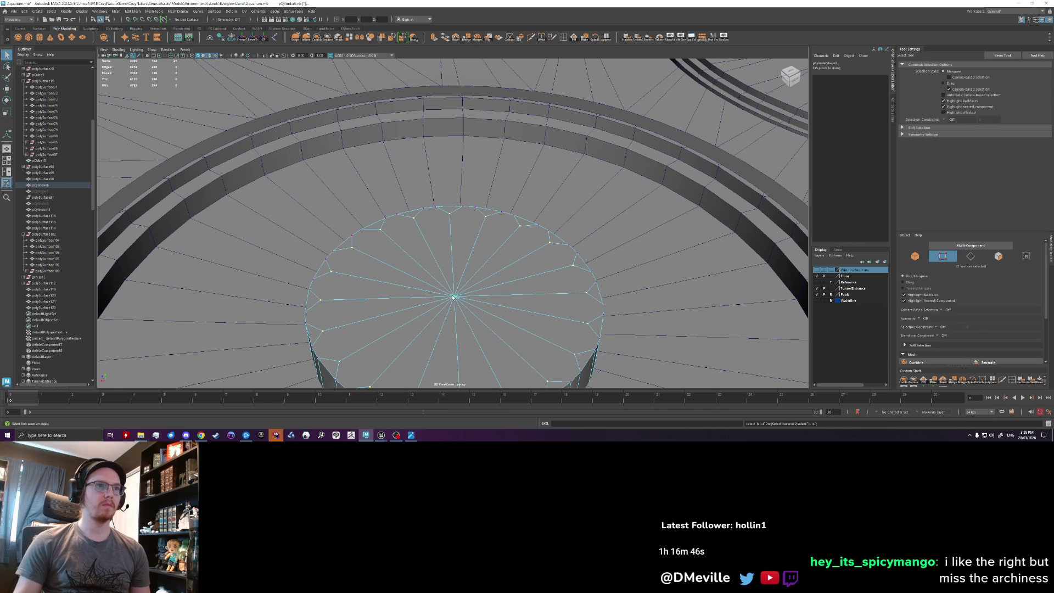
{"action": "left_click", "coordinate": [479, 41]}
{"action": "left_click_drag", "start_coordinate": [451, 247], "coordinate": [449, 205], "text": "alt"}
{"action": "right_click_drag", "start_coordinate": [447, 254], "coordinate": [434, 297], "text": "ctrl"}
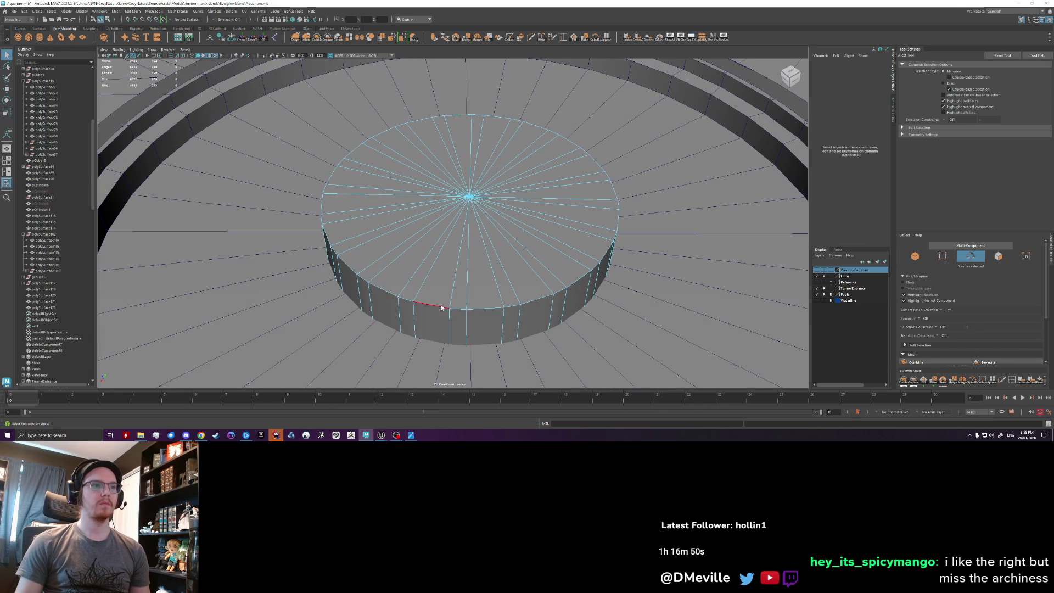
Bevel the cap's rim edges with 2 segments and a reduced fraction.
{"action": "key", "text": "ctrl+b"}
{"action": "left_click_drag", "start_coordinate": [509, 317], "coordinate": [492, 315]}
{"action": "left_click_drag", "start_coordinate": [693, 241], "coordinate": [696, 240]}
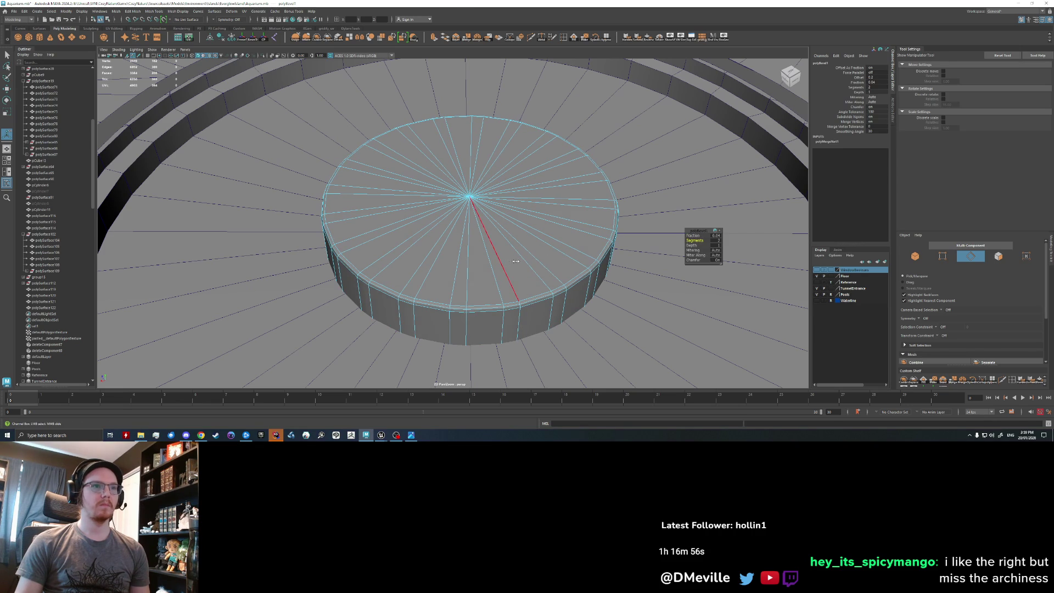
{"action": "left_click_drag", "start_coordinate": [691, 235], "coordinate": [691, 235]}
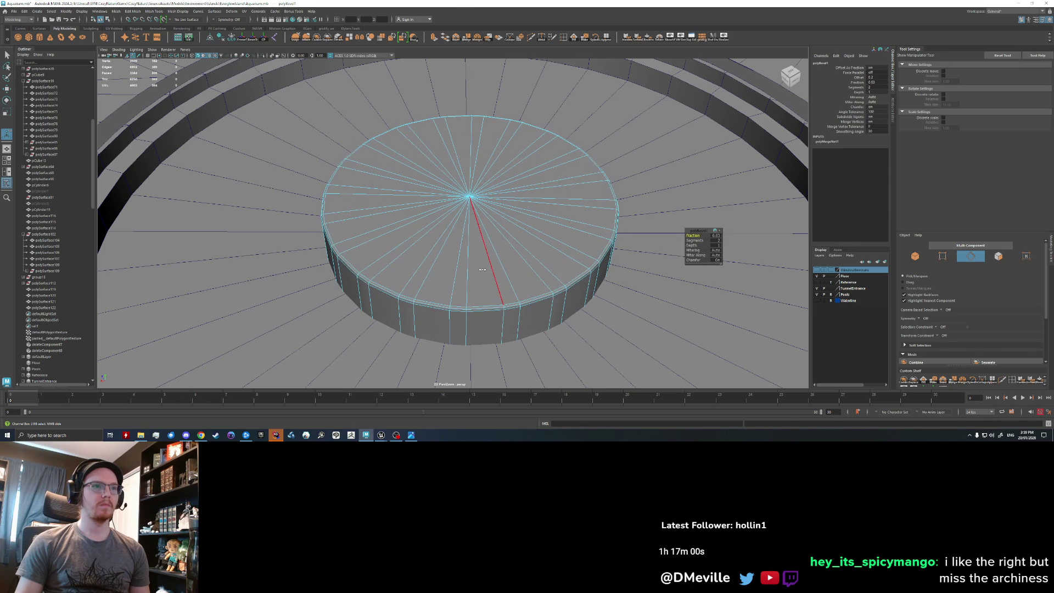
Use Multi-Cut to add an edge loop around the cylinder's cap rim.
{"action": "left_click", "coordinate": [542, 37]}
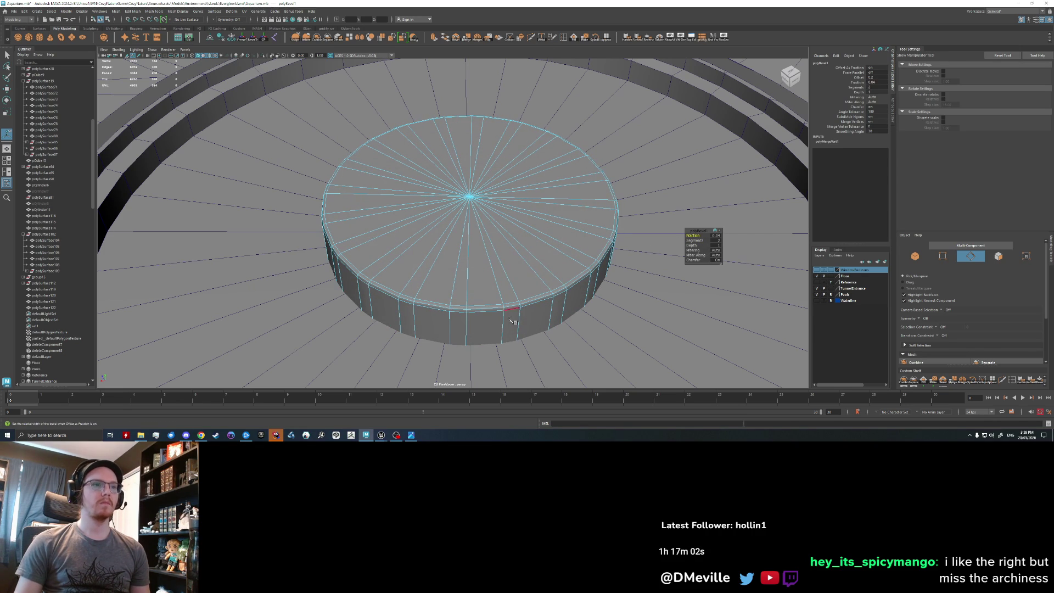
{"action": "right_click_drag", "start_coordinate": [492, 289], "coordinate": [486, 282], "text": "alt"}
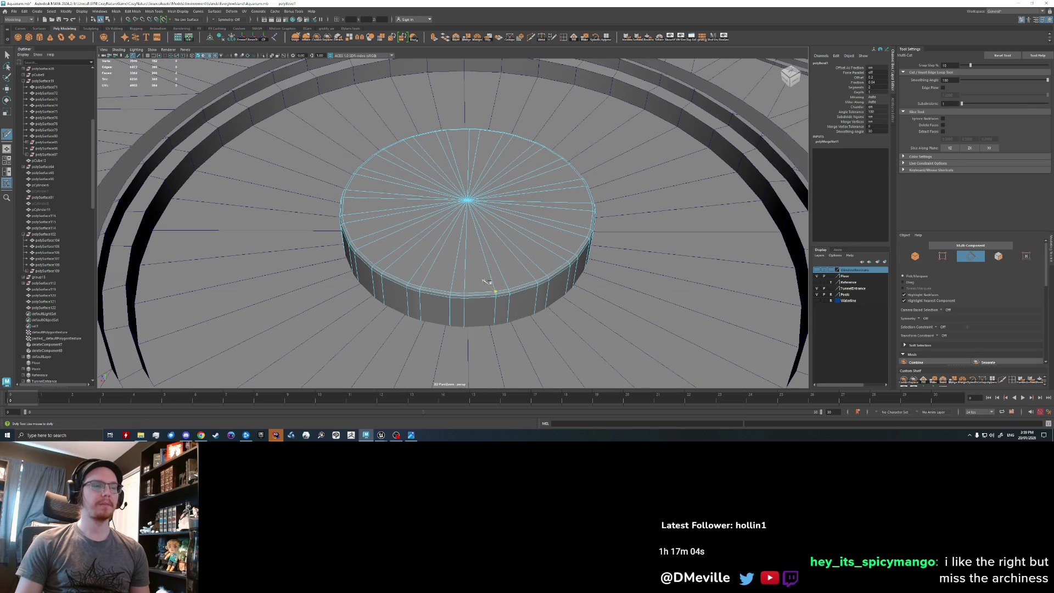
{"action": "left_click", "coordinate": [464, 293]}
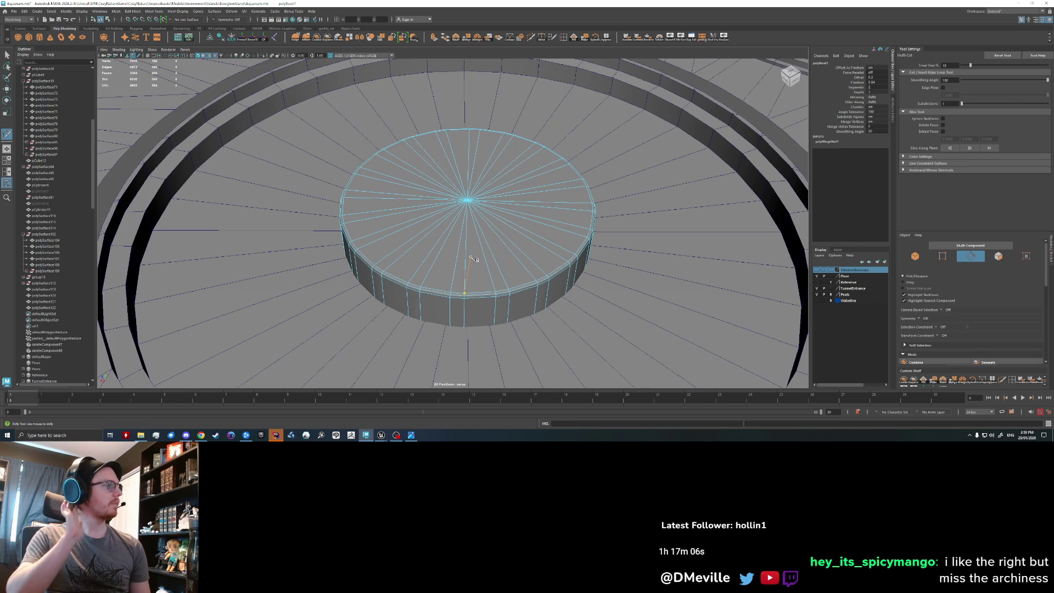
{"action": "key", "text": "q"}
{"action": "right_click_drag", "start_coordinate": [471, 253], "coordinate": [468, 323], "text": "alt"}
{"action": "key", "text": "w"}
{"action": "double_click", "coordinate": [468, 323]}
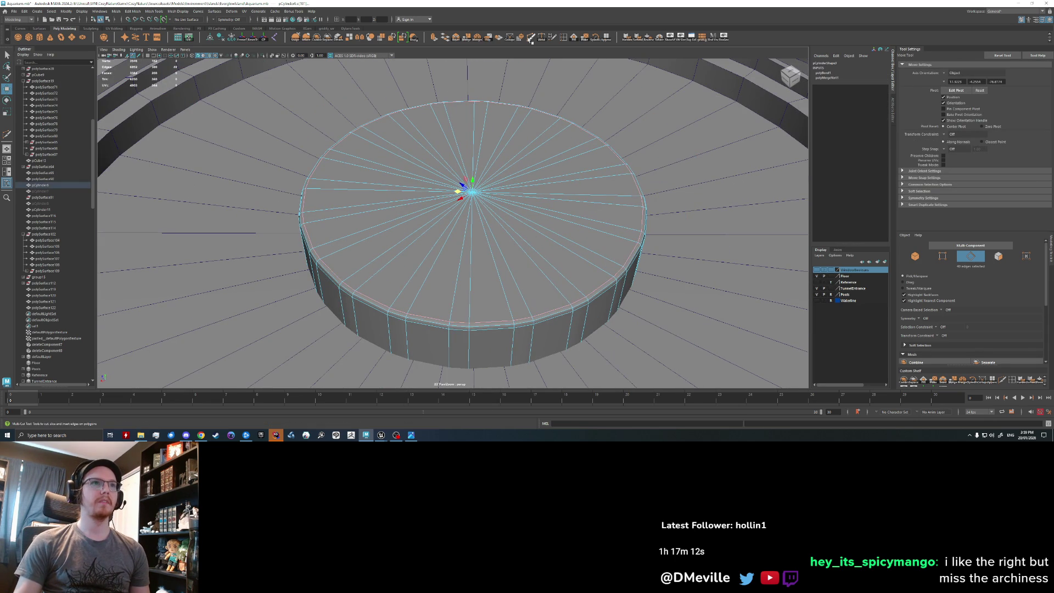
{"action": "left_click", "coordinate": [531, 42]}
{"action": "left_click_drag", "start_coordinate": [531, 41], "coordinate": [471, 360], "text": "alt"}
{"action": "mouse_move", "coordinate": [471, 360]}
{"action": "middle_mouse_down", "text": "alt"}
{"action": "mouse_move", "coordinate": [477, 307]}
{"action": "mouse_move", "coordinate": [438, 297]}
{"action": "middle_mouse_up", "text": "alt"}
{"action": "left_click", "coordinate": [430, 295], "text": "ctrl"}
Scale the new rim edge loop slightly inward.
{"action": "scroll", "coordinate": [429, 294], "scroll_direction": "down", "scroll_amount": 5}
{"action": "key", "text": "w"}
{"action": "right_click", "coordinate": [423, 222]}
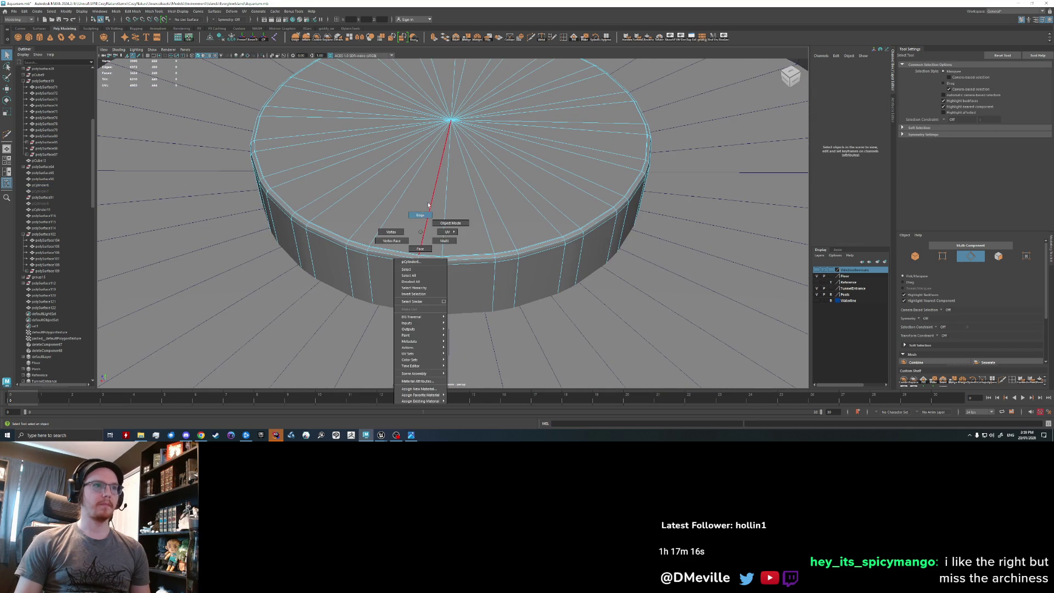
{"action": "key", "text": "r"}
{"action": "left_click_drag", "start_coordinate": [452, 120], "coordinate": [416, 122]}
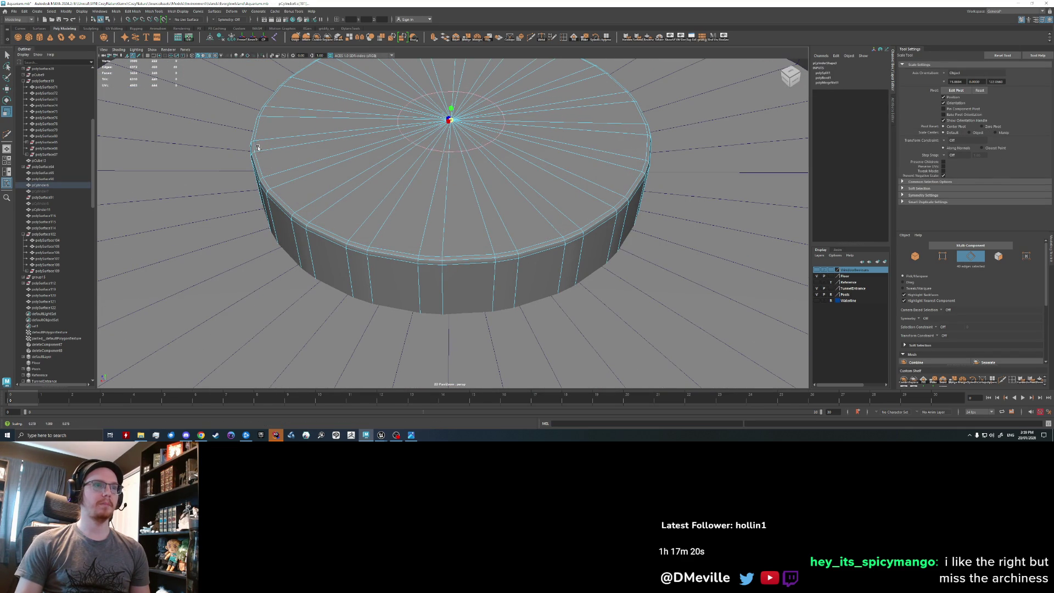
Select and scale the centre vertices of the cap, then return to object mode.
{"action": "key", "text": "q"}
{"action": "left_click", "coordinate": [452, 121]}
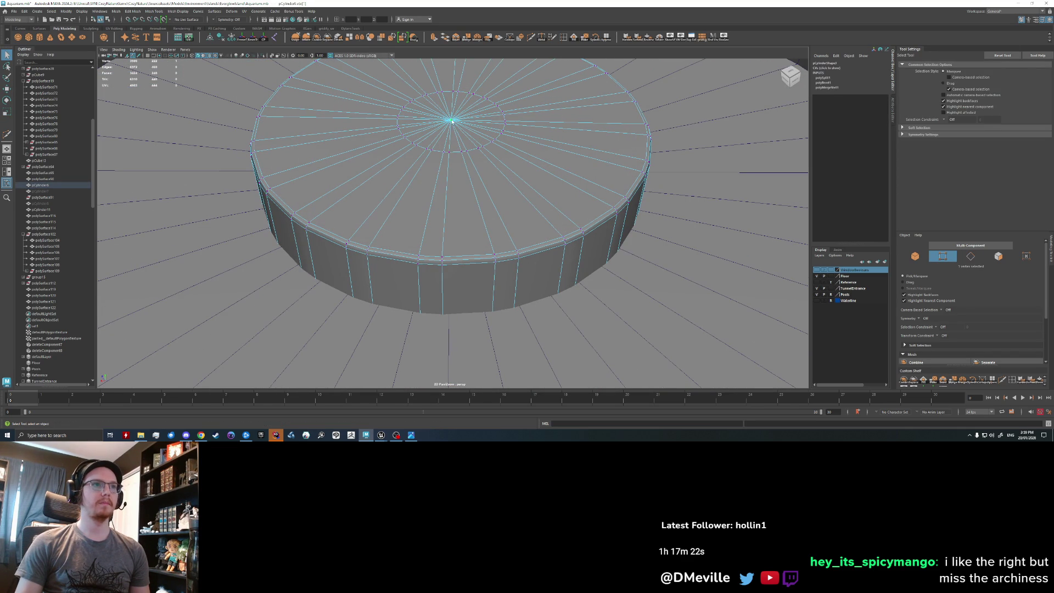
{"action": "left_click", "coordinate": [465, 152]}
{"action": "key", "text": "r"}
{"action": "left_click", "coordinate": [452, 120], "text": "shift"}
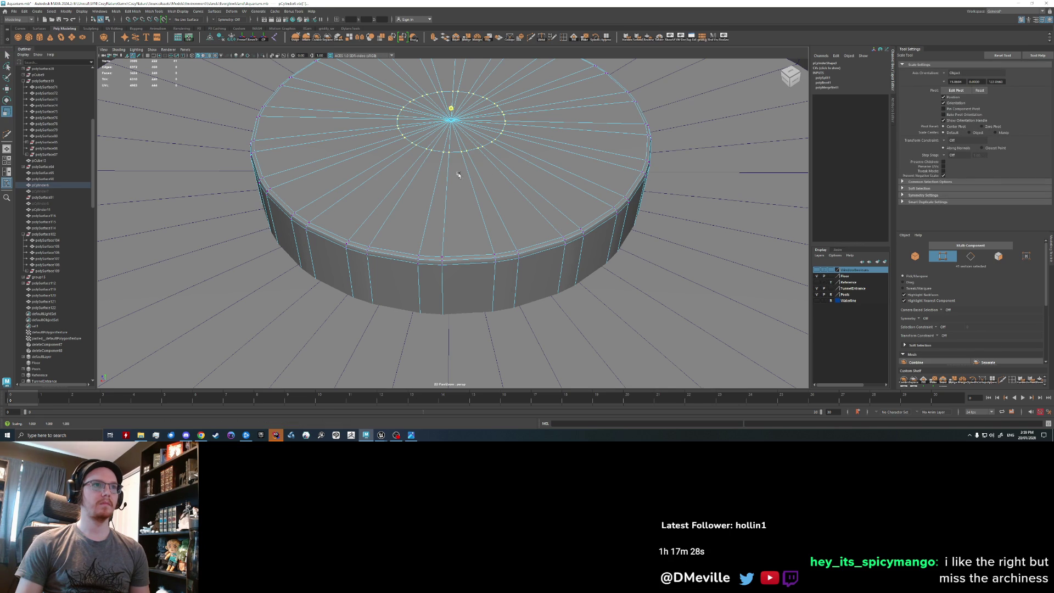
{"action": "scroll", "coordinate": [465, 216], "scroll_direction": "down", "scroll_amount": 3}
{"action": "right_click_drag", "start_coordinate": [459, 190], "coordinate": [483, 179]}
{"action": "scroll", "coordinate": [484, 187], "scroll_direction": "down", "scroll_amount": 6}
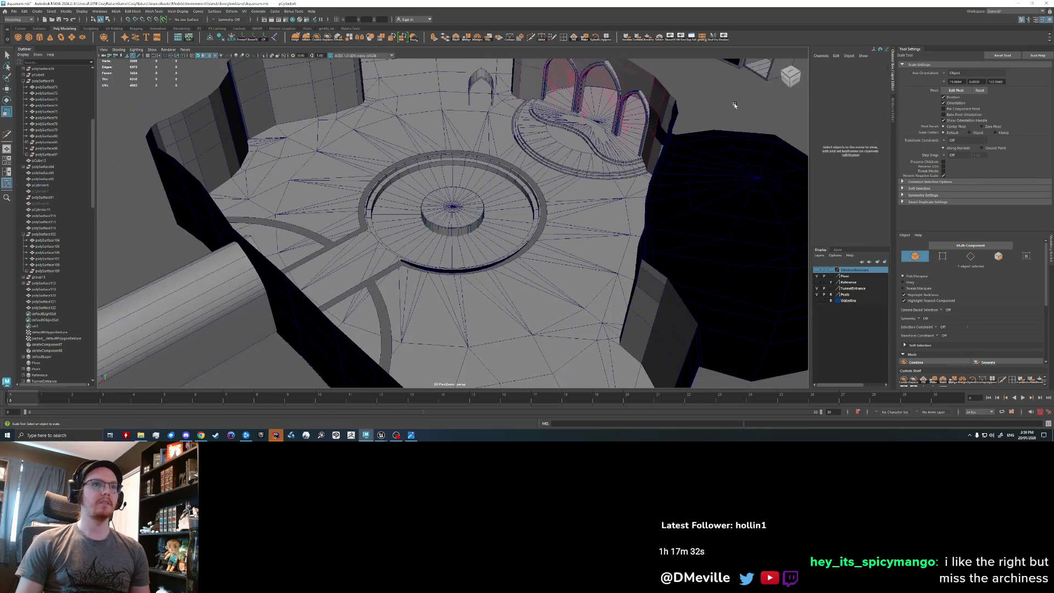
Select the cylinder pedestal and add edge loops with Multi-Cut.
{"action": "left_click", "coordinate": [737, 104]}
{"action": "scroll", "coordinate": [435, 255], "scroll_direction": "up", "scroll_amount": 8}
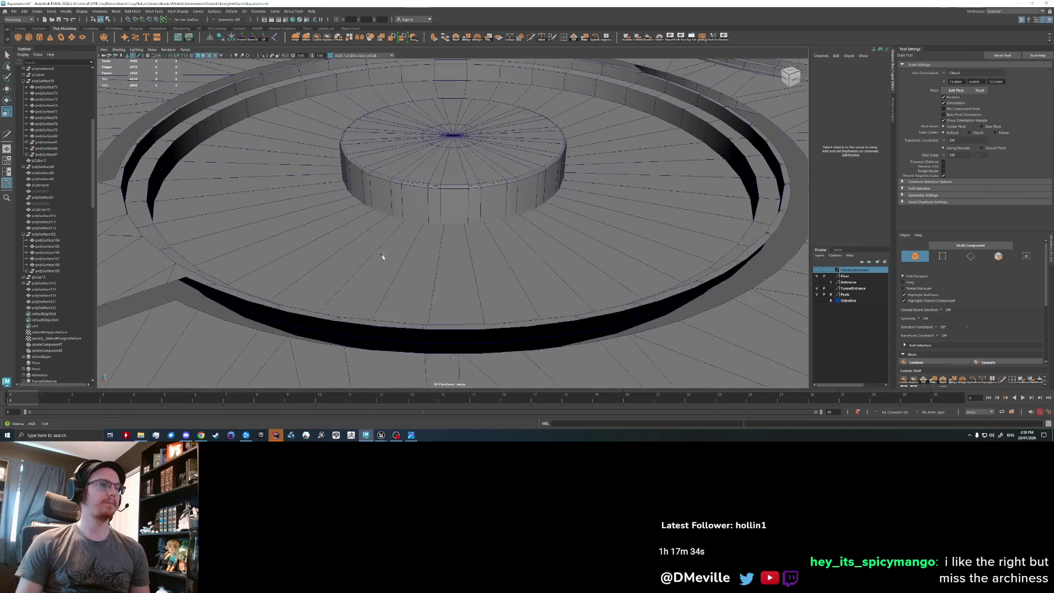
{"action": "scroll", "coordinate": [380, 248], "scroll_direction": "up", "scroll_amount": 3}
{"action": "left_click", "coordinate": [381, 216]}
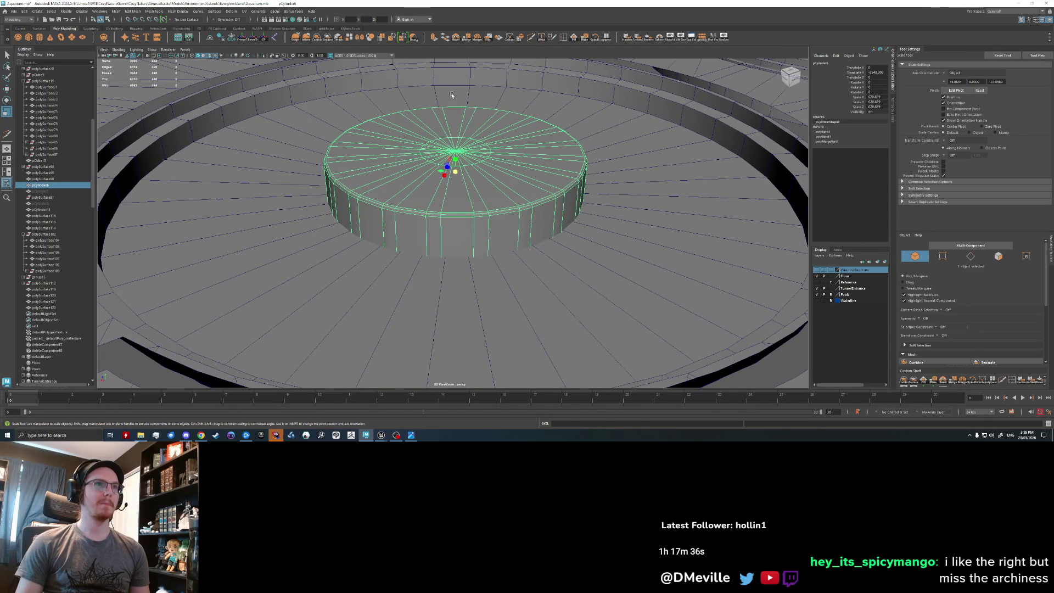
{"action": "left_click", "coordinate": [530, 37]}
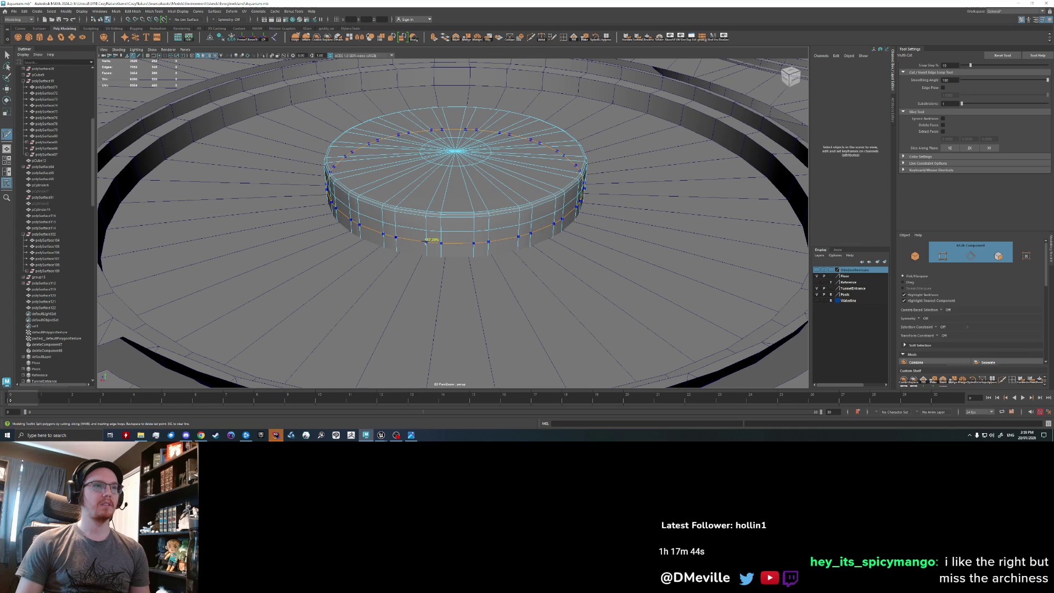
Select a loop of side faces and test scaling it, undoing the scale.
{"action": "right_click_drag", "start_coordinate": [407, 225], "coordinate": [412, 245]}
{"action": "double_click", "coordinate": [431, 228]}
{"action": "key", "text": "e"}
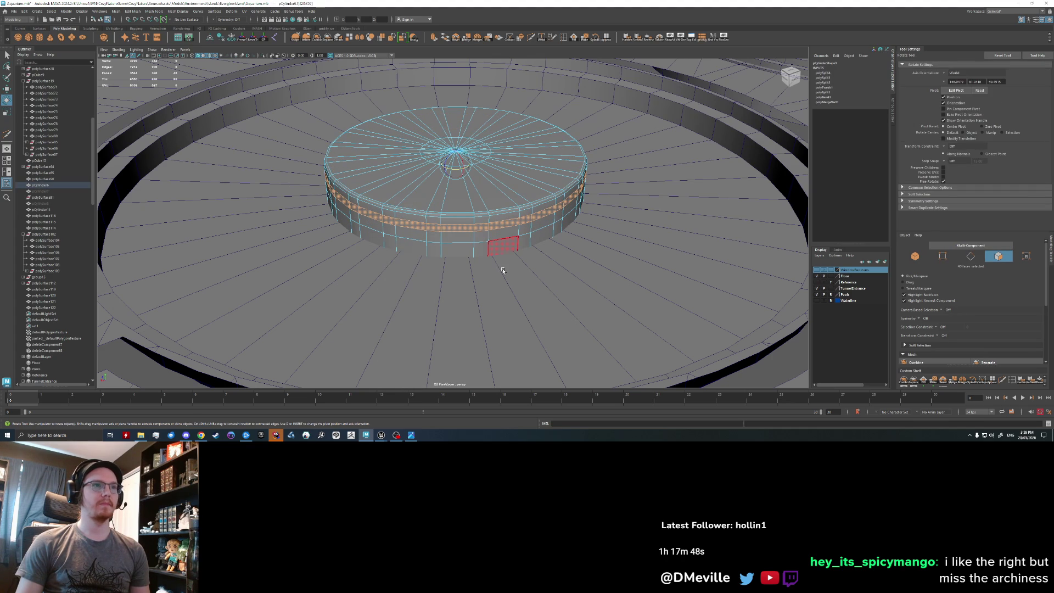
{"action": "key", "text": "r"}
{"action": "middle_click_drag", "start_coordinate": [513, 281], "coordinate": [523, 273]}
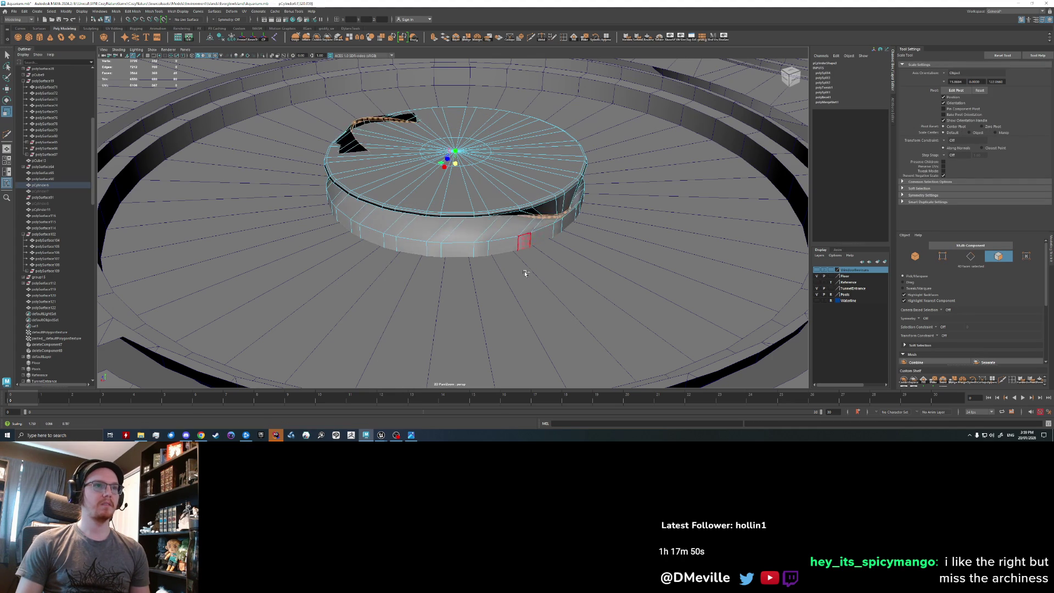
{"action": "key", "text": "ctrl+z"}
{"action": "key", "text": "w"}
{"action": "scroll", "coordinate": [527, 250], "scroll_direction": "up", "scroll_amount": 2}
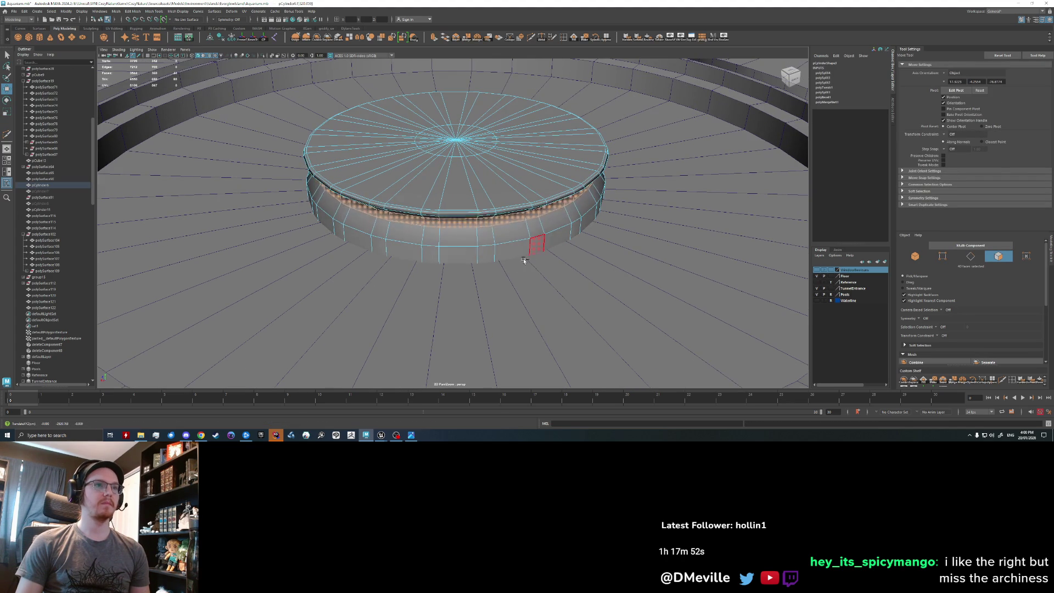
{"action": "scroll", "coordinate": [511, 259], "scroll_direction": "down", "scroll_amount": 3}
{"action": "scroll", "coordinate": [471, 249], "scroll_direction": "up", "scroll_amount": 4}
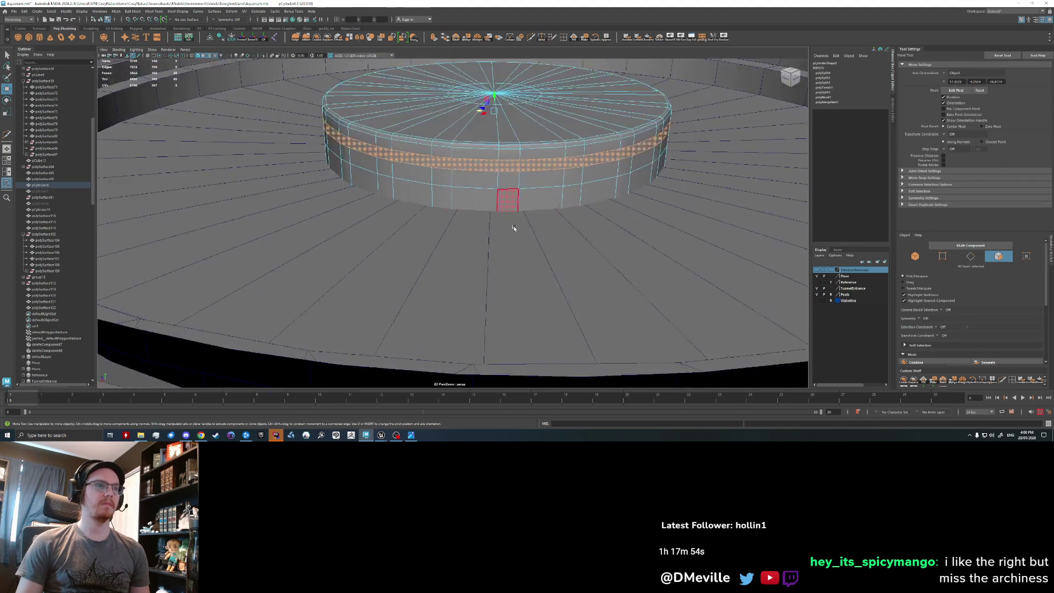
{"action": "scroll", "coordinate": [400, 259], "scroll_direction": "down", "scroll_amount": 1}
{"action": "scroll", "coordinate": [418, 253], "scroll_direction": "down", "scroll_amount": 2}
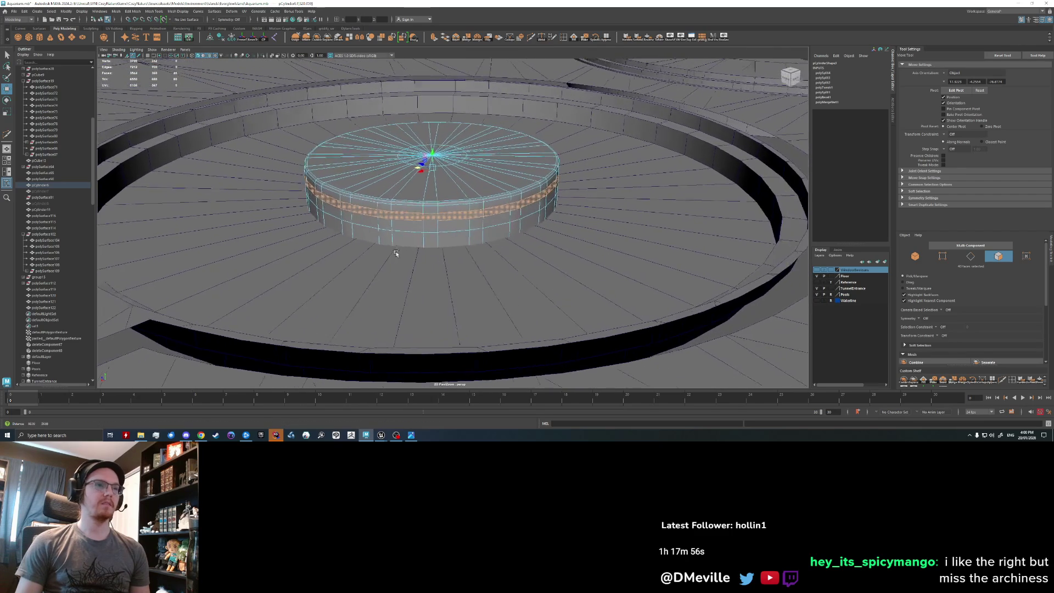
{"action": "scroll", "coordinate": [455, 245], "scroll_direction": "up", "scroll_amount": 3}
Extrude two side face loops and push the band outward to widen the base.
{"action": "left_click", "coordinate": [448, 234]}
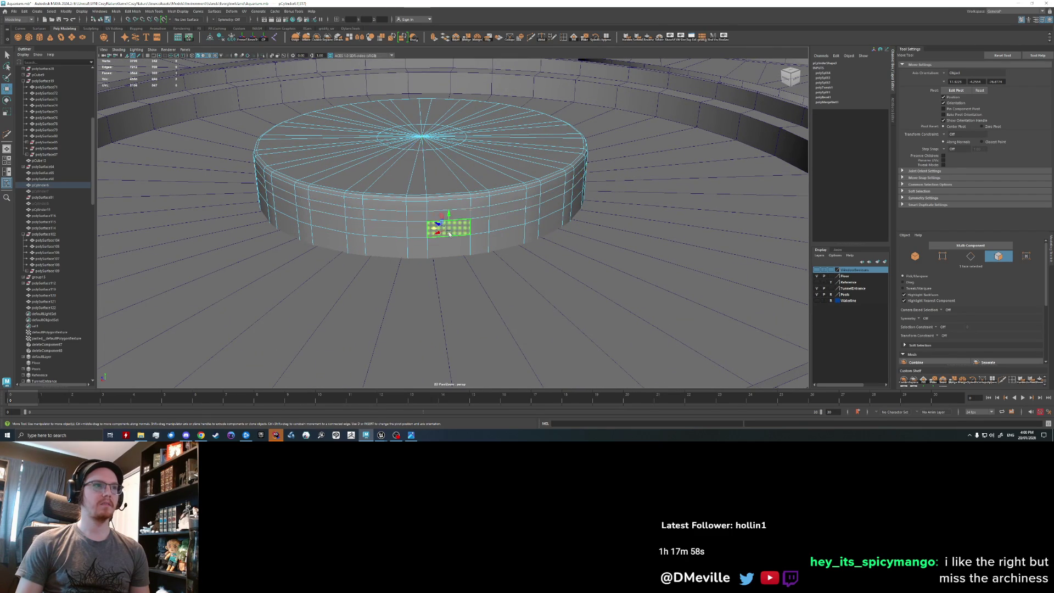
{"action": "key", "text": "e"}
{"action": "double_click", "coordinate": [497, 226]}
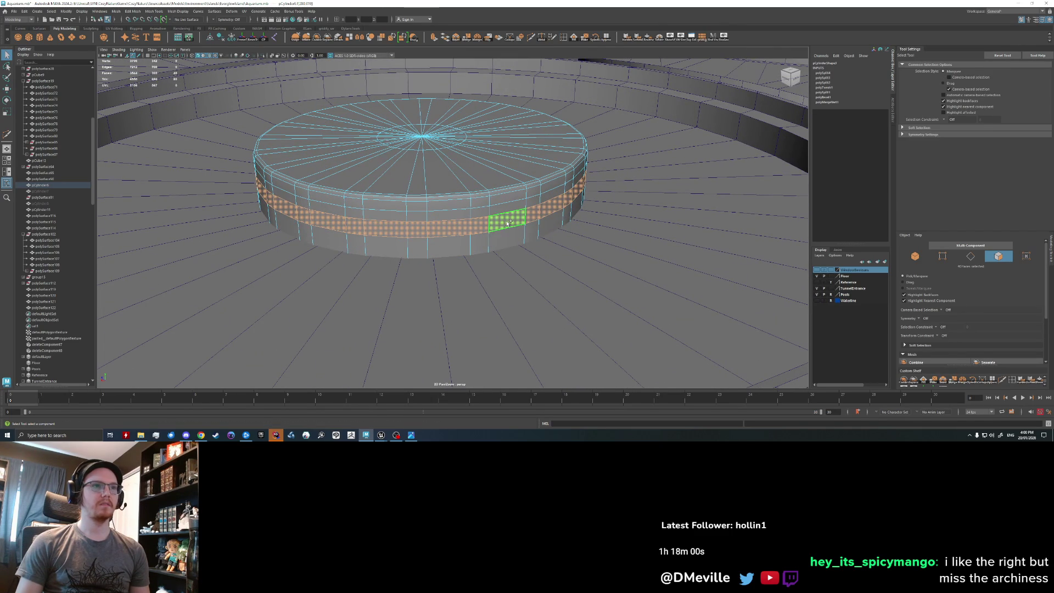
{"action": "double_click", "coordinate": [482, 247], "text": "shift"}
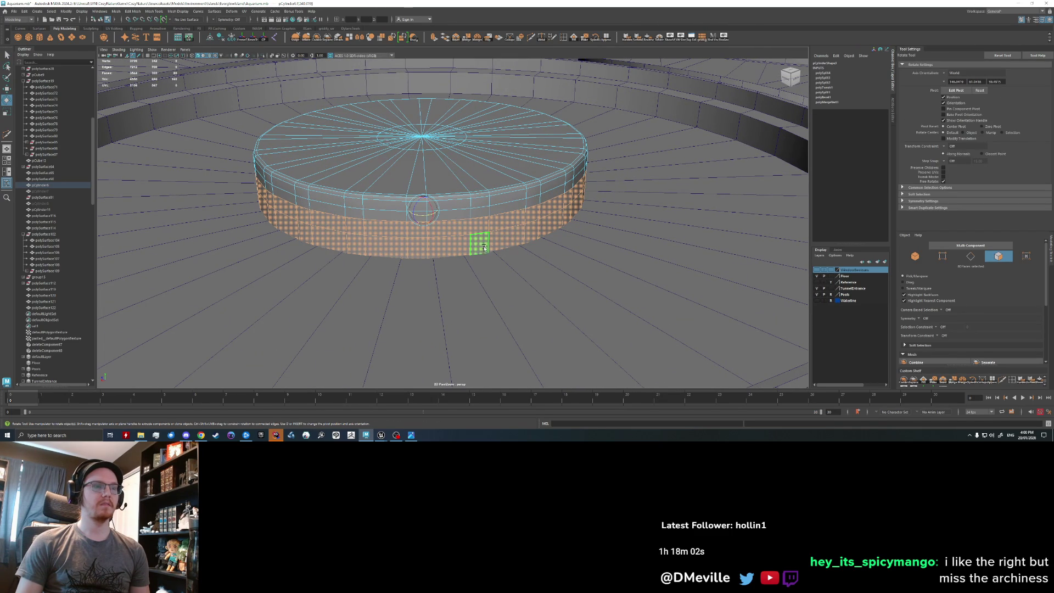
{"action": "key", "text": "ctrl+e"}
{"action": "left_click_drag", "start_coordinate": [357, 295], "coordinate": [345, 302]}
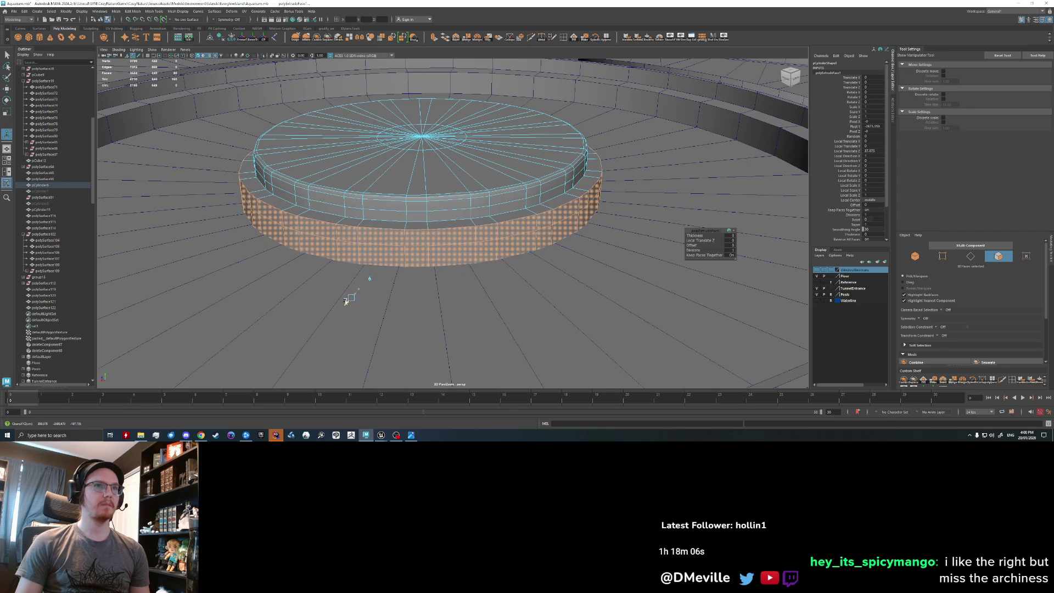
Inspect the new step from above and frame the pedestal in object mode.
{"action": "left_click_drag", "start_coordinate": [444, 244], "coordinate": [384, 231], "text": "alt"}
{"action": "scroll", "coordinate": [377, 222], "scroll_direction": "up", "scroll_amount": 5}
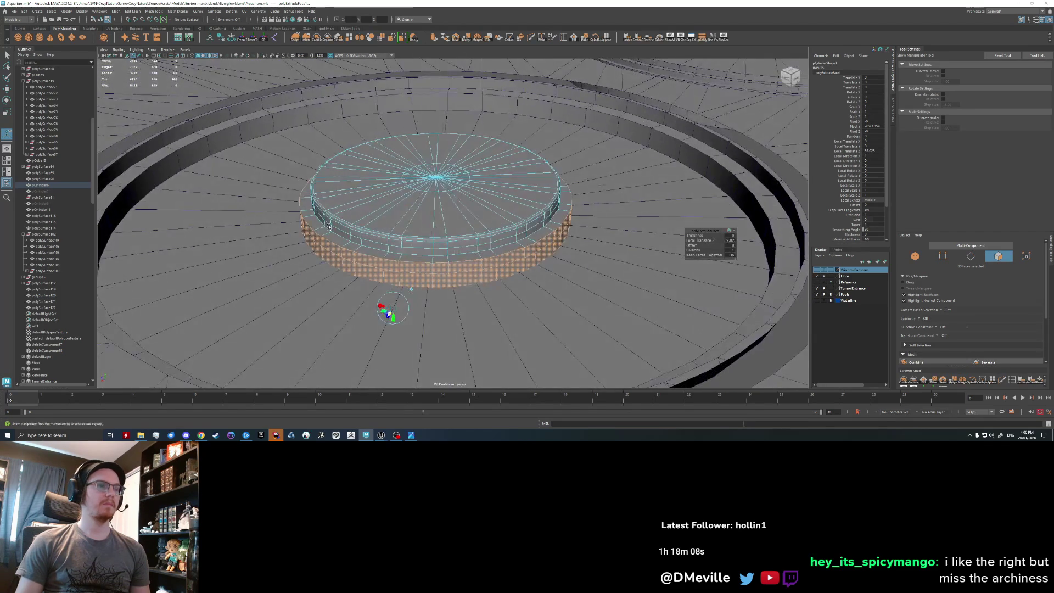
{"action": "scroll", "coordinate": [378, 222], "scroll_direction": "up", "scroll_amount": 5}
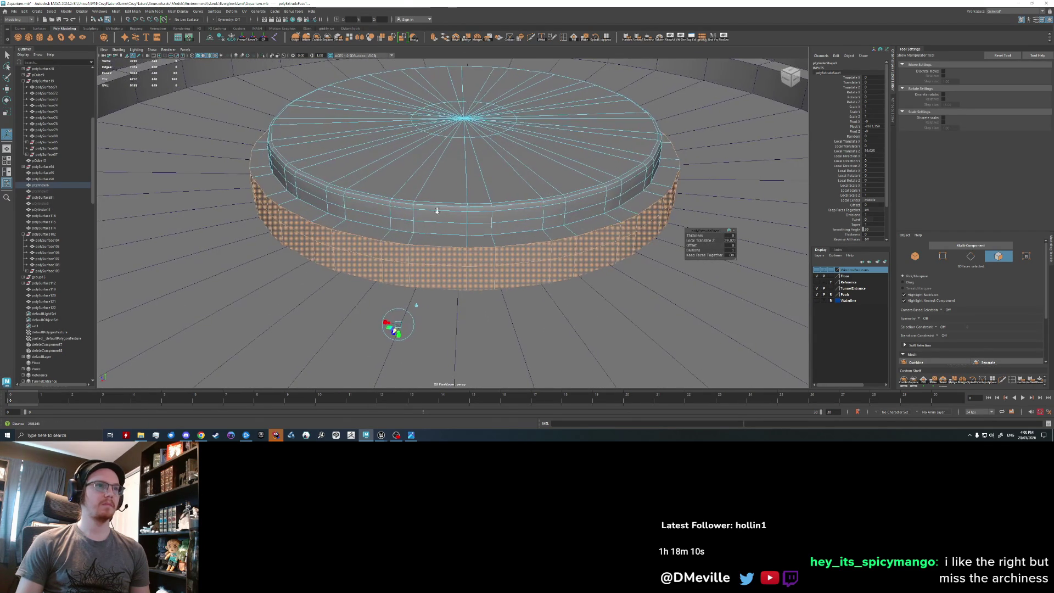
{"action": "left_click", "coordinate": [461, 260]}
{"action": "right_click_drag", "start_coordinate": [485, 253], "coordinate": [484, 252]}
{"action": "left_click_drag", "start_coordinate": [484, 253], "coordinate": [444, 225], "text": "alt"}
{"action": "key", "text": "f"}
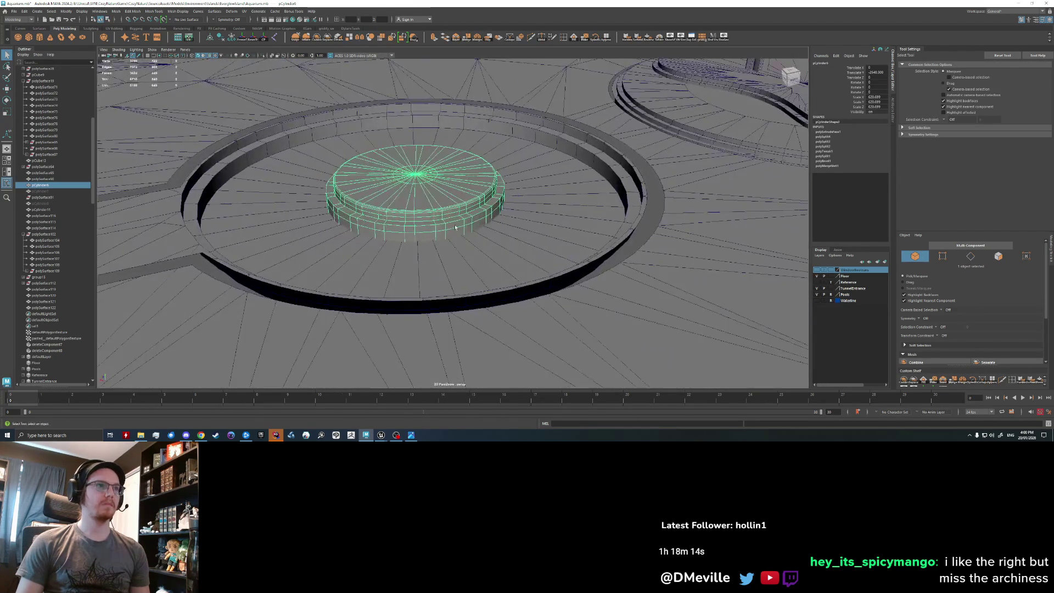
{"action": "scroll", "coordinate": [419, 243], "scroll_direction": "up", "scroll_amount": 3}
Delete the extra edge loop on the pedestal's step.
{"action": "right_click_drag", "start_coordinate": [418, 244], "coordinate": [420, 231]}
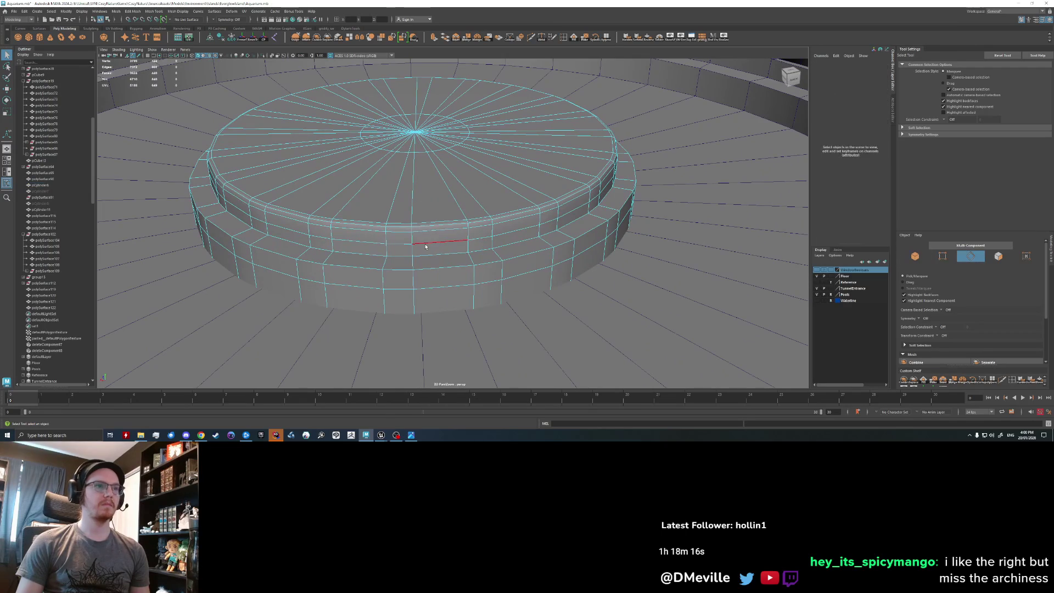
{"action": "key", "text": "e"}
{"action": "scroll", "coordinate": [418, 250], "scroll_direction": "down", "scroll_amount": 3}
{"action": "scroll", "coordinate": [419, 250], "scroll_direction": "up", "scroll_amount": 2}
{"action": "left_click_drag", "start_coordinate": [418, 251], "coordinate": [409, 279], "text": "alt"}
{"action": "key", "text": "Delete"}
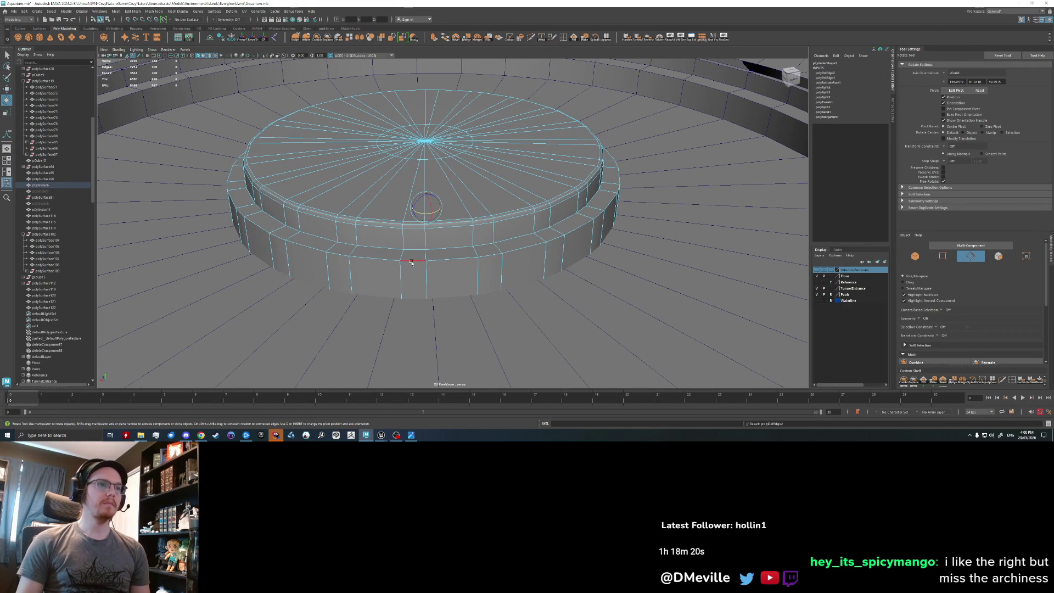
Bevel the step's edge loop with a 0.05 fraction and return to object mode.
{"action": "key", "text": "ctrl+b"}
{"action": "left_click_drag", "start_coordinate": [434, 285], "coordinate": [432, 286]}
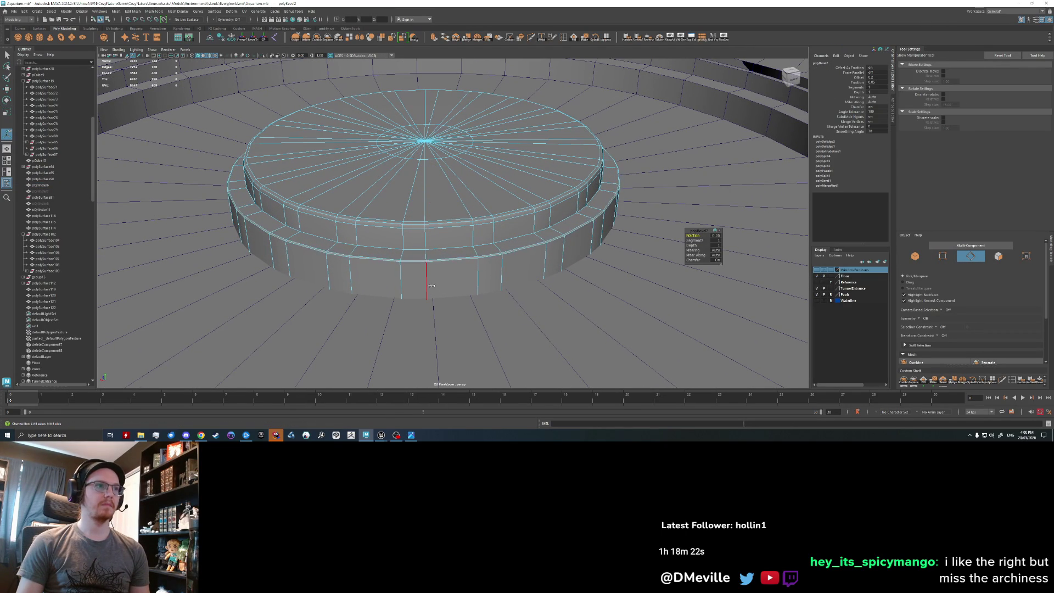
{"action": "left_click", "coordinate": [694, 240]}
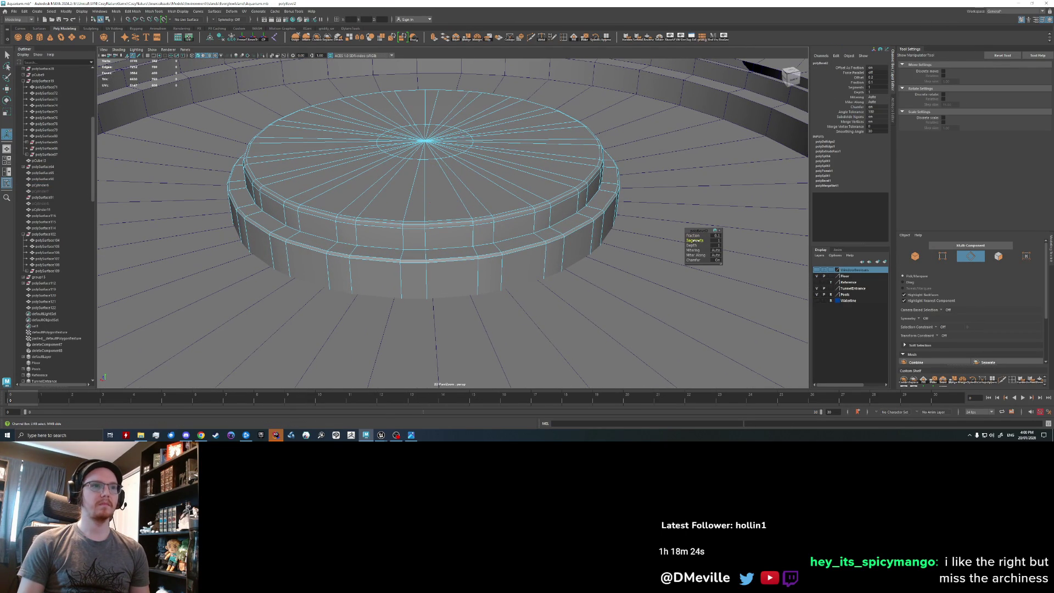
{"action": "left_click", "coordinate": [695, 237]}
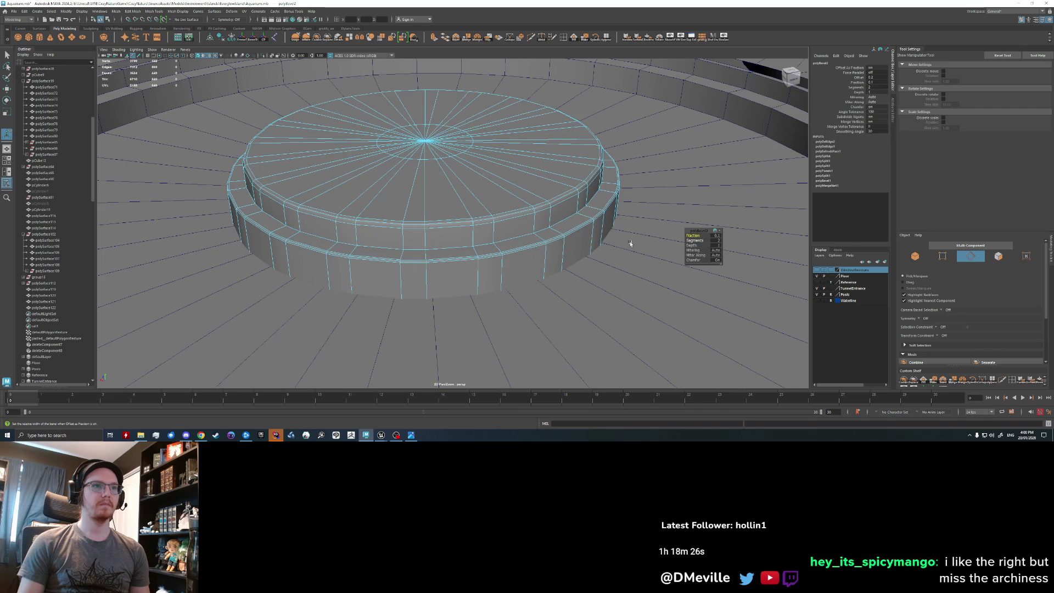
{"action": "scroll", "coordinate": [587, 260], "scroll_direction": "up", "scroll_amount": 3}
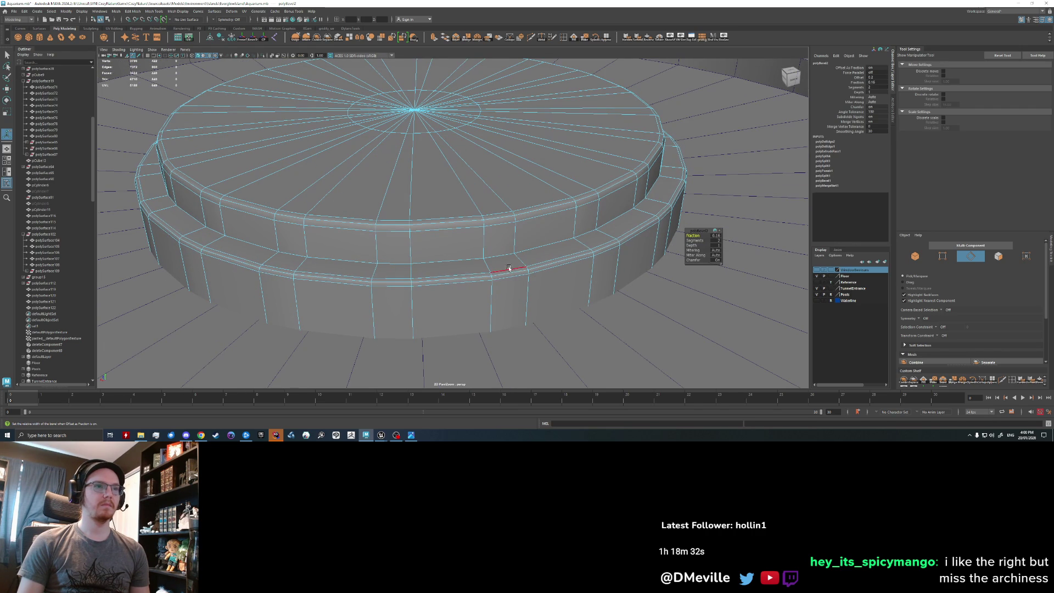
{"action": "scroll", "coordinate": [511, 287], "scroll_direction": "down", "scroll_amount": 5}
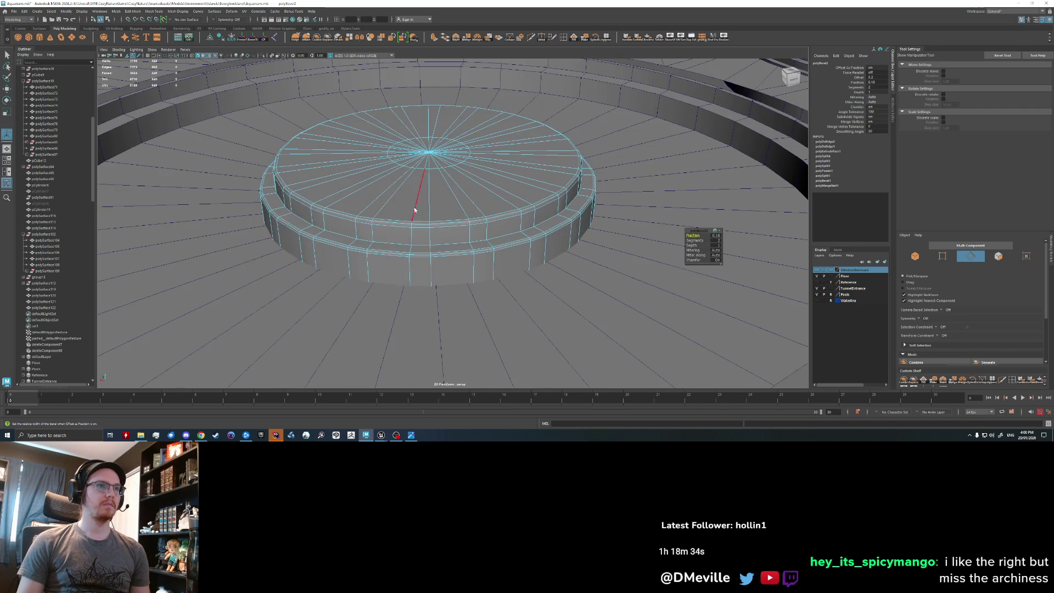
{"action": "key", "text": "F8"}
{"action": "scroll", "coordinate": [509, 193], "scroll_direction": "down", "scroll_amount": 4}
{"action": "scroll", "coordinate": [509, 193], "scroll_direction": "up", "scroll_amount": 3}
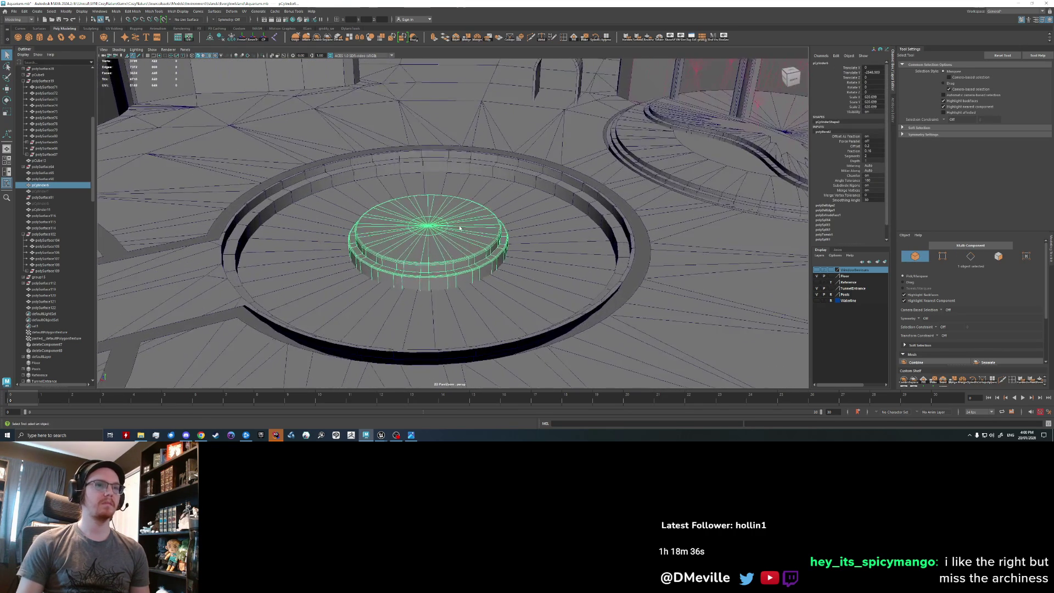
Select the ring face loop on the pool floor and grow the selection.
{"action": "left_click", "coordinate": [432, 227]}
{"action": "scroll", "coordinate": [431, 227], "scroll_direction": "up", "scroll_amount": 2}
{"action": "mouse_move", "coordinate": [431, 227]}
{"action": "left_mouse_down", "text": "alt"}
{"action": "mouse_move", "coordinate": [395, 257]}
{"action": "mouse_move", "coordinate": [356, 205]}
{"action": "left_mouse_up", "text": "alt"}
{"action": "right_click_drag", "start_coordinate": [356, 205], "coordinate": [363, 209]}
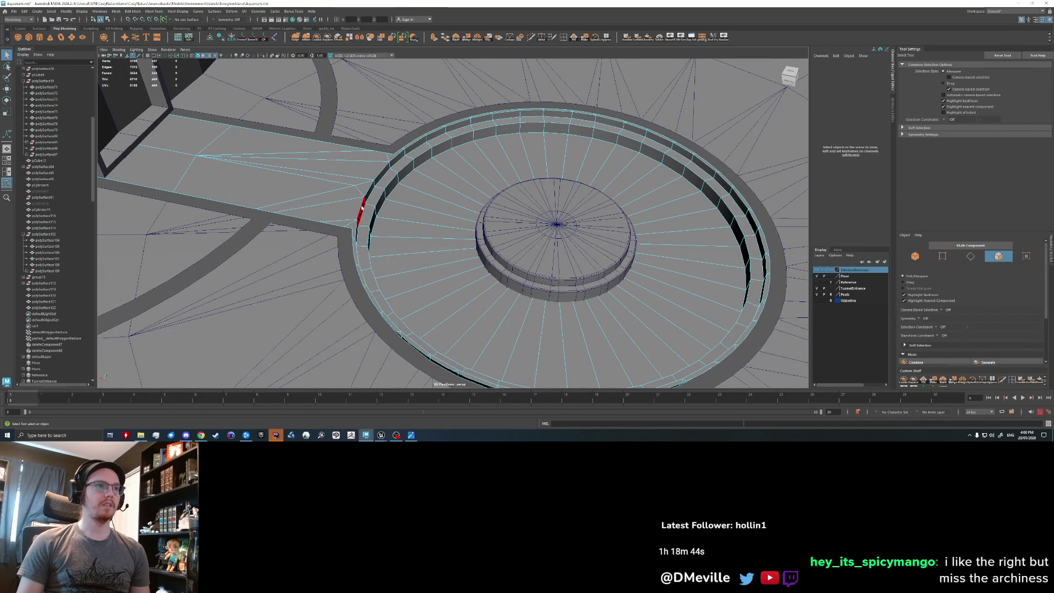
{"action": "left_click", "coordinate": [401, 208]}
{"action": "key", "text": "shift+period"}
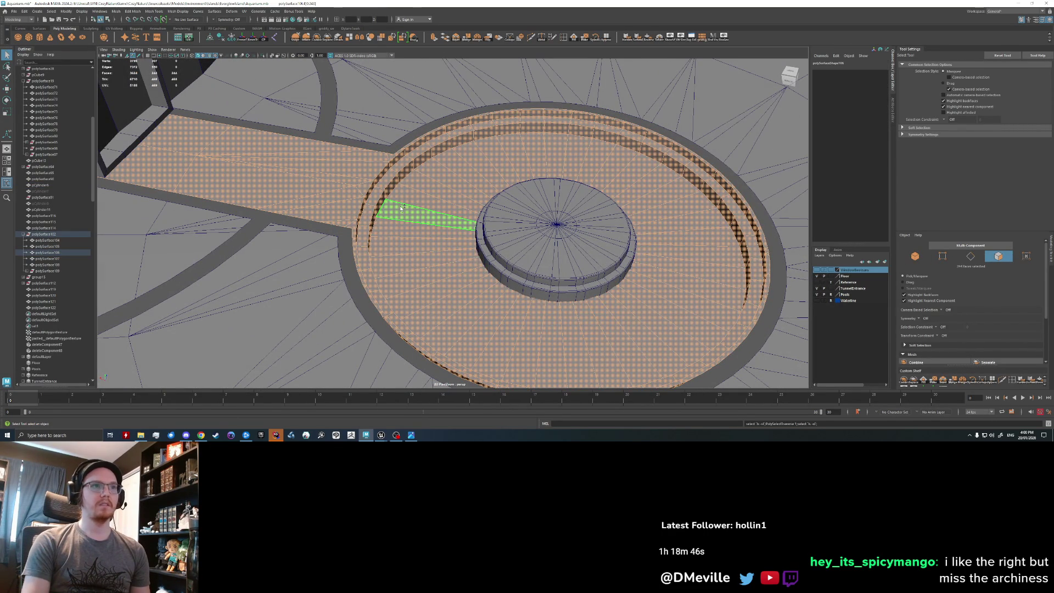
{"action": "right_click_drag", "start_coordinate": [401, 208], "coordinate": [496, 273], "text": "alt"}
{"action": "left_click_drag", "start_coordinate": [496, 274], "coordinate": [423, 253], "text": "alt"}
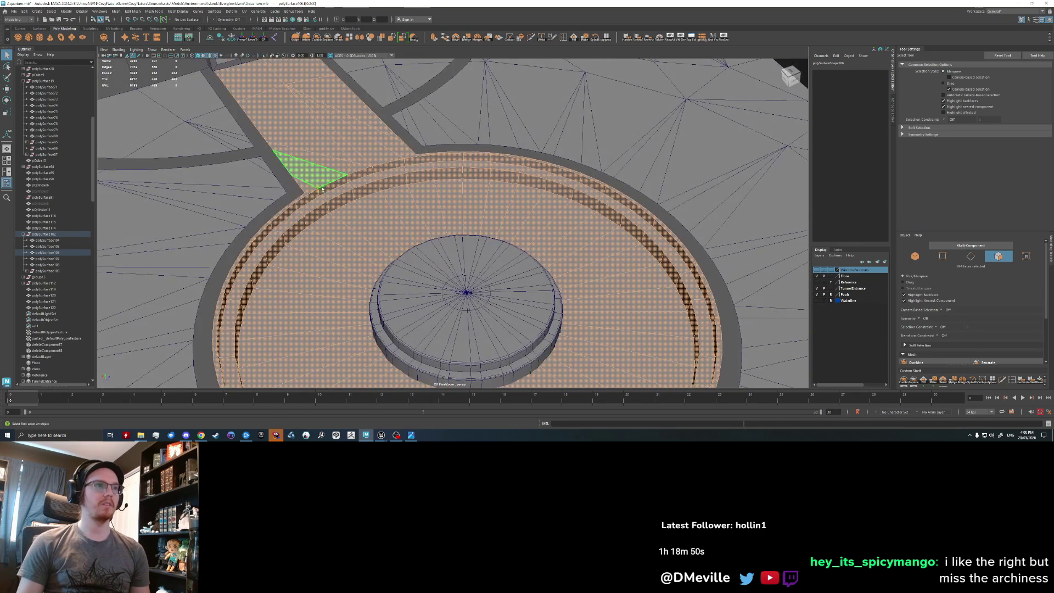
{"action": "left_click", "coordinate": [346, 220]}
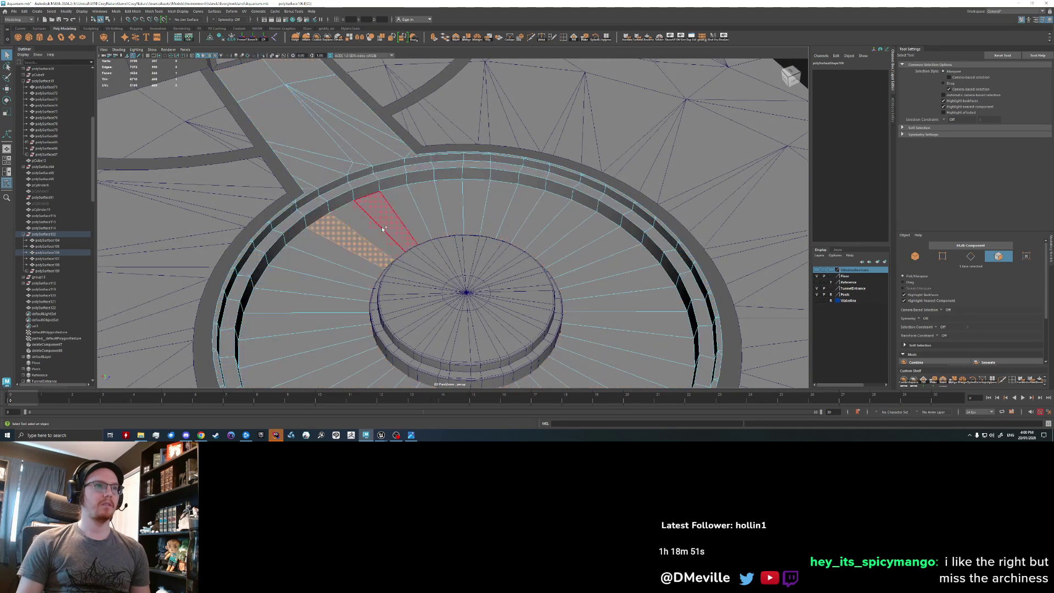
{"action": "double_click", "coordinate": [366, 193], "text": "shift"}
{"action": "key", "text": "shift+period"}
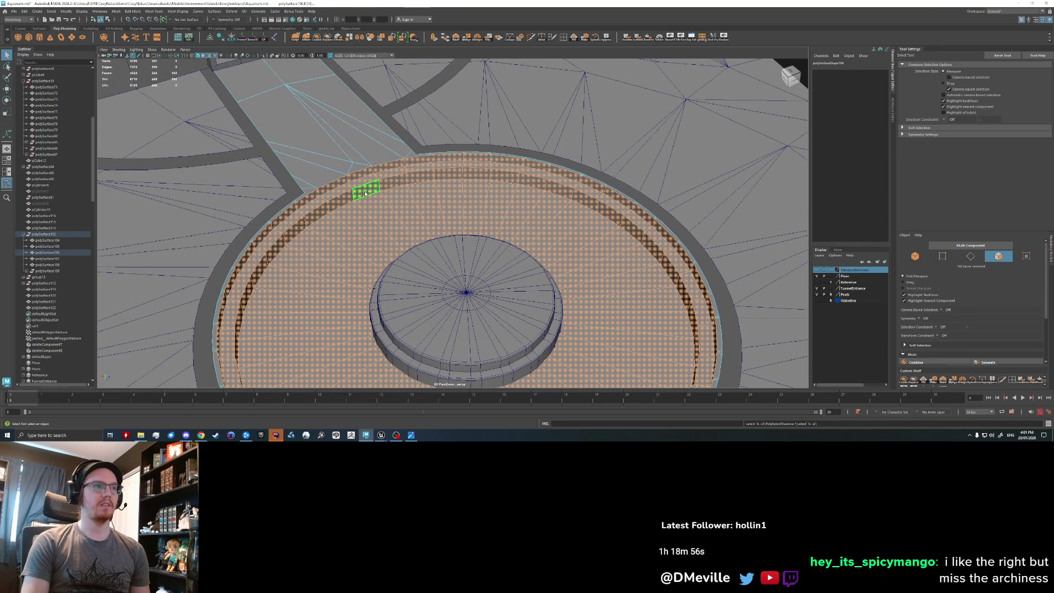
Separate the selected ring faces into their own object and deselect it.
{"action": "key", "text": "F8"}
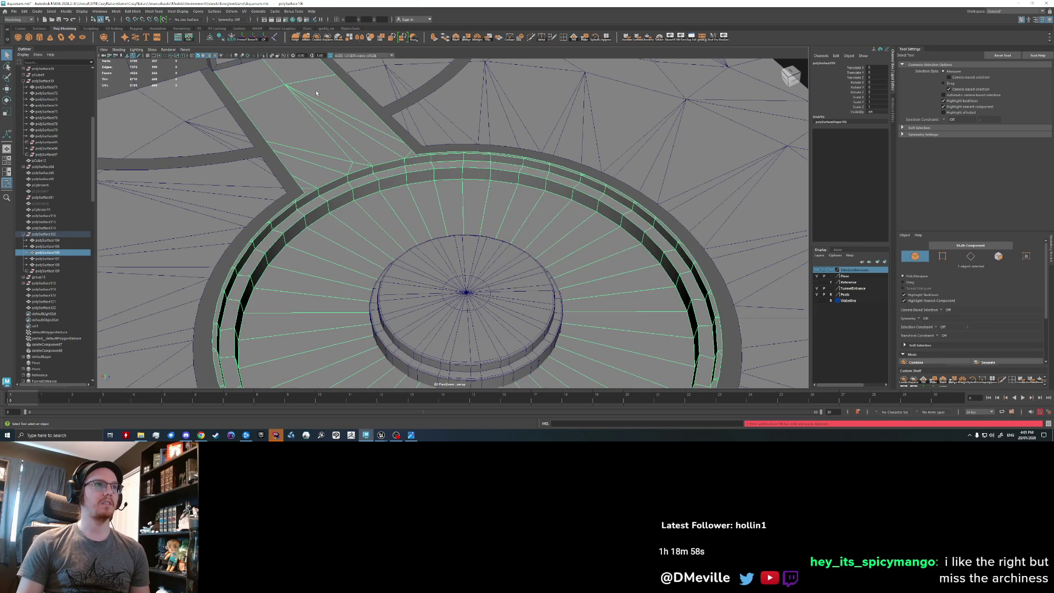
{"action": "left_click", "coordinate": [322, 161]}
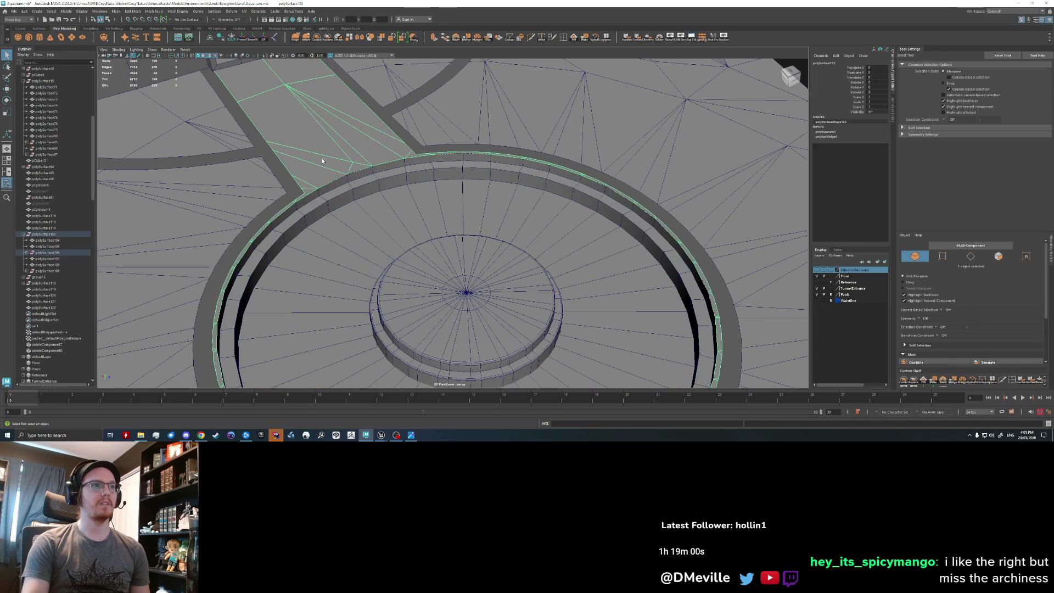
{"action": "left_click", "coordinate": [323, 161]}
{"action": "mouse_move", "coordinate": [322, 161]}
{"action": "left_mouse_down", "text": "alt"}
{"action": "mouse_move", "coordinate": [374, 218]}
{"action": "mouse_move", "coordinate": [348, 160]}
{"action": "mouse_move", "coordinate": [446, 196]}
{"action": "mouse_move", "coordinate": [481, 226]}
{"action": "mouse_move", "coordinate": [413, 224]}
{"action": "left_mouse_up", "text": "alt"}
After a trial face extrude is undone, extract the pool's ring faces into a separate object.
{"action": "right_click_drag", "start_coordinate": [413, 224], "coordinate": [413, 242]}
{"action": "mouse_move", "coordinate": [547, 239]}
{"action": "left_mouse_down", "text": "alt"}
{"action": "mouse_move", "coordinate": [443, 236]}
{"action": "mouse_move", "coordinate": [516, 228]}
{"action": "left_mouse_up", "text": "alt"}
{"action": "key", "text": "ctrl+e"}
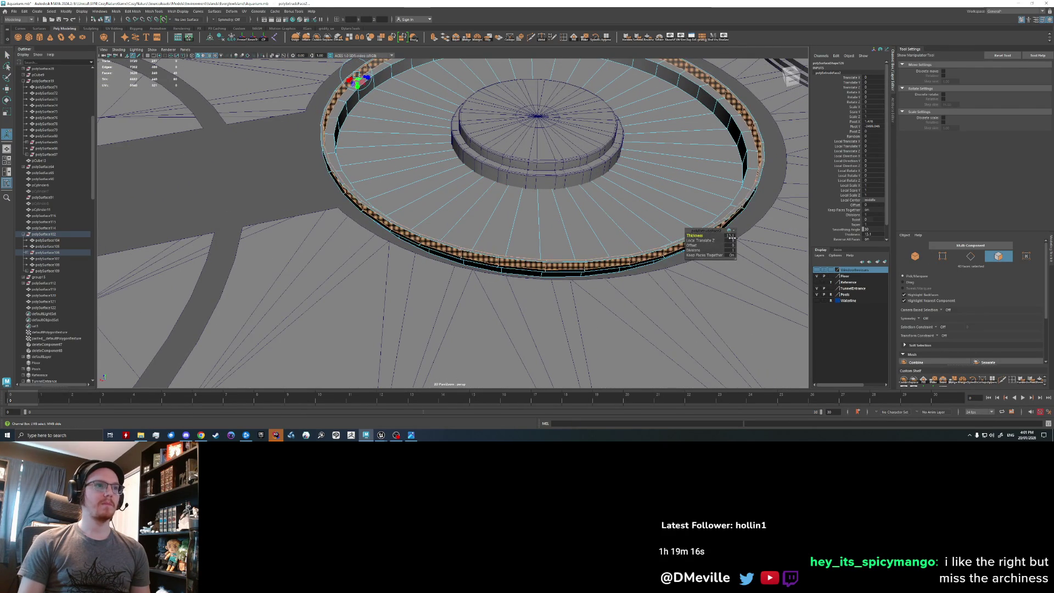
{"action": "left_click_drag", "start_coordinate": [732, 237], "coordinate": [564, 258]}
{"action": "key", "text": "ctrl+z"}
{"action": "left_click_drag", "start_coordinate": [433, 212], "coordinate": [406, 231], "text": "alt"}
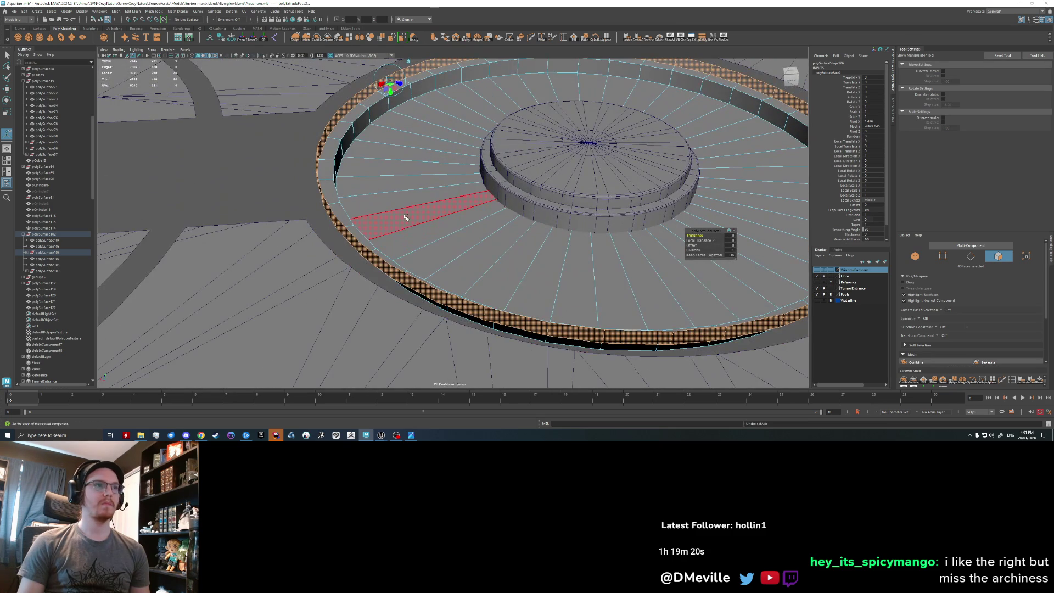
{"action": "right_click_drag", "start_coordinate": [406, 218], "coordinate": [421, 190], "text": "shift"}
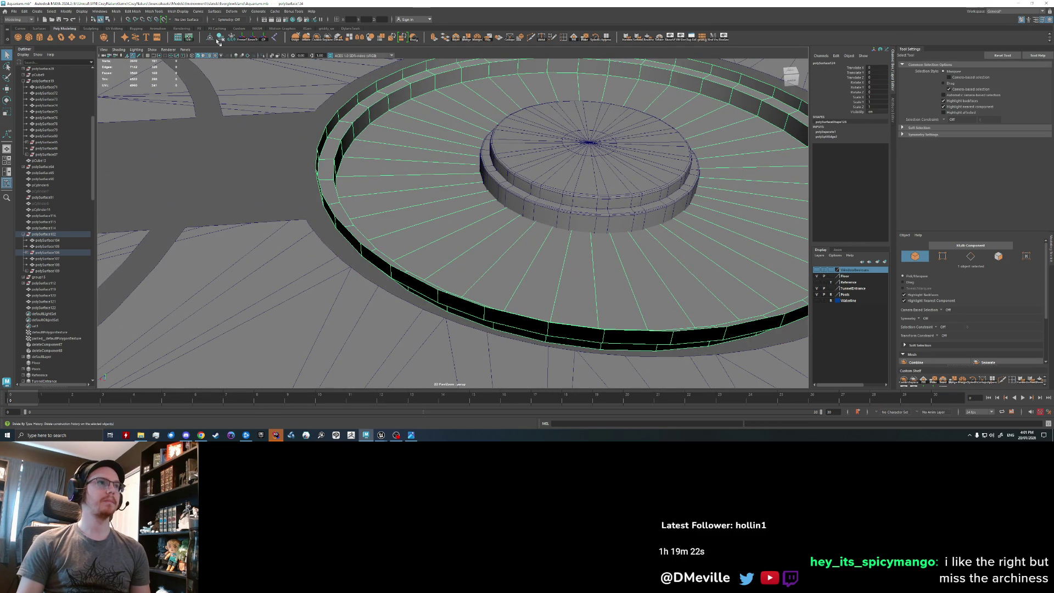
Try extruding the selected ring of faces into a deep band, then undo it.
{"action": "right_click_drag", "start_coordinate": [331, 212], "coordinate": [340, 235]}
{"action": "double_click", "coordinate": [340, 235]}
{"action": "key", "text": "ctrl+e"}
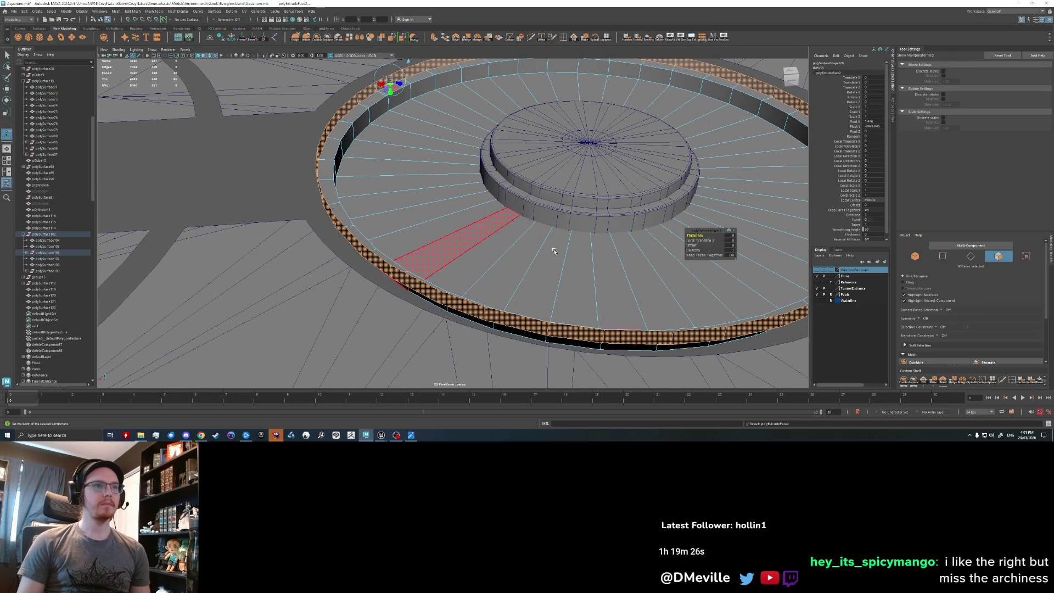
{"action": "left_click_drag", "start_coordinate": [695, 235], "coordinate": [512, 256]}
{"action": "key", "text": "ctrl+z"}
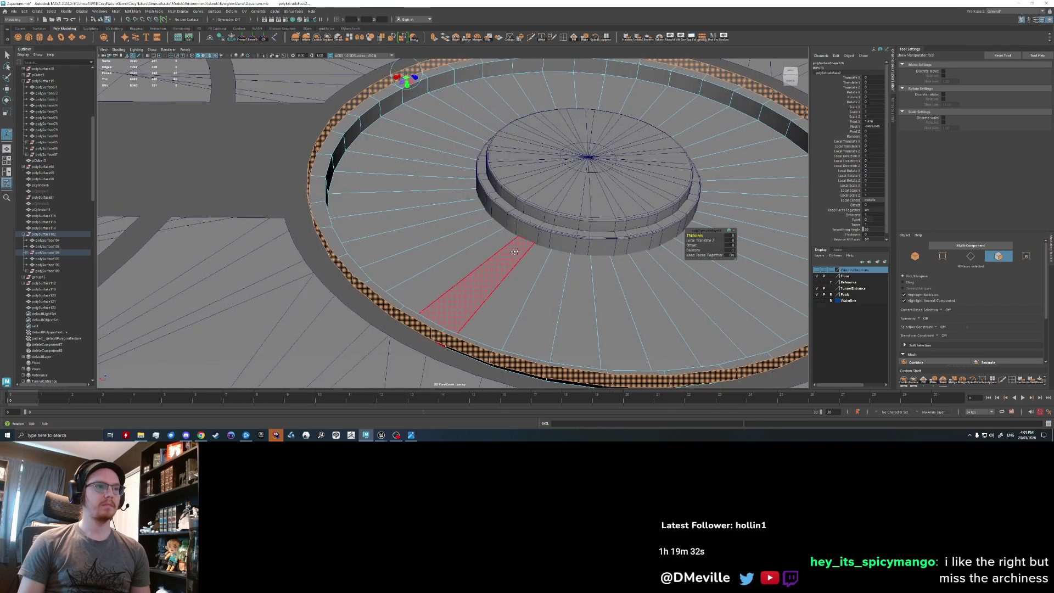
{"action": "key", "text": "ctrl+z"}
{"action": "key", "text": "ctrl+z"}
Extrude the ring's edge loop into a curved step, tune its thickness, and extrude again.
{"action": "right_click_drag", "start_coordinate": [329, 250], "coordinate": [346, 237]}
{"action": "key", "text": "q"}
{"action": "key", "text": "ctrl+e"}
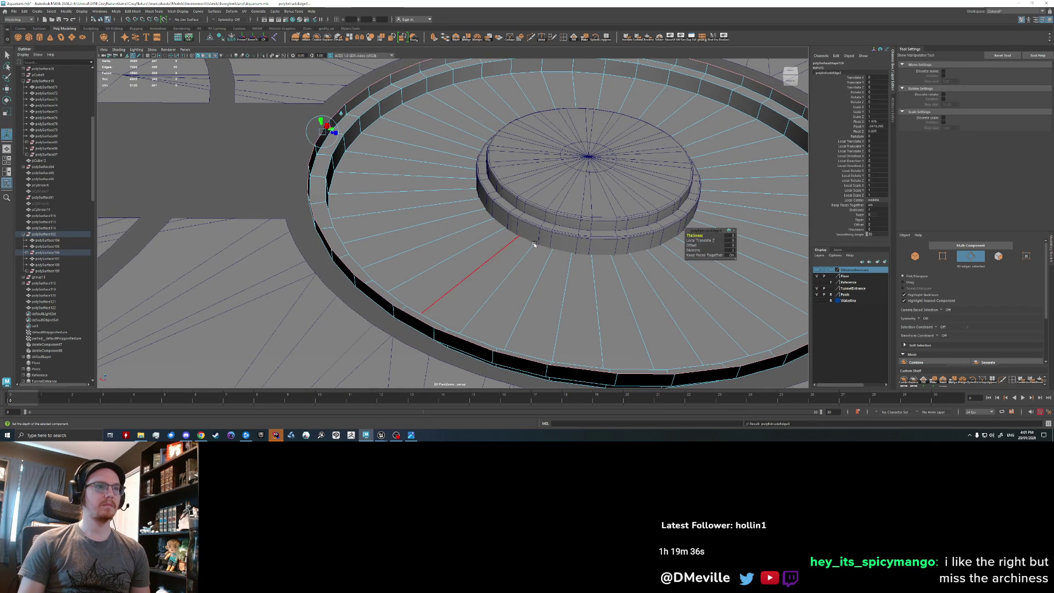
{"action": "mouse_move", "coordinate": [700, 235]}
{"action": "left_mouse_down"}
{"action": "mouse_move", "coordinate": [373, 274]}
{"action": "mouse_move", "coordinate": [571, 239]}
{"action": "left_mouse_up"}
{"action": "left_click_drag", "start_coordinate": [494, 247], "coordinate": [455, 255], "text": "alt"}
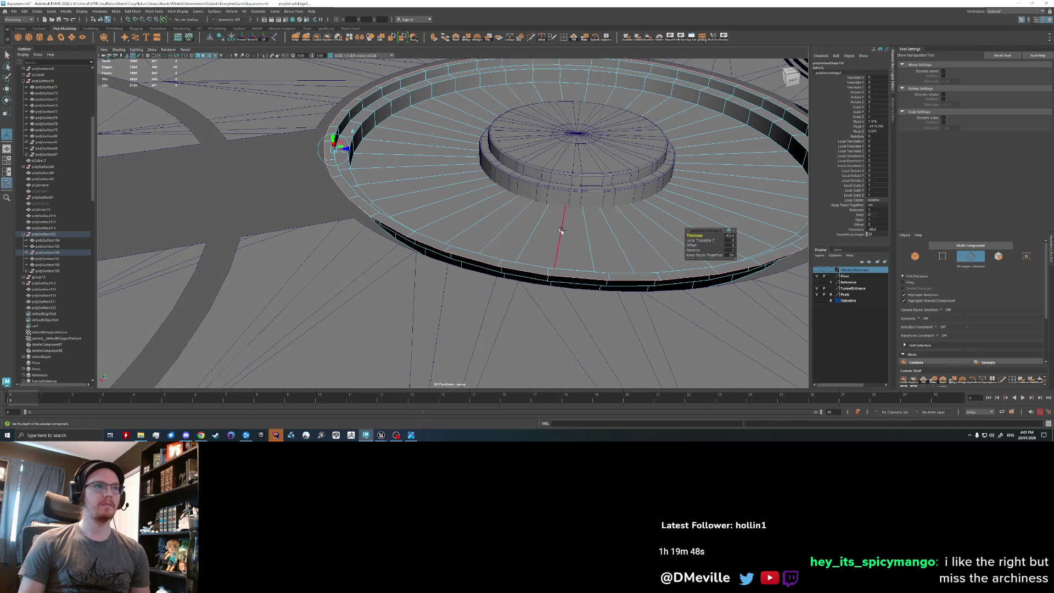
{"action": "key", "text": "ctrl+e"}
{"action": "mouse_move", "coordinate": [384, 184]}
{"action": "left_mouse_down", "text": "alt"}
{"action": "mouse_move", "coordinate": [344, 173]}
{"action": "mouse_move", "coordinate": [345, 198]}
{"action": "left_mouse_up", "text": "alt"}
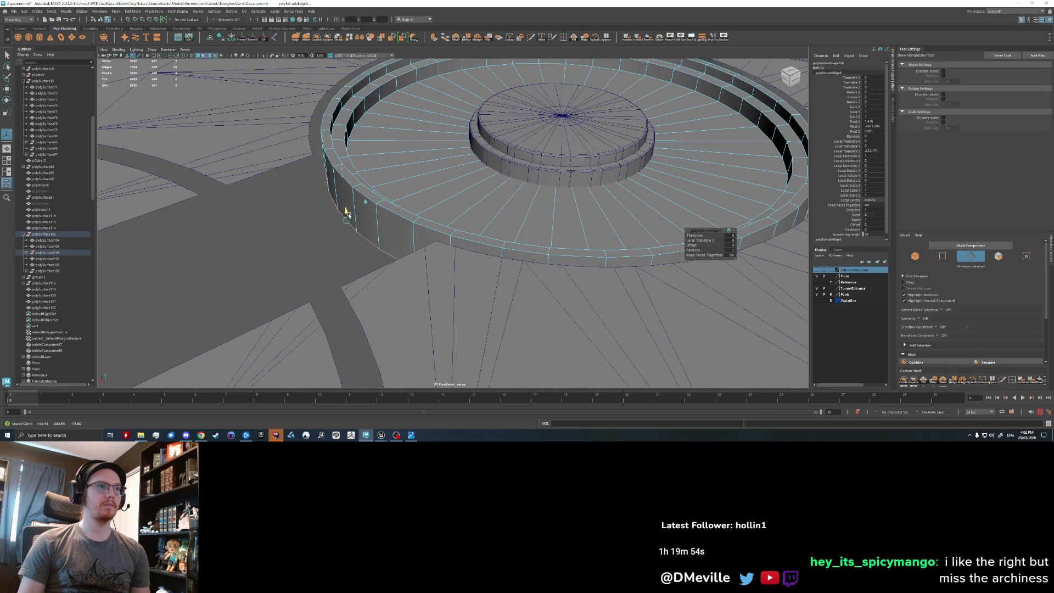
{"action": "mouse_move", "coordinate": [505, 204]}
{"action": "left_mouse_down", "text": "alt"}
{"action": "mouse_move", "coordinate": [365, 231]}
{"action": "mouse_move", "coordinate": [348, 216]}
{"action": "mouse_move", "coordinate": [329, 238]}
{"action": "mouse_move", "coordinate": [278, 226]}
{"action": "left_mouse_up", "text": "alt"}
Bevel the ring's edge loop with 2 segments and a fraction of 0.11.
{"action": "right_click", "coordinate": [263, 188]}
{"action": "left_click", "coordinate": [263, 168]}
{"action": "key", "text": "ctrl+b"}
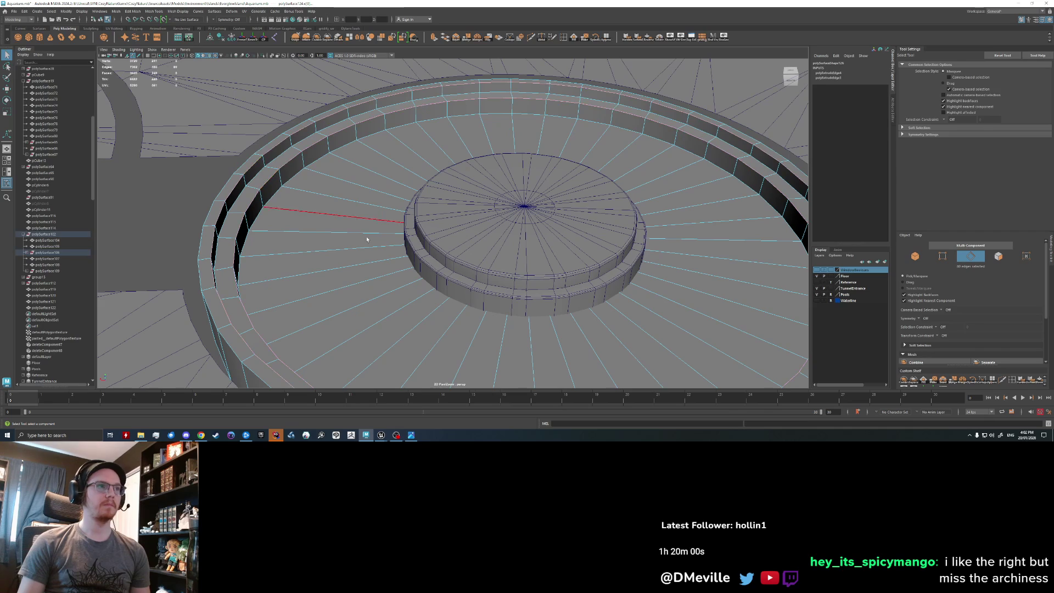
{"action": "mouse_move", "coordinate": [380, 242]}
{"action": "middle_mouse_down"}
{"action": "mouse_move", "coordinate": [264, 246]}
{"action": "mouse_move", "coordinate": [408, 250]}
{"action": "middle_mouse_up"}
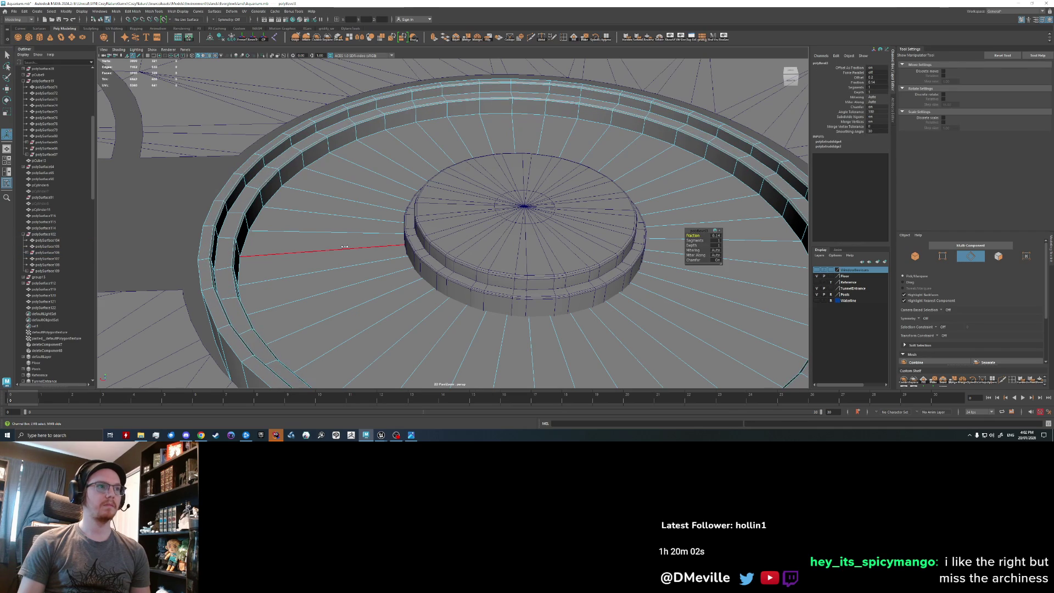
{"action": "middle_click_drag", "start_coordinate": [694, 241], "coordinate": [700, 241]}
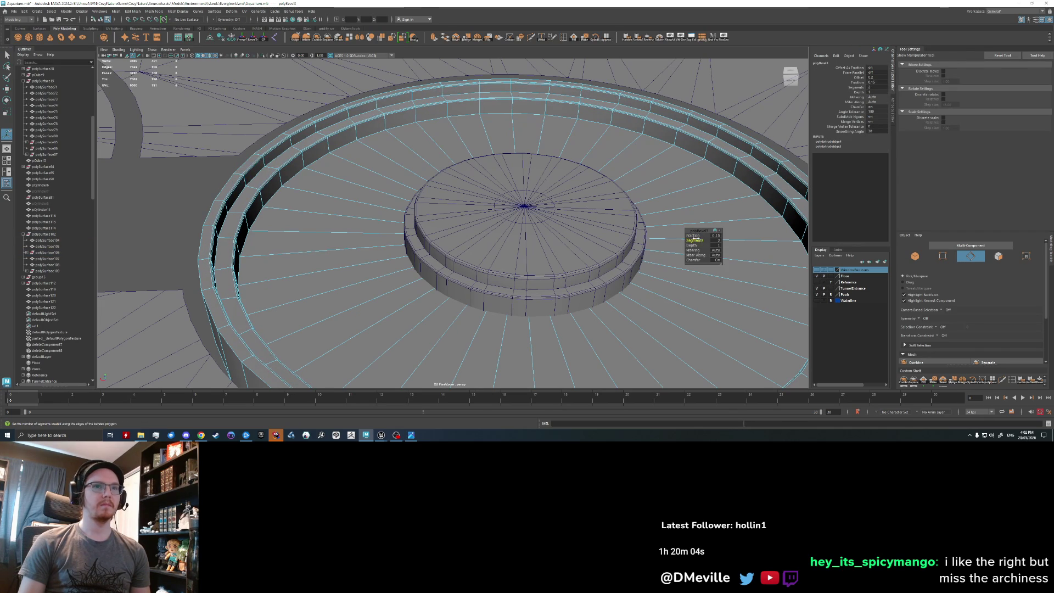
{"action": "middle_click_drag", "start_coordinate": [611, 243], "coordinate": [383, 245]}
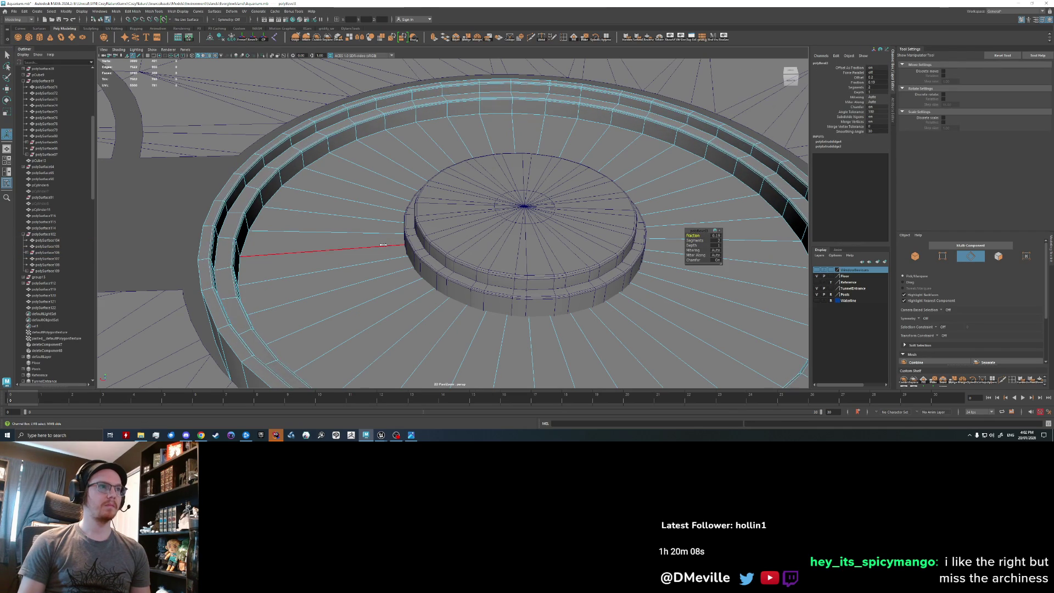
Deselect everything and select the central platform cylinder.
{"action": "scroll", "coordinate": [384, 245], "scroll_direction": "down", "scroll_amount": 3}
{"action": "key", "text": "q"}
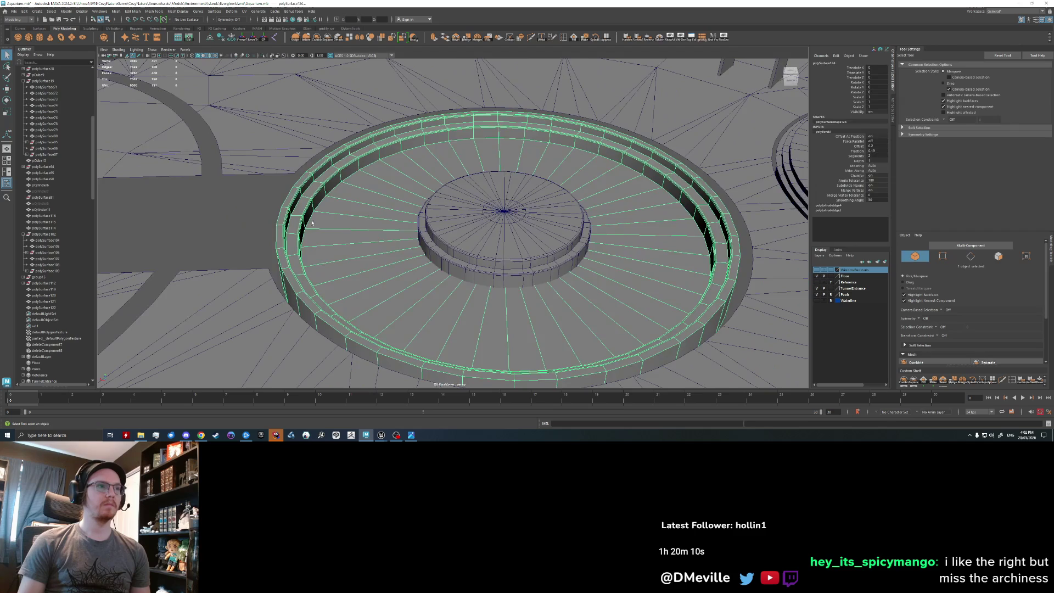
{"action": "left_click", "coordinate": [339, 237]}
{"action": "scroll", "coordinate": [338, 237], "scroll_direction": "up", "scroll_amount": 5}
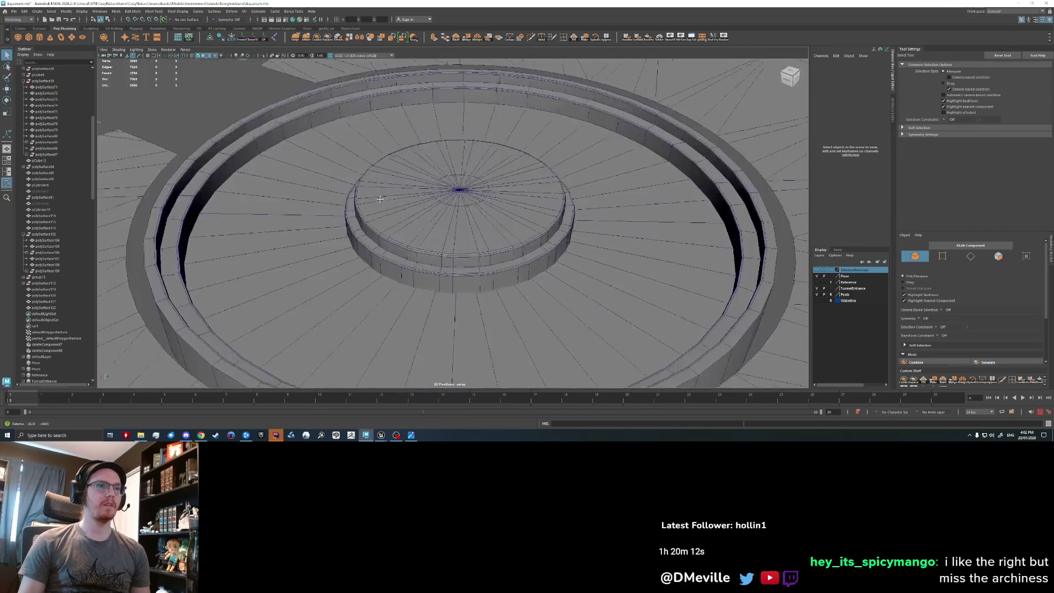
{"action": "left_click", "coordinate": [456, 207]}
Rename the platform cylinder to CenterPlinth and the polySurface124 ring piece to CenterStairsAndPool.
{"action": "left_click_drag", "start_coordinate": [456, 207], "coordinate": [416, 247], "text": "alt"}
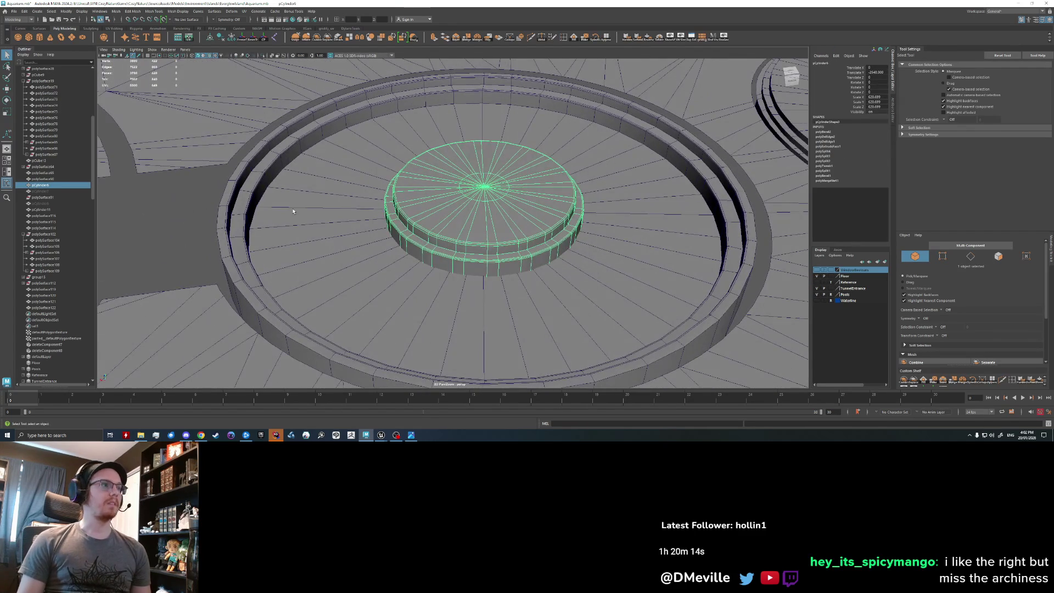
{"action": "double_click", "coordinate": [64, 185]}
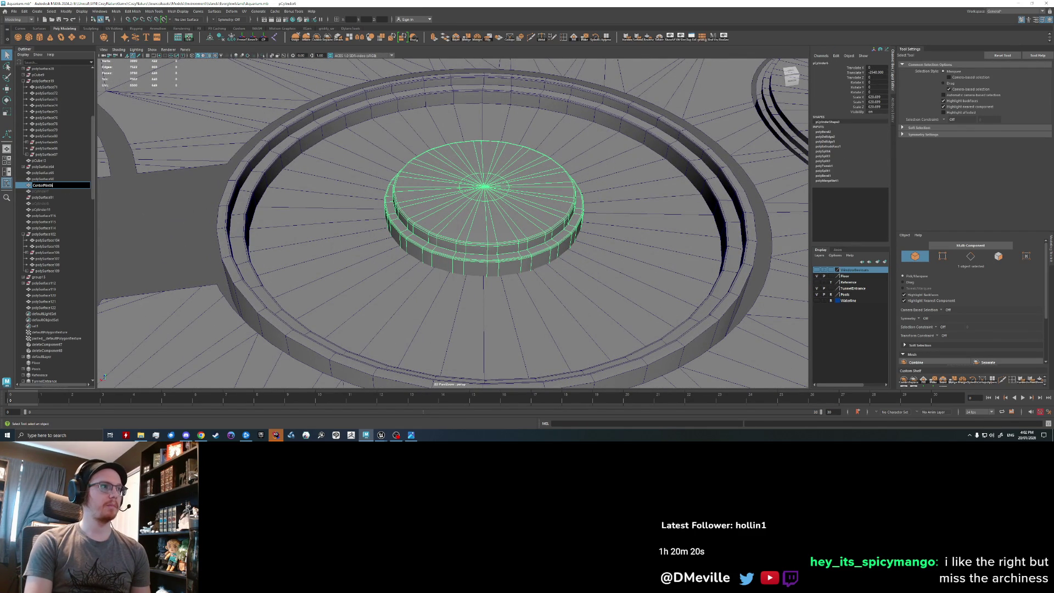
{"action": "key", "text": "Return"}
{"action": "left_click", "coordinate": [48, 252]}
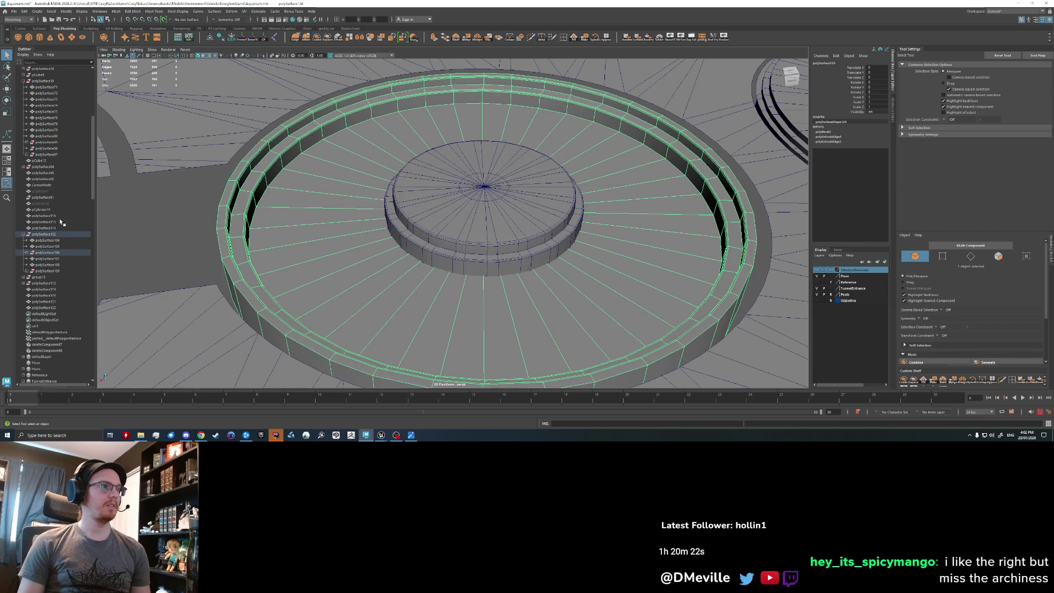
{"action": "left_click", "coordinate": [27, 252]}
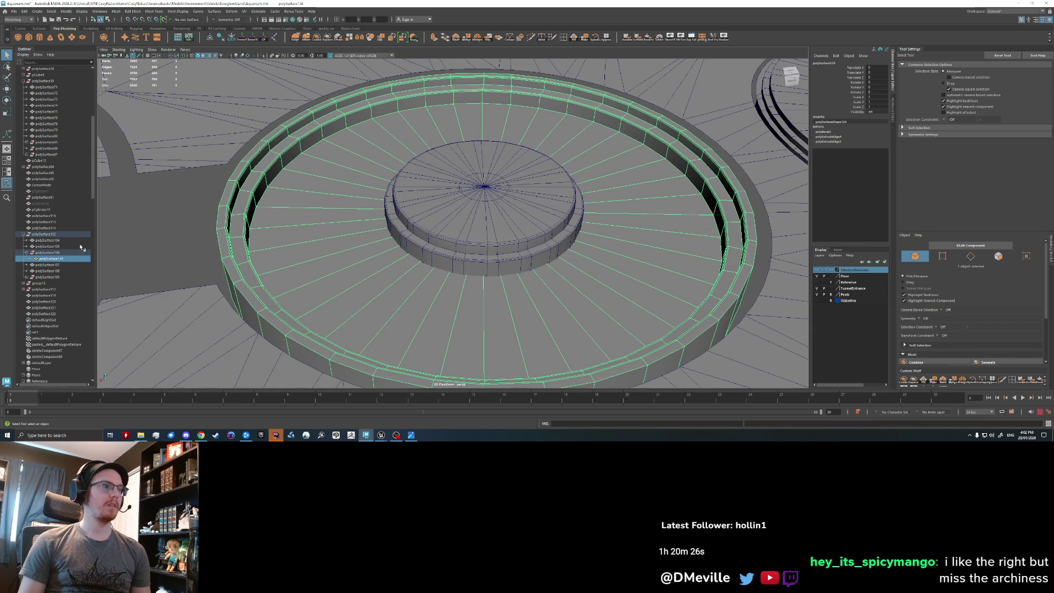
{"action": "double_click", "coordinate": [58, 259]}
{"action": "type", "text": "CenterPoolSta"}
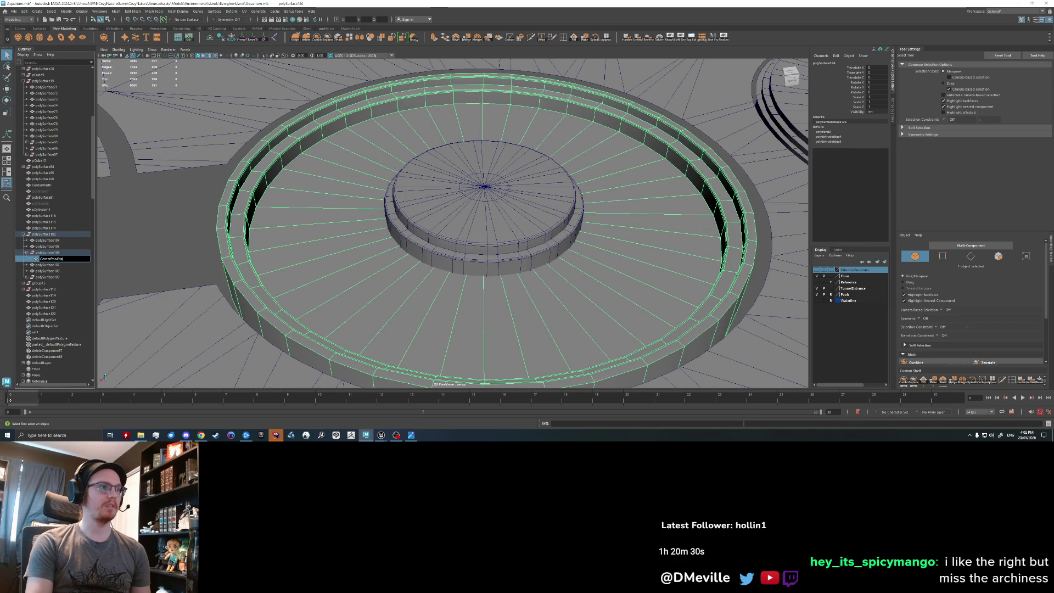
{"action": "type", "text": "d"}
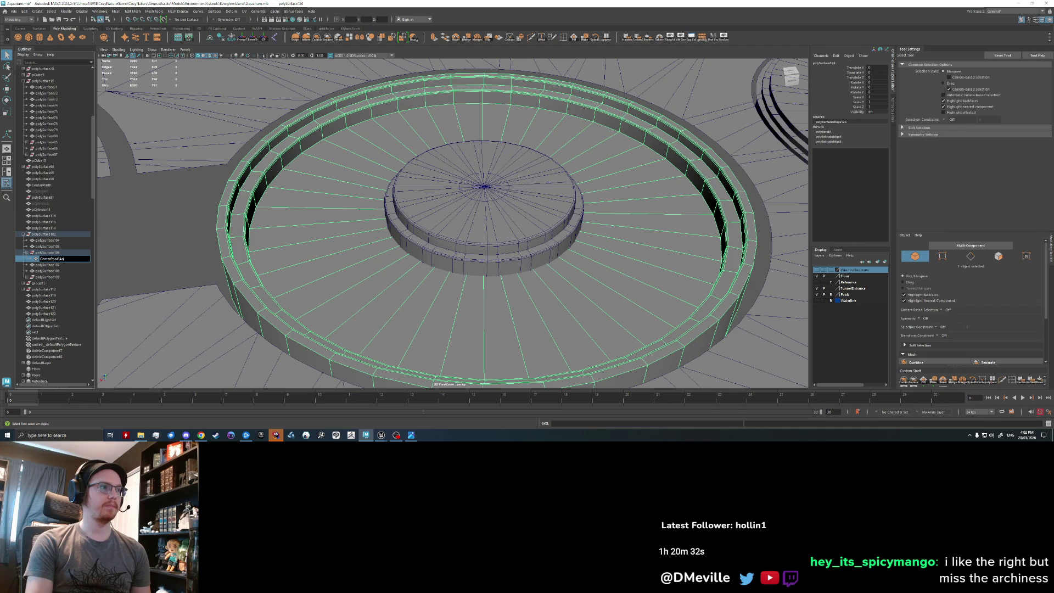
{"action": "type", "text": "Sta"}
{"action": "type", "text": "f"}
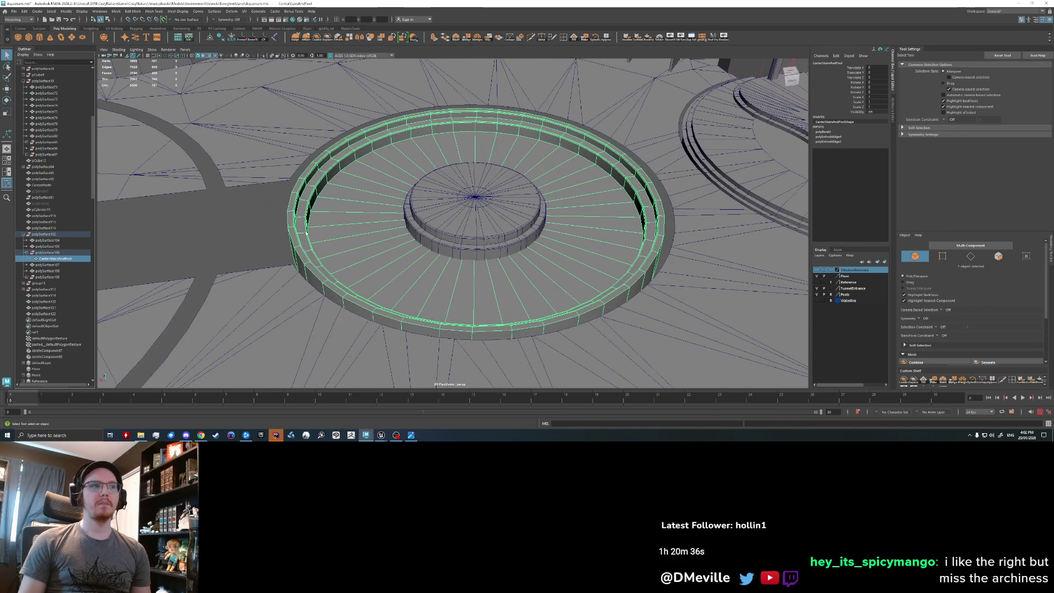
Turn on see-through display, select pCylinder7, and scale it wider in X and Z.
{"action": "left_click", "coordinate": [347, 181]}
{"action": "left_click", "coordinate": [735, 45]}
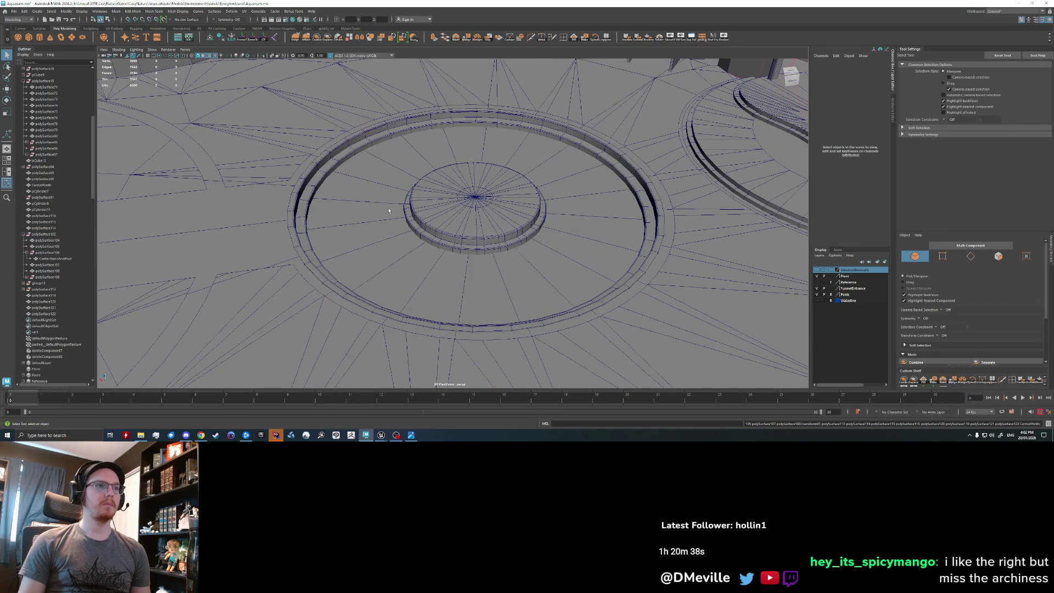
{"action": "left_click", "coordinate": [232, 237]}
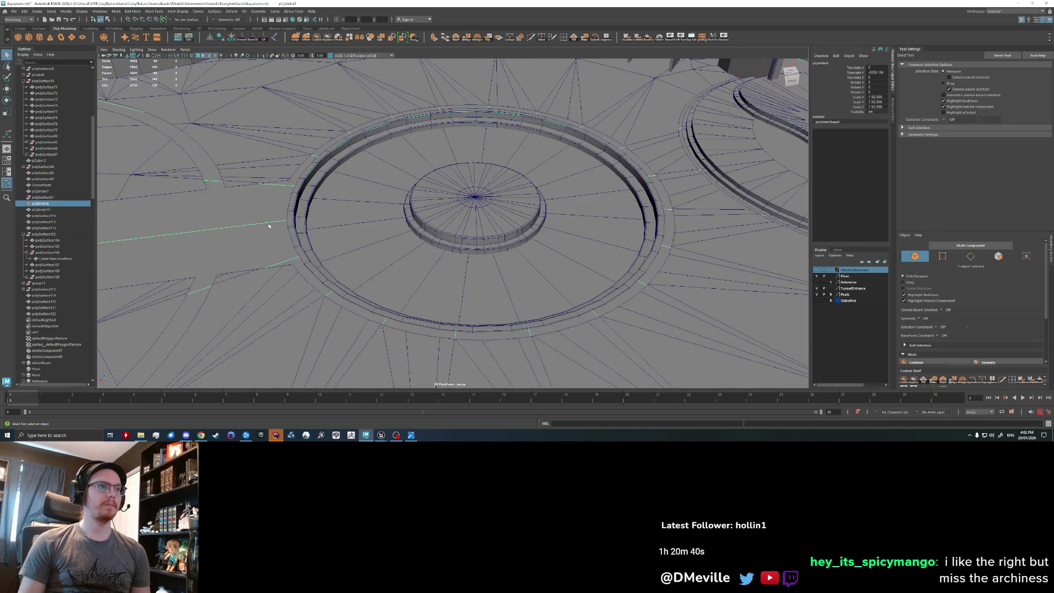
{"action": "left_click", "coordinate": [374, 225]}
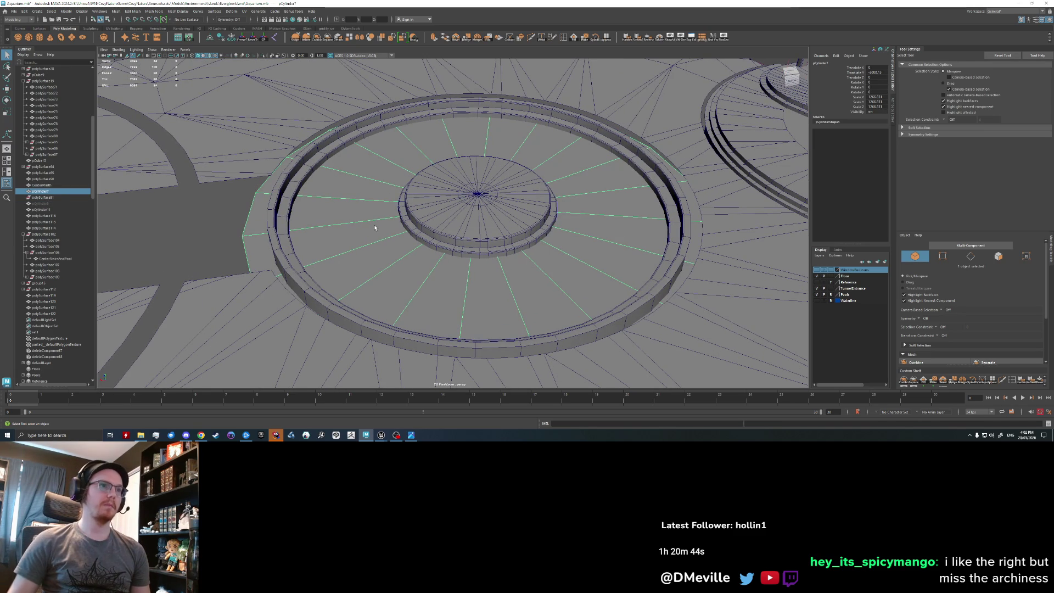
{"action": "scroll", "coordinate": [374, 227], "scroll_direction": "down", "scroll_amount": 2}
{"action": "key", "text": "r"}
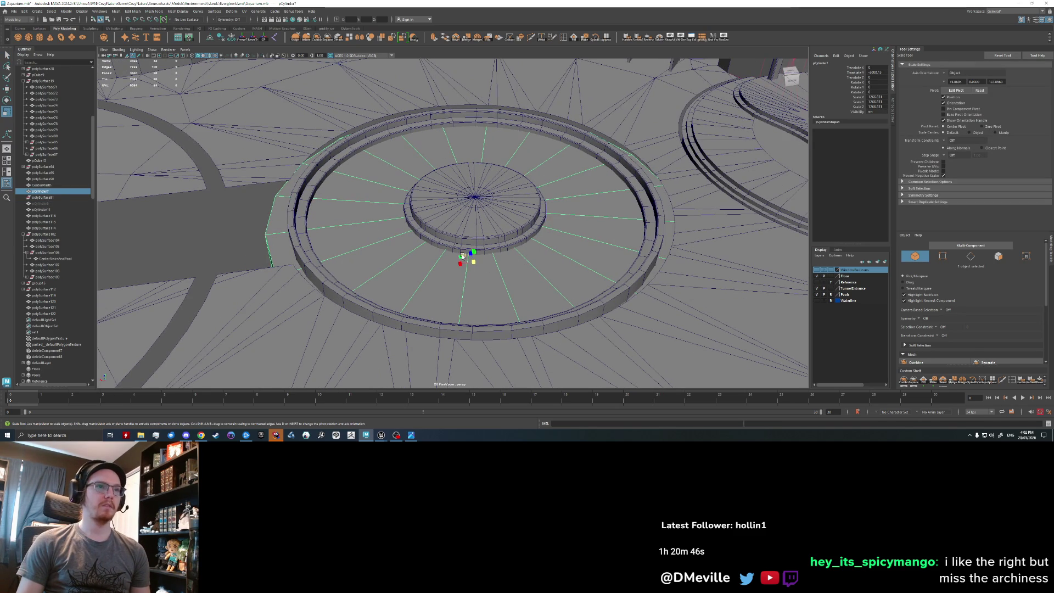
{"action": "left_click_drag", "start_coordinate": [462, 256], "coordinate": [461, 260]}
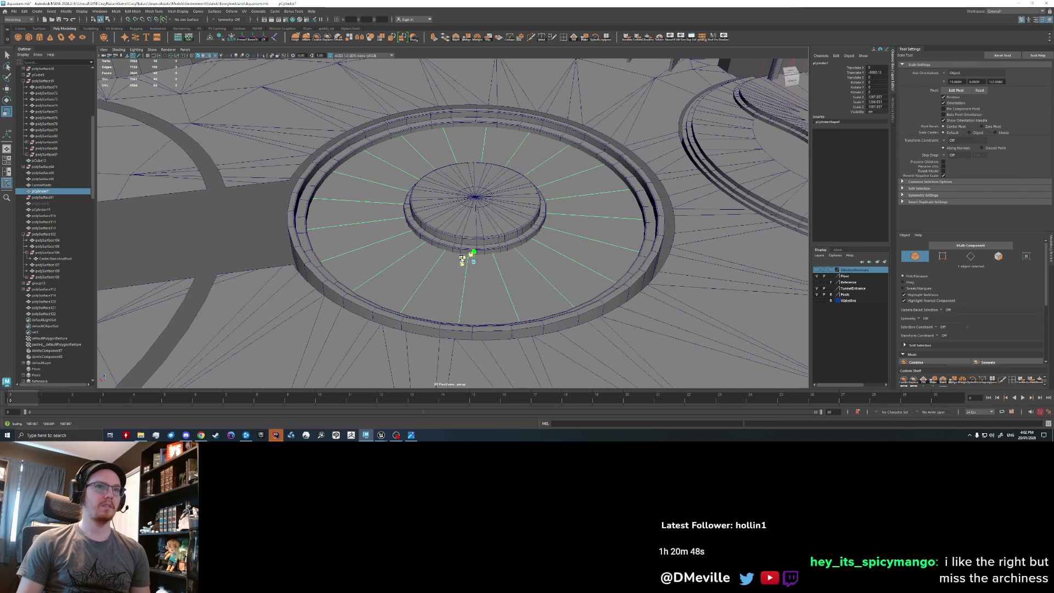
{"action": "middle_click_drag", "start_coordinate": [427, 251], "coordinate": [395, 239]}
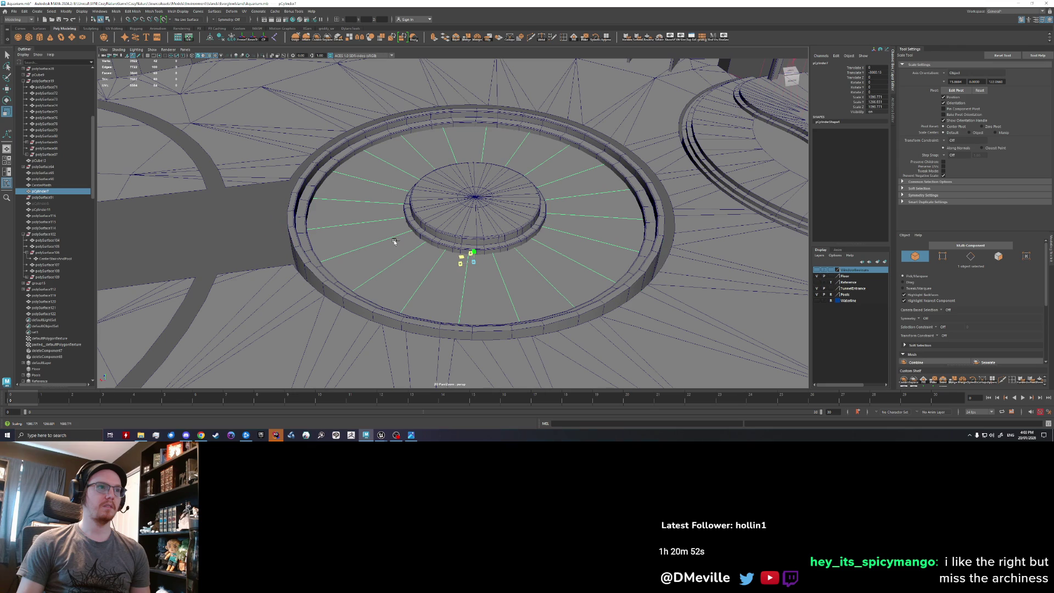
{"action": "mouse_move", "coordinate": [394, 237]}
{"action": "left_mouse_down", "text": "alt"}
{"action": "mouse_move", "coordinate": [487, 245]}
{"action": "mouse_move", "coordinate": [434, 262]}
{"action": "left_mouse_up", "text": "alt"}
{"action": "right_click", "coordinate": [433, 261]}
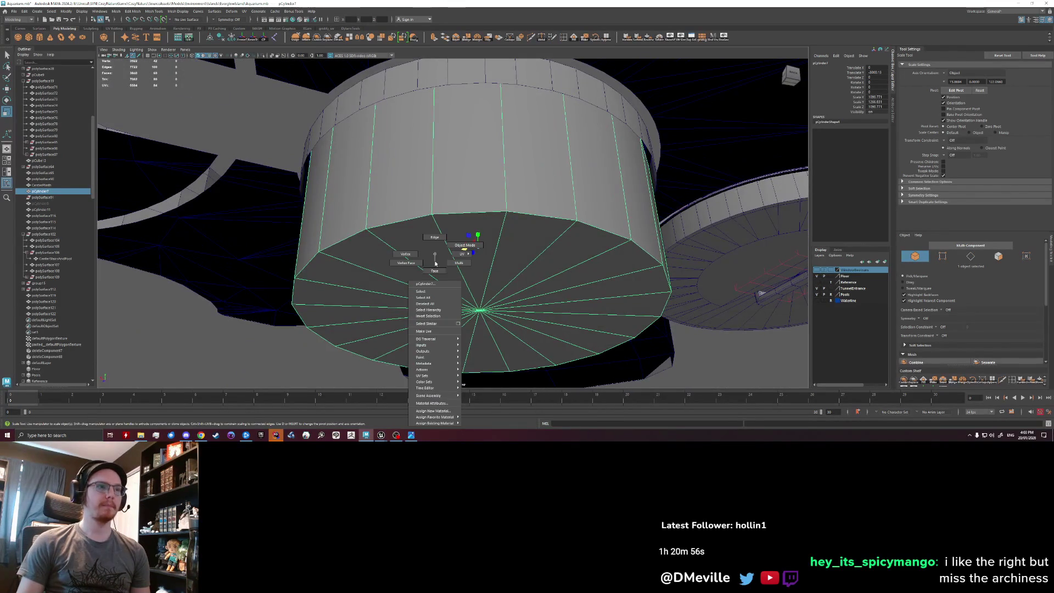
Move the pool cylinder's cap vertices down in Y.
{"action": "key", "text": "q"}
{"action": "left_click", "coordinate": [468, 233]}
{"action": "right_click", "coordinate": [465, 236]}
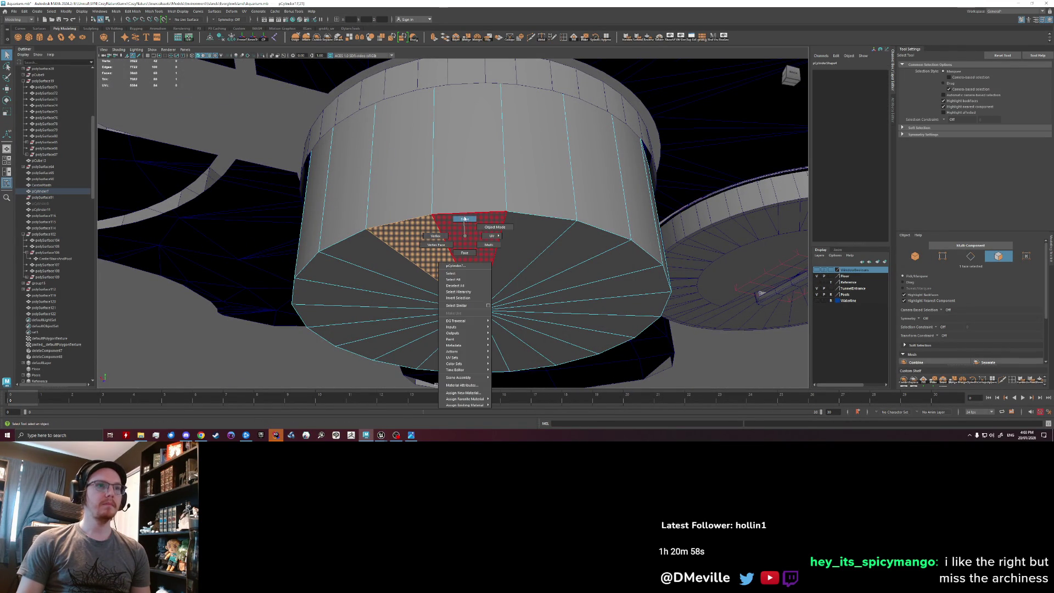
{"action": "left_click", "coordinate": [448, 235]}
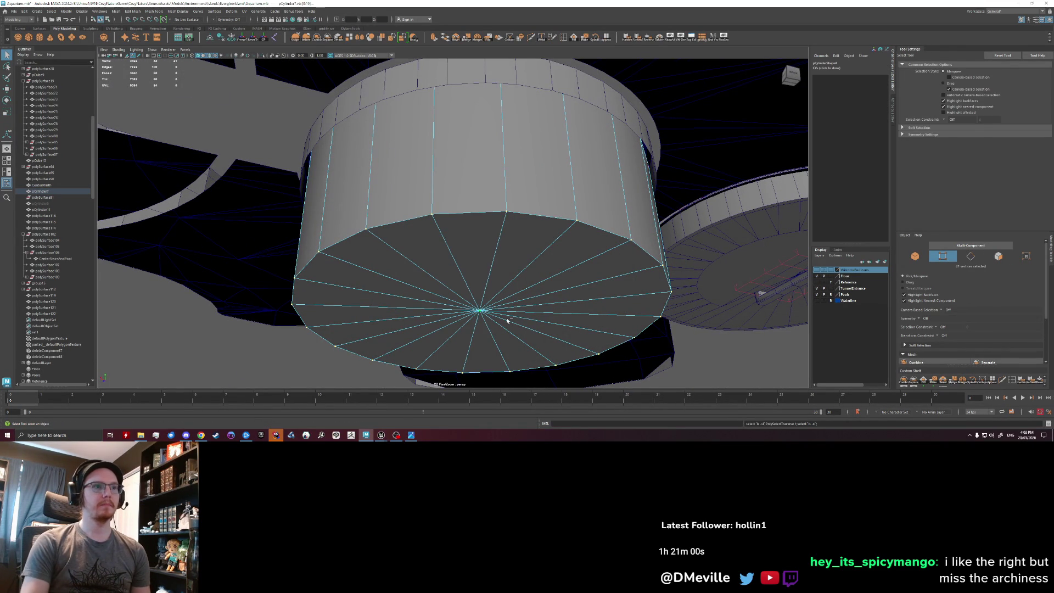
{"action": "key", "text": "w"}
{"action": "scroll", "coordinate": [479, 295], "scroll_direction": "down", "scroll_amount": 5}
{"action": "mouse_move", "coordinate": [475, 177]}
{"action": "left_mouse_down"}
{"action": "mouse_move", "coordinate": [466, 204]}
{"action": "mouse_move", "coordinate": [382, 254]}
{"action": "left_mouse_up"}
{"action": "right_click_drag", "start_coordinate": [381, 254], "coordinate": [401, 244]}
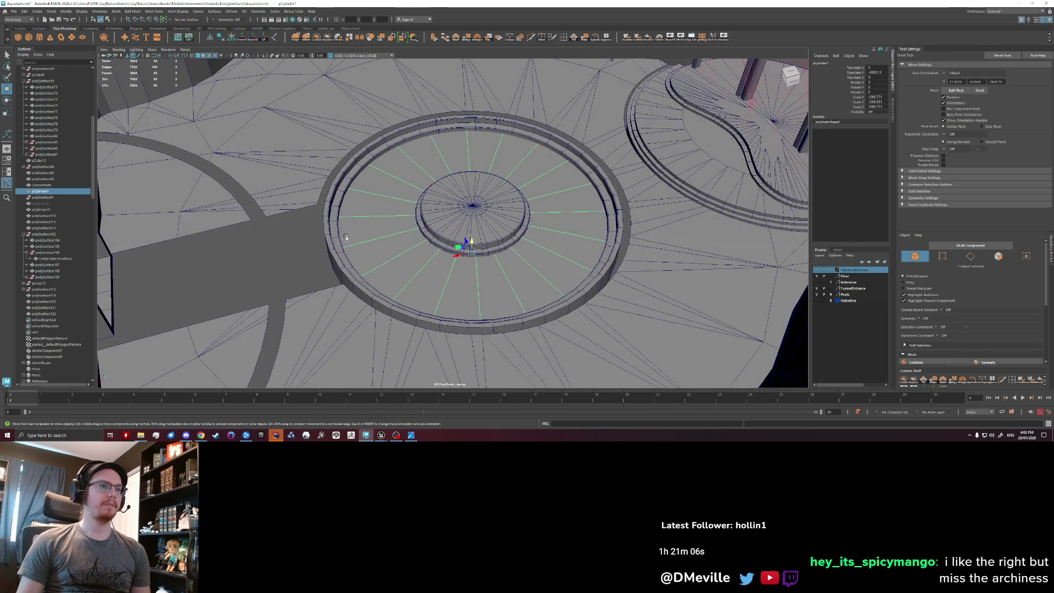
Combine the pool cylinder, outer ring and plinth into one mesh and delete its history.
{"action": "left_click", "coordinate": [47, 192]}
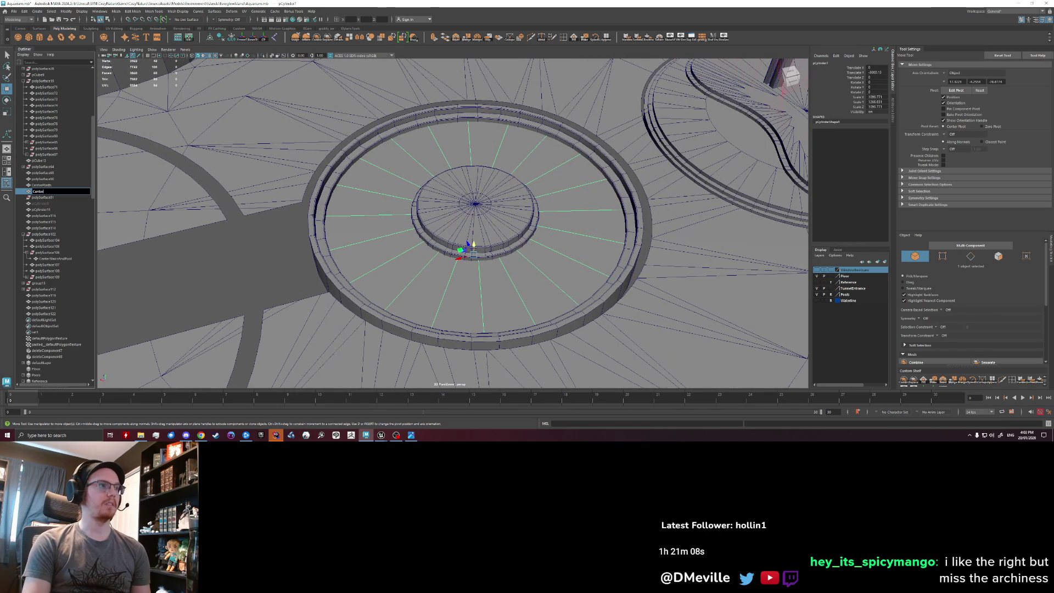
{"action": "left_click", "coordinate": [317, 242], "text": "shift"}
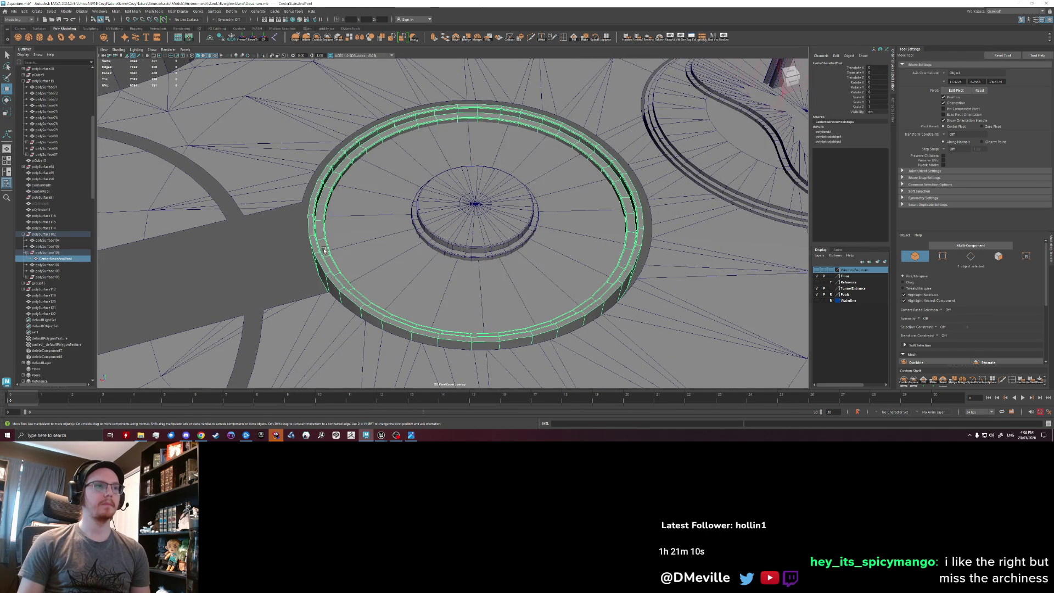
{"action": "left_click", "coordinate": [434, 231], "text": "shift"}
{"action": "mouse_move", "coordinate": [434, 231]}
{"action": "left_mouse_down", "text": "alt"}
{"action": "mouse_move", "coordinate": [351, 275]}
{"action": "mouse_move", "coordinate": [381, 265]}
{"action": "left_mouse_up", "text": "alt"}
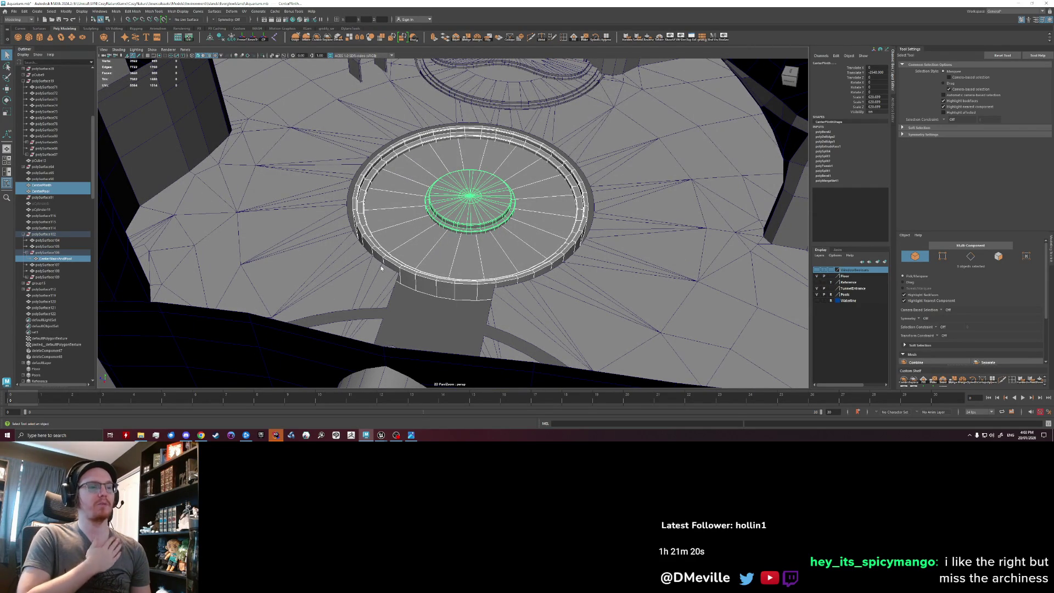
{"action": "mouse_move", "coordinate": [380, 265]}
{"action": "left_mouse_down", "text": "alt"}
{"action": "mouse_move", "coordinate": [420, 244]}
{"action": "mouse_move", "coordinate": [285, 191]}
{"action": "left_mouse_up", "text": "alt"}
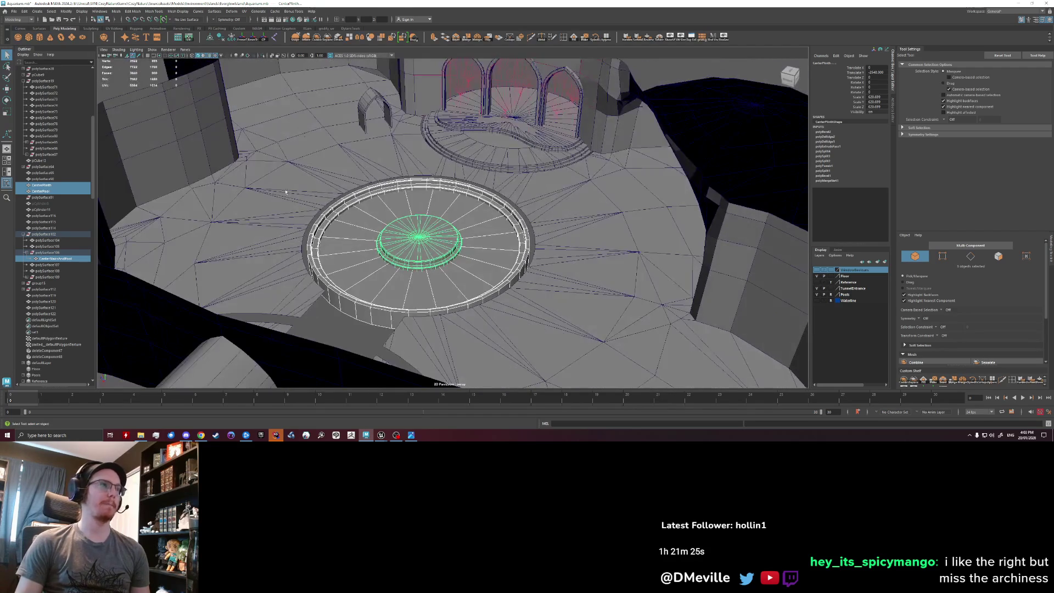
{"action": "left_click", "coordinate": [306, 37]}
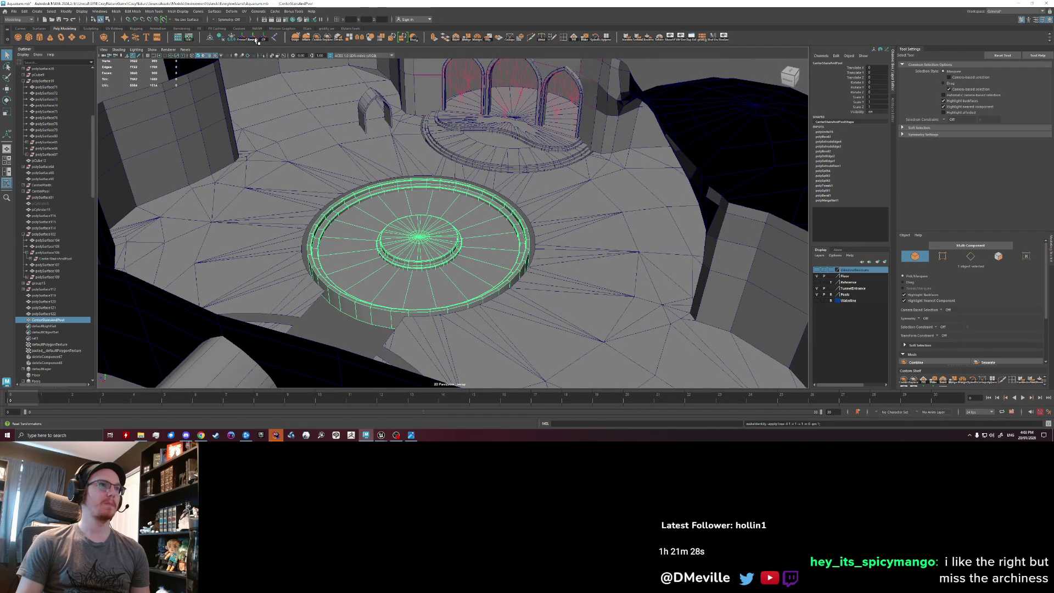
{"action": "left_click", "coordinate": [223, 39]}
Inspect the combined pool mesh from above and behind, then select the cave floor mesh.
{"action": "scroll", "coordinate": [339, 241], "scroll_direction": "up", "scroll_amount": 2}
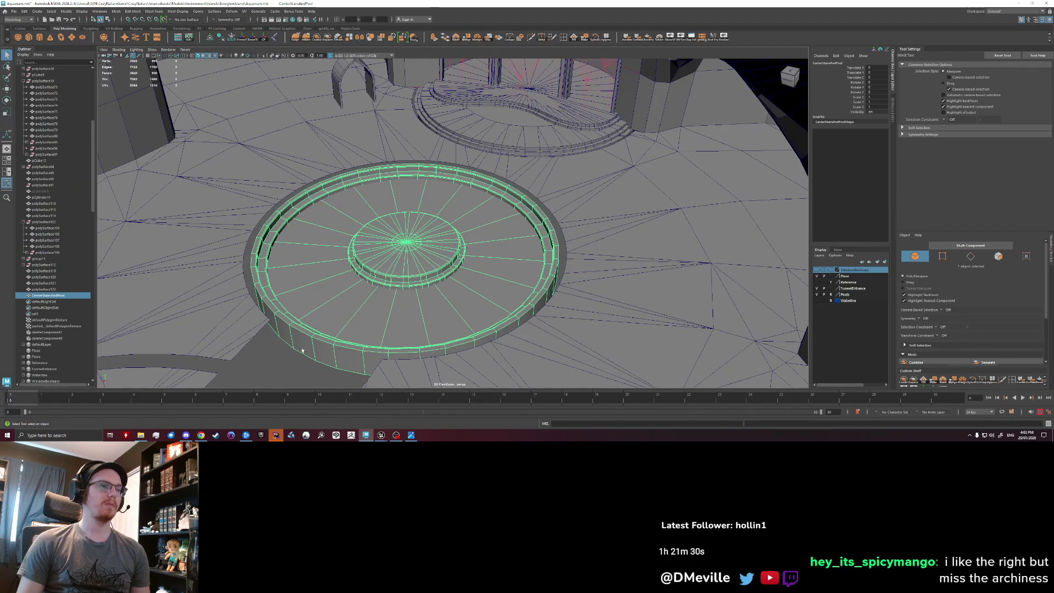
{"action": "left_click_drag", "start_coordinate": [322, 296], "coordinate": [366, 208], "text": "alt"}
{"action": "mouse_move", "coordinate": [394, 212]}
{"action": "left_mouse_down", "text": "alt"}
{"action": "mouse_move", "coordinate": [526, 231]}
{"action": "mouse_move", "coordinate": [507, 212]}
{"action": "mouse_move", "coordinate": [477, 207]}
{"action": "mouse_move", "coordinate": [478, 198]}
{"action": "mouse_move", "coordinate": [342, 230]}
{"action": "mouse_move", "coordinate": [258, 222]}
{"action": "left_mouse_up", "text": "alt"}
{"action": "mouse_move", "coordinate": [258, 222]}
{"action": "right_mouse_down", "text": "alt"}
{"action": "mouse_move", "coordinate": [246, 210]}
{"action": "mouse_move", "coordinate": [310, 214]}
{"action": "right_mouse_up", "text": "alt"}
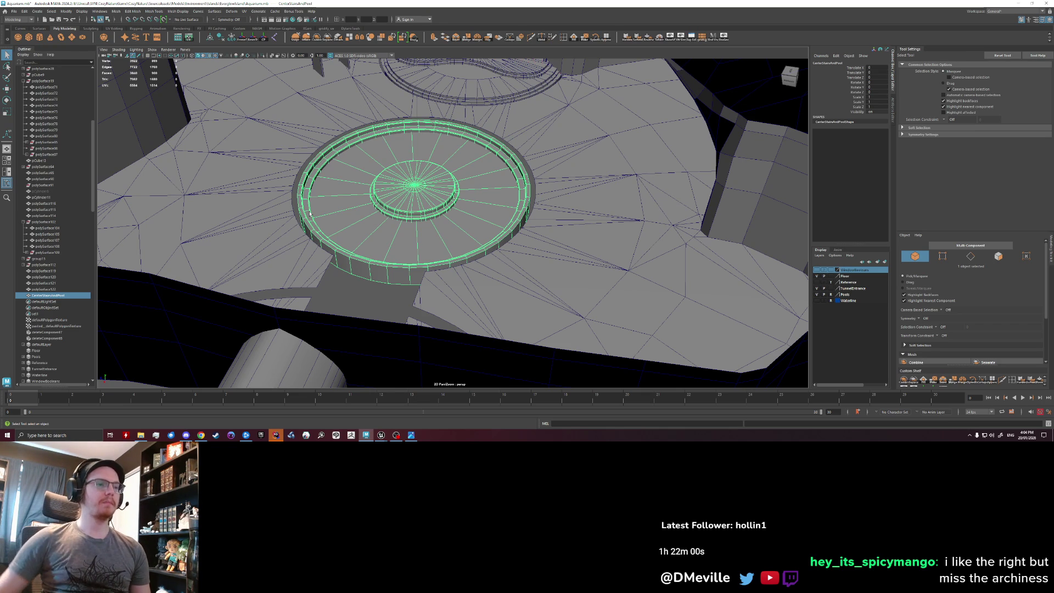
{"action": "right_click_drag", "start_coordinate": [394, 190], "coordinate": [589, 344], "text": "alt"}
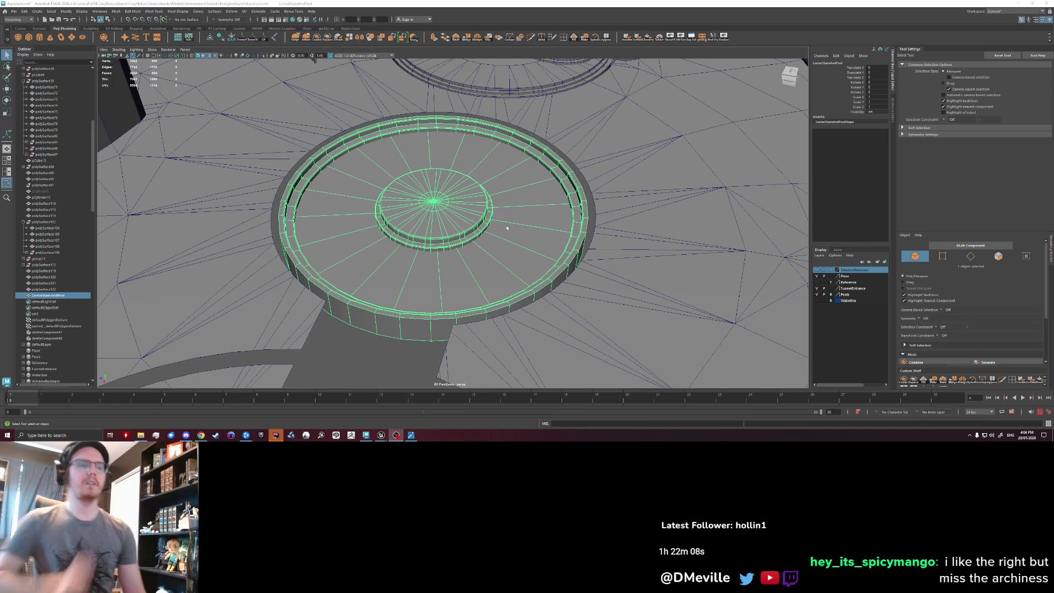
{"action": "mouse_move", "coordinate": [507, 228]}
{"action": "left_mouse_down", "text": "alt"}
{"action": "mouse_move", "coordinate": [499, 245]}
{"action": "mouse_move", "coordinate": [421, 258]}
{"action": "mouse_move", "coordinate": [434, 254]}
{"action": "left_mouse_up", "text": "alt"}
{"action": "left_click", "coordinate": [544, 209]}
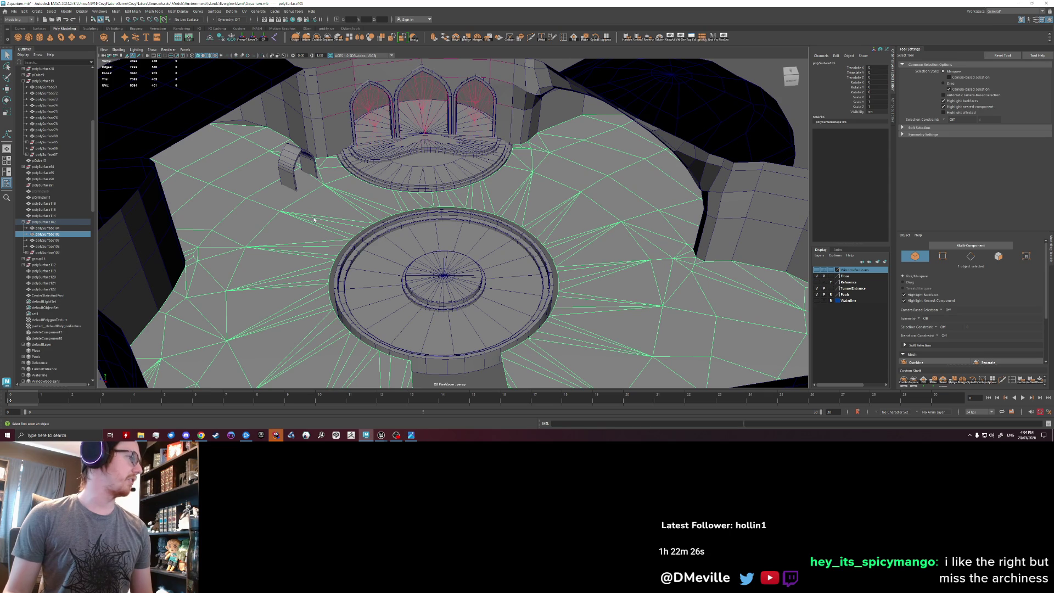
{"action": "mouse_move", "coordinate": [392, 243]}
{"action": "left_mouse_down", "text": "alt"}
{"action": "mouse_move", "coordinate": [519, 248]}
{"action": "mouse_move", "coordinate": [473, 231]}
{"action": "mouse_move", "coordinate": [450, 261]}
{"action": "left_mouse_up", "text": "alt"}
{"action": "left_click", "coordinate": [448, 272]}
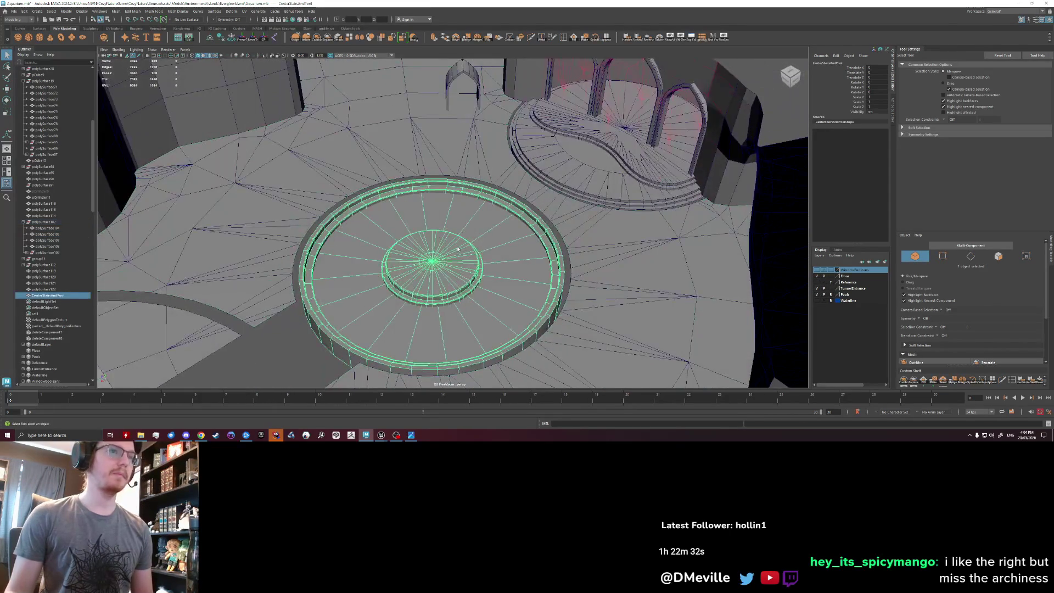
{"action": "scroll", "coordinate": [448, 275], "scroll_direction": "up", "scroll_amount": 1}
{"action": "scroll", "coordinate": [448, 275], "scroll_direction": "down", "scroll_amount": 2}
{"action": "left_click", "coordinate": [549, 176], "text": "shift"}
{"action": "left_click_drag", "start_coordinate": [549, 176], "coordinate": [519, 228], "text": "alt"}
{"action": "left_click", "coordinate": [582, 247]}
{"action": "scroll", "coordinate": [593, 243], "scroll_direction": "up", "scroll_amount": 3}
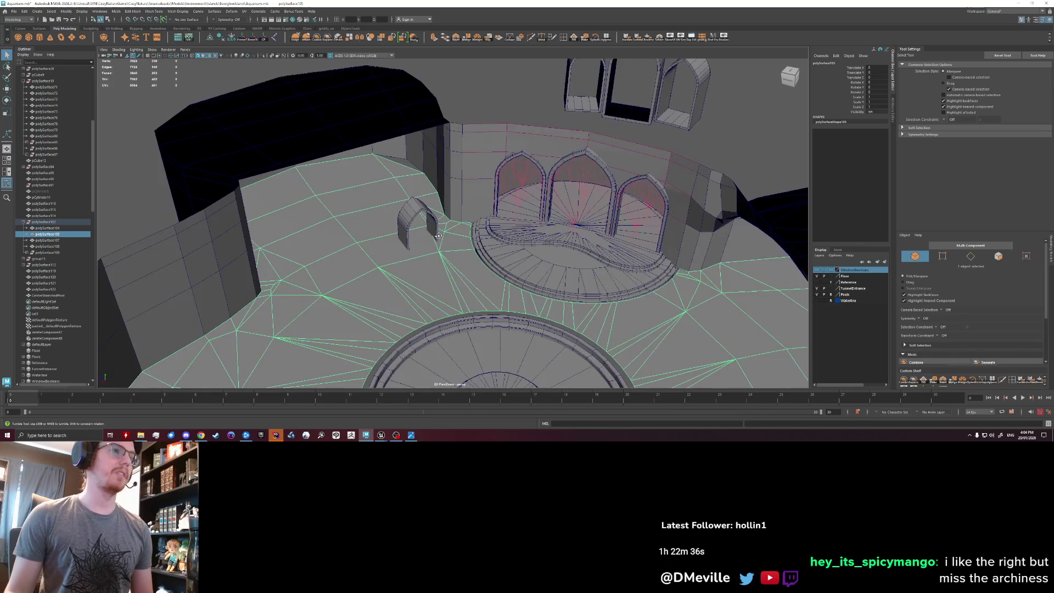
{"action": "mouse_move", "coordinate": [593, 242]}
{"action": "left_mouse_down", "text": "alt"}
{"action": "mouse_move", "coordinate": [483, 184]}
{"action": "mouse_move", "coordinate": [428, 205]}
{"action": "left_mouse_up", "text": "alt"}
{"action": "scroll", "coordinate": [434, 212], "scroll_direction": "up", "scroll_amount": 4}
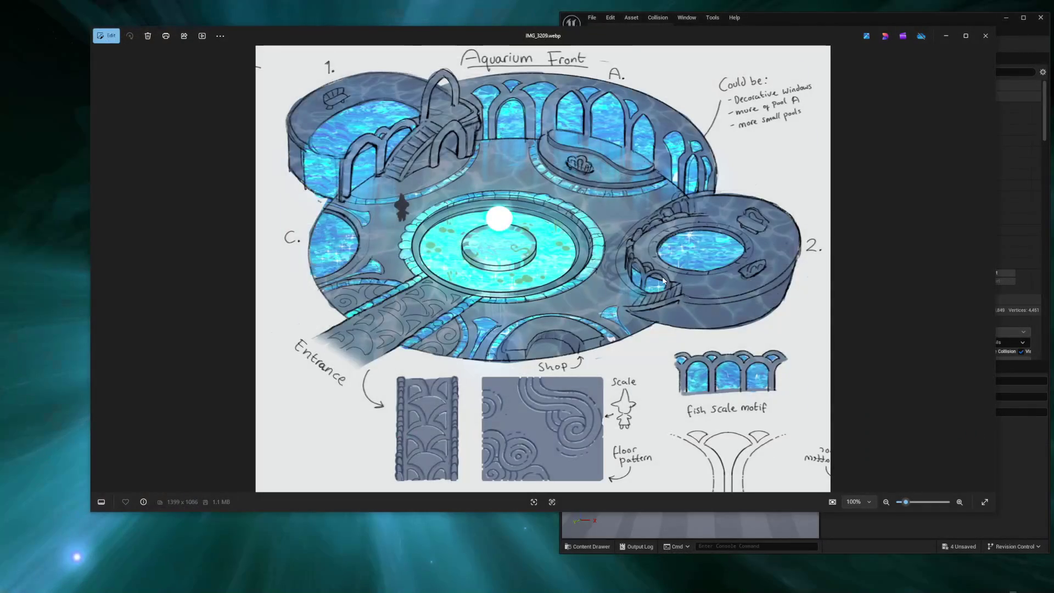
{"action": "key", "text": "Right"}
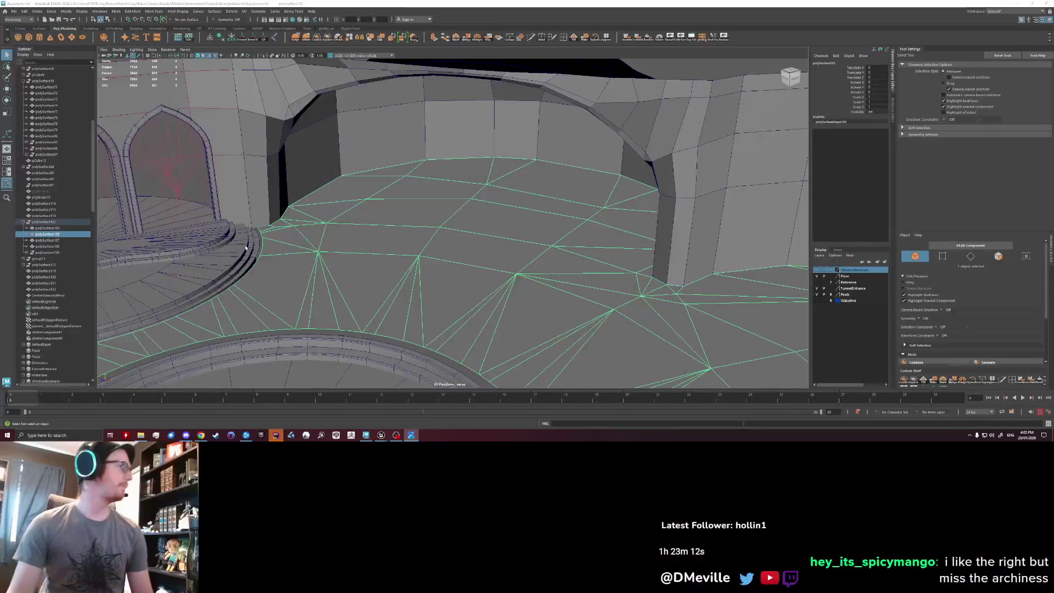
{"action": "mouse_move", "coordinate": [535, 229]}
{"action": "left_mouse_down", "text": "alt"}
{"action": "mouse_move", "coordinate": [414, 238]}
{"action": "mouse_move", "coordinate": [571, 112]}
{"action": "left_mouse_up", "text": "alt"}
{"action": "left_click", "coordinate": [571, 112]}
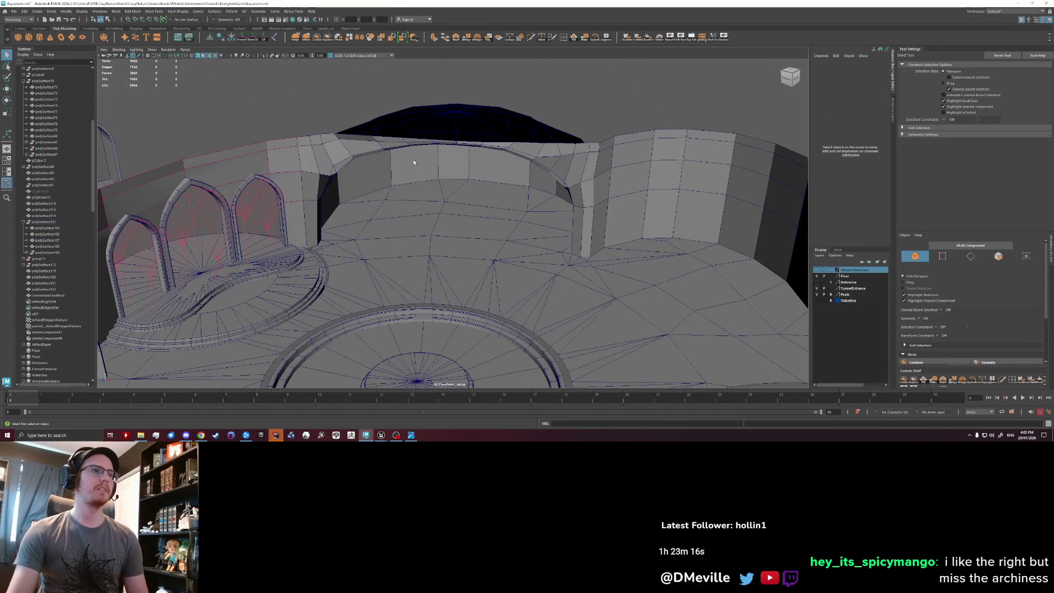
Create a cylinder, scale it up, move it into the rear alcove and flatten it.
{"action": "left_click_drag", "start_coordinate": [430, 169], "coordinate": [249, 120], "text": "alt"}
{"action": "left_click", "coordinate": [39, 37]}
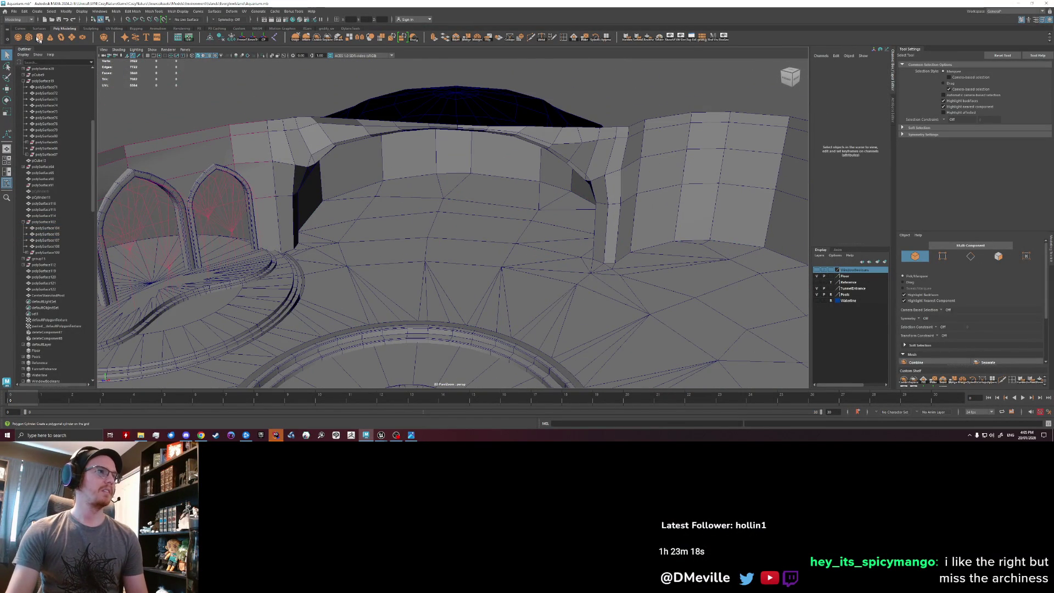
{"action": "left_click_drag", "start_coordinate": [307, 252], "coordinate": [371, 265], "text": "alt"}
{"action": "key", "text": "r"}
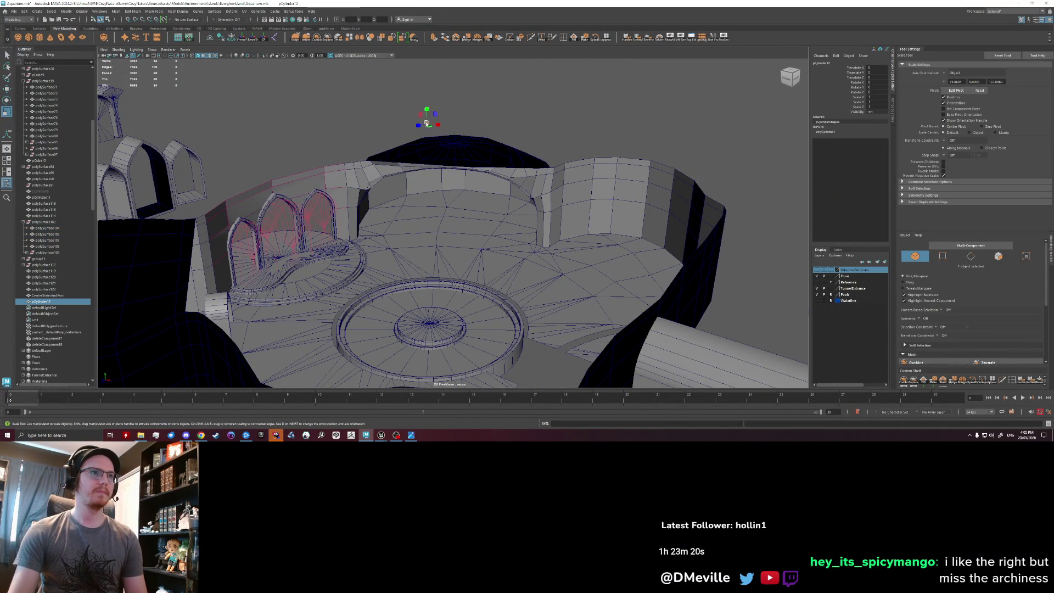
{"action": "left_click_drag", "start_coordinate": [429, 117], "coordinate": [527, 122]}
{"action": "key", "text": "w"}
{"action": "mouse_move", "coordinate": [440, 115]}
{"action": "left_mouse_down"}
{"action": "mouse_move", "coordinate": [427, 113]}
{"action": "mouse_move", "coordinate": [430, 307]}
{"action": "mouse_move", "coordinate": [446, 223]}
{"action": "left_mouse_up"}
{"action": "scroll", "coordinate": [446, 223], "scroll_direction": "up", "scroll_amount": 3}
{"action": "key", "text": "r"}
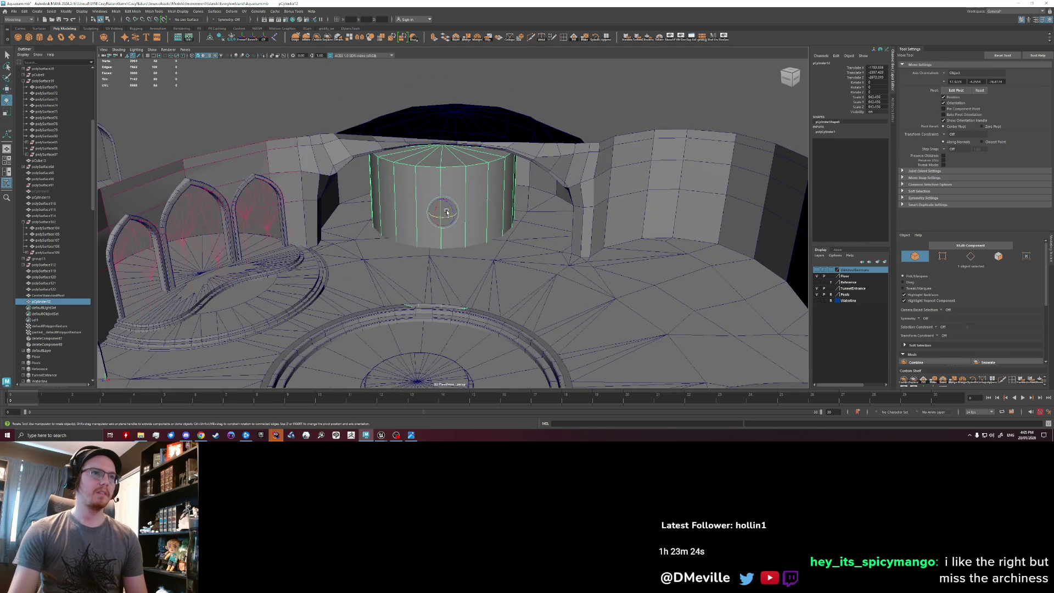
{"action": "mouse_move", "coordinate": [446, 187]}
{"action": "left_mouse_down"}
{"action": "mouse_move", "coordinate": [446, 216]}
{"action": "mouse_move", "coordinate": [445, 198]}
{"action": "left_mouse_up"}
{"action": "scroll", "coordinate": [503, 251], "scroll_direction": "up", "scroll_amount": 3}
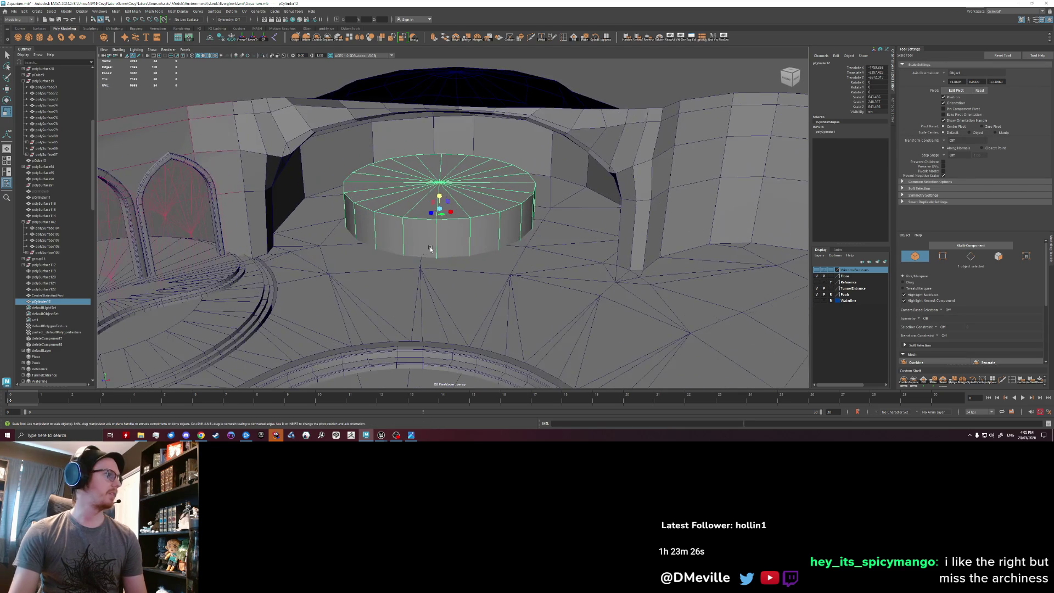
{"action": "scroll", "coordinate": [503, 251], "scroll_direction": "up", "scroll_amount": 3}
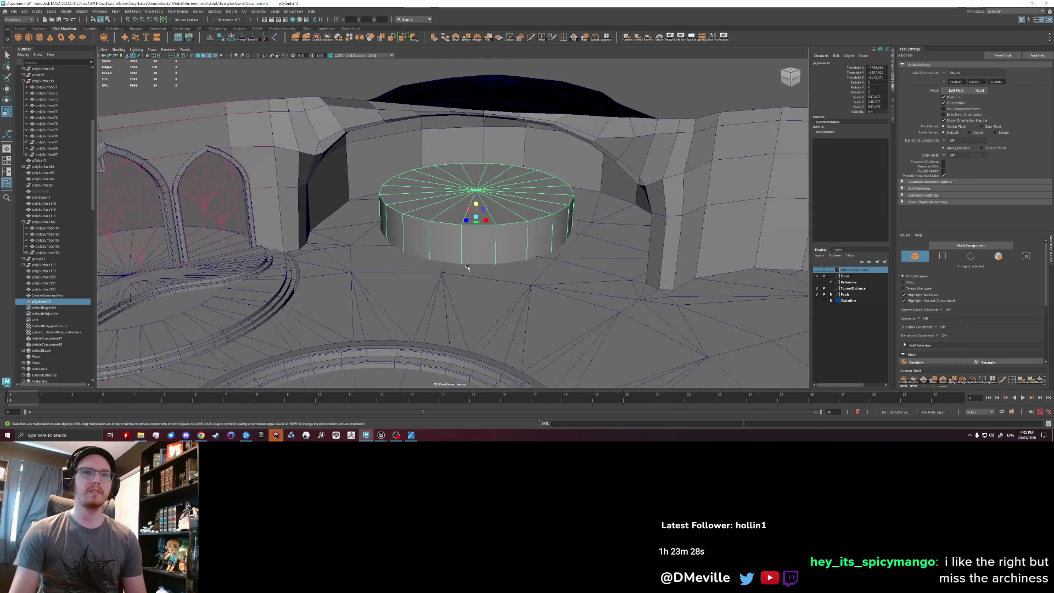
Show the Reference layer geometry as solid and enlarge the cylinder to fill the alcove.
{"action": "left_click", "coordinate": [818, 282]}
{"action": "left_click_drag", "start_coordinate": [523, 274], "coordinate": [521, 241], "text": "alt"}
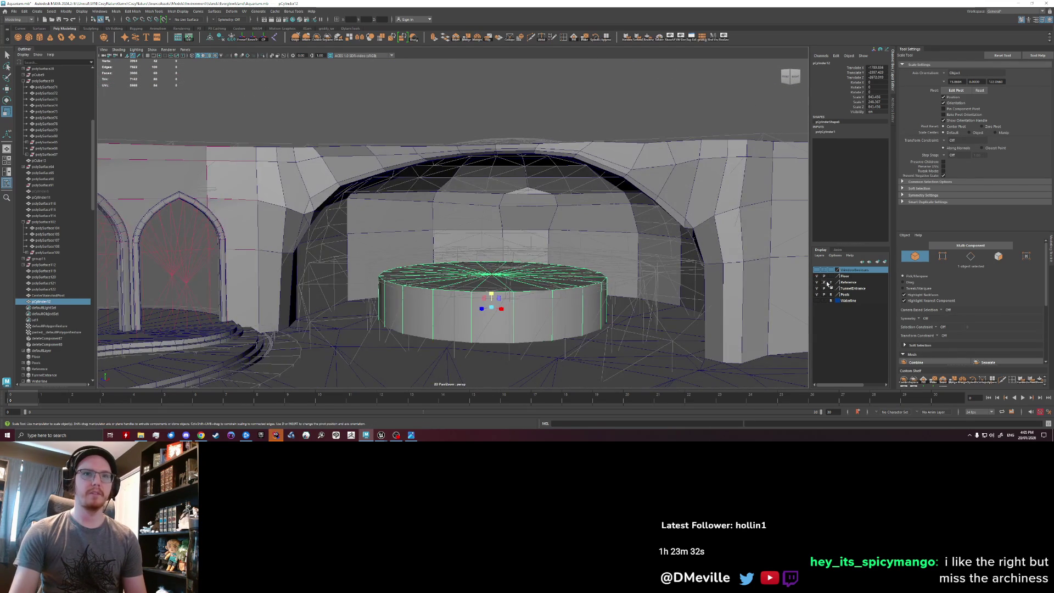
{"action": "left_click", "coordinate": [831, 283]}
{"action": "left_click_drag", "start_coordinate": [486, 219], "coordinate": [492, 260], "text": "alt"}
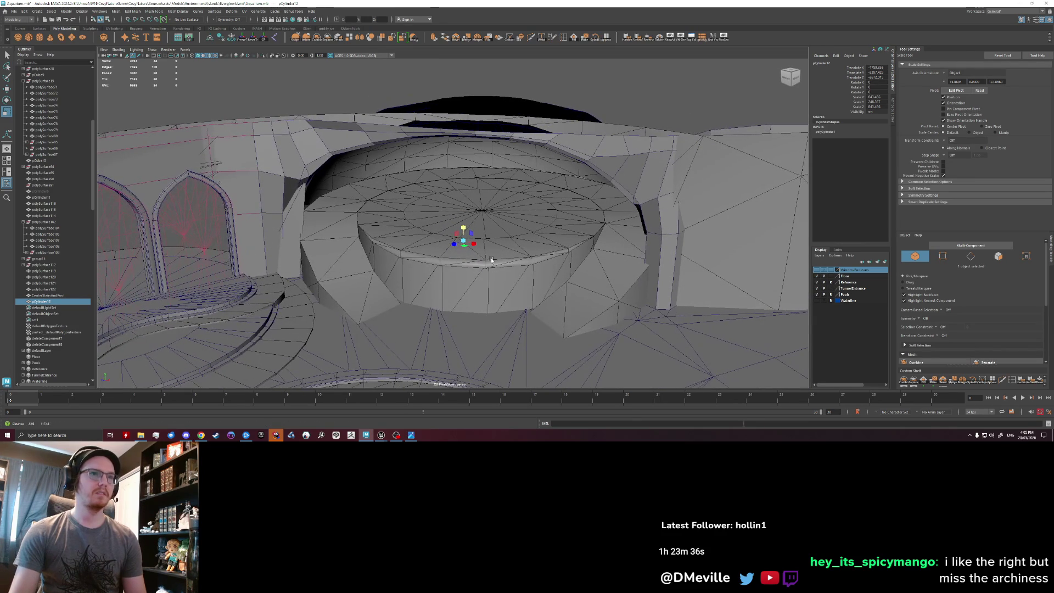
{"action": "mouse_move", "coordinate": [464, 243]}
{"action": "left_mouse_down"}
{"action": "mouse_move", "coordinate": [549, 250]}
{"action": "mouse_move", "coordinate": [522, 253]}
{"action": "left_mouse_up"}
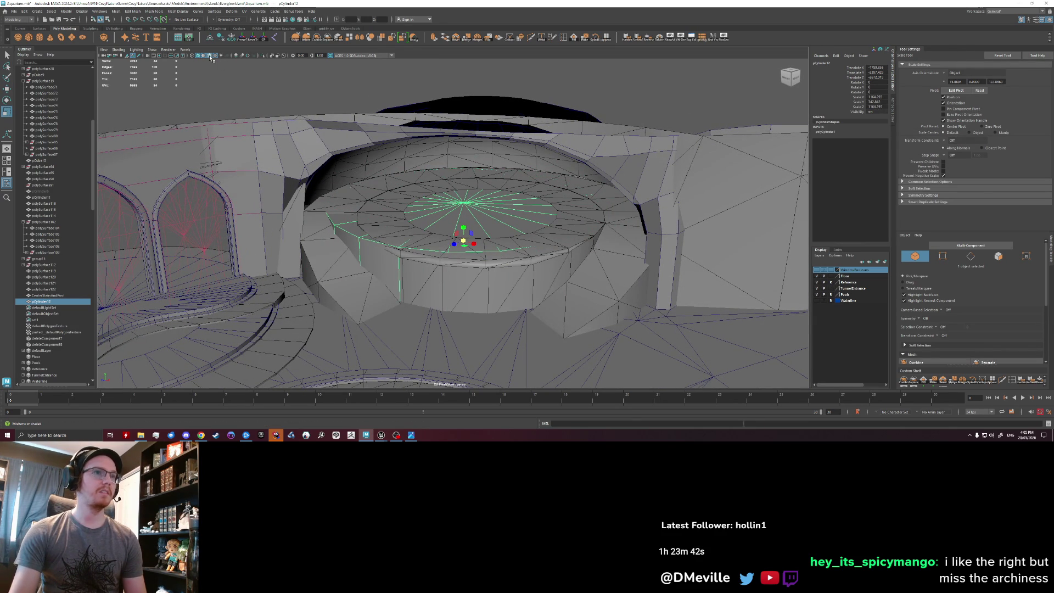
{"action": "mouse_move", "coordinate": [417, 242]}
{"action": "left_mouse_down", "text": "alt"}
{"action": "mouse_move", "coordinate": [449, 284]}
{"action": "mouse_move", "coordinate": [419, 286]}
{"action": "mouse_move", "coordinate": [419, 256]}
{"action": "left_mouse_up", "text": "alt"}
{"action": "key", "text": "w"}
{"action": "key", "text": "r"}
Shift the pool cylinder into the alcove.
{"action": "key", "text": "w"}
{"action": "key", "text": "r"}
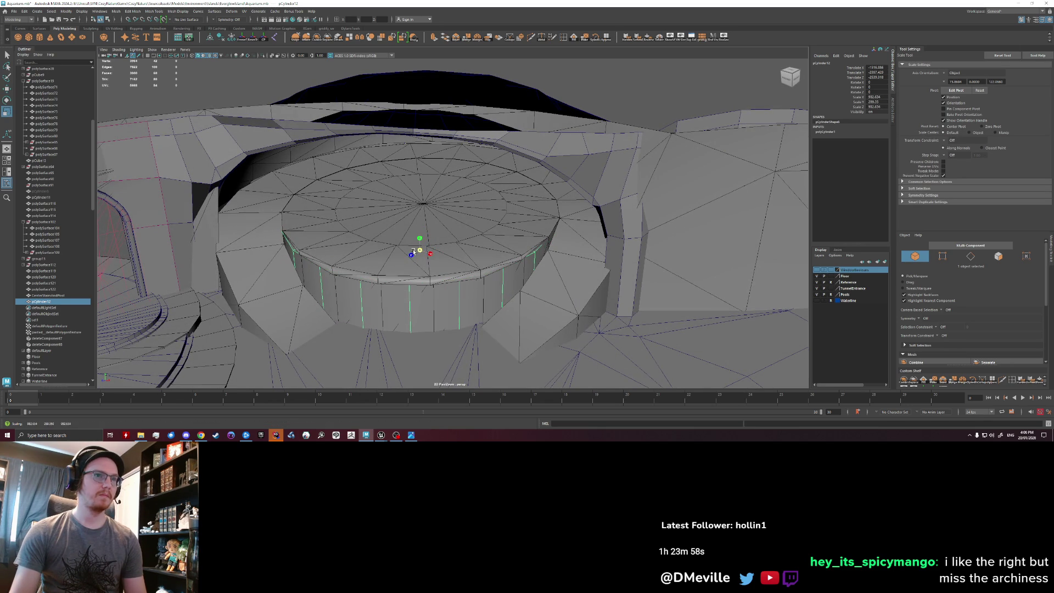
{"action": "key", "text": "w"}
{"action": "left_click_drag", "start_coordinate": [422, 258], "coordinate": [417, 260]}
{"action": "key", "text": "r"}
Set the cylinder's Subdivisions Axis to 48, after first trying 32.
{"action": "left_click", "coordinate": [826, 132]}
{"action": "left_click", "coordinate": [876, 151]}
{"action": "type", "text": "32"}
{"action": "key", "text": "Return"}
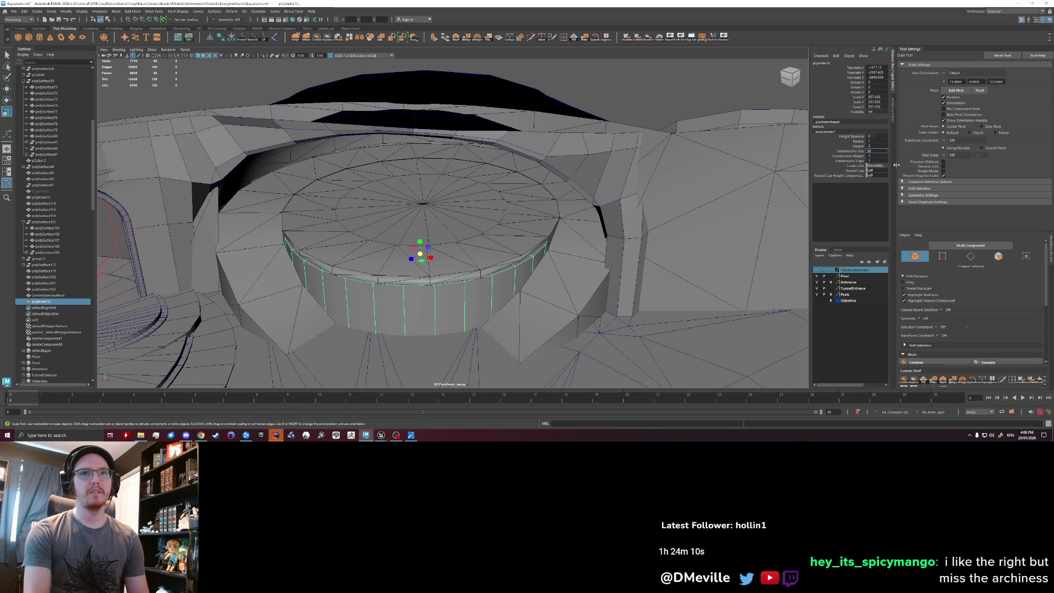
{"action": "type", "text": "48"}
{"action": "key", "text": "Return"}
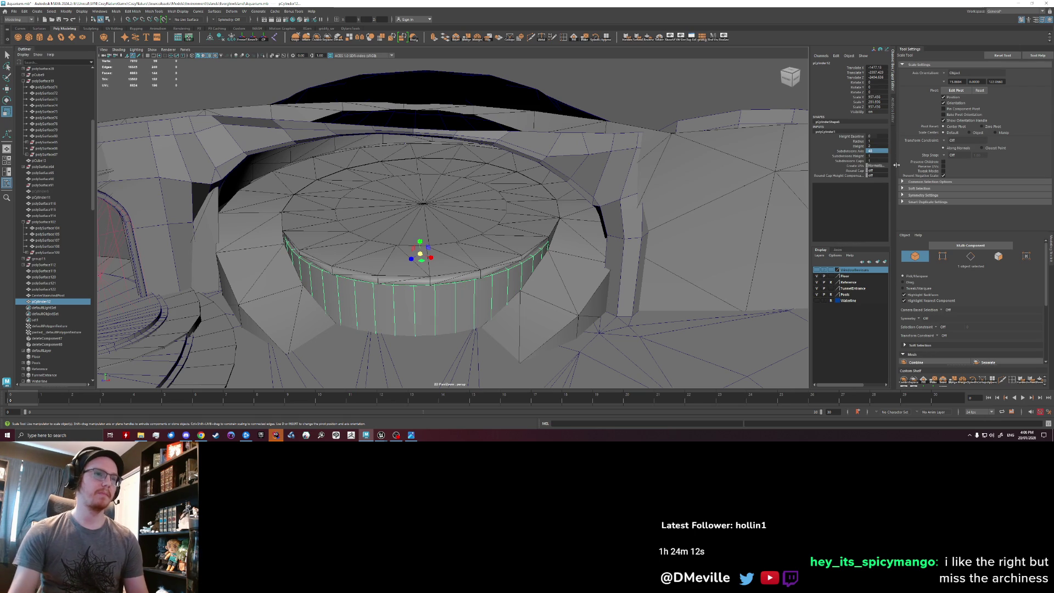
Rescale and nudge the cylinder into its final position, then hide the Reference layer.
{"action": "left_click_drag", "start_coordinate": [421, 255], "coordinate": [420, 264]}
{"action": "key", "text": "w"}
{"action": "left_click_drag", "start_coordinate": [454, 333], "coordinate": [486, 235], "text": "alt"}
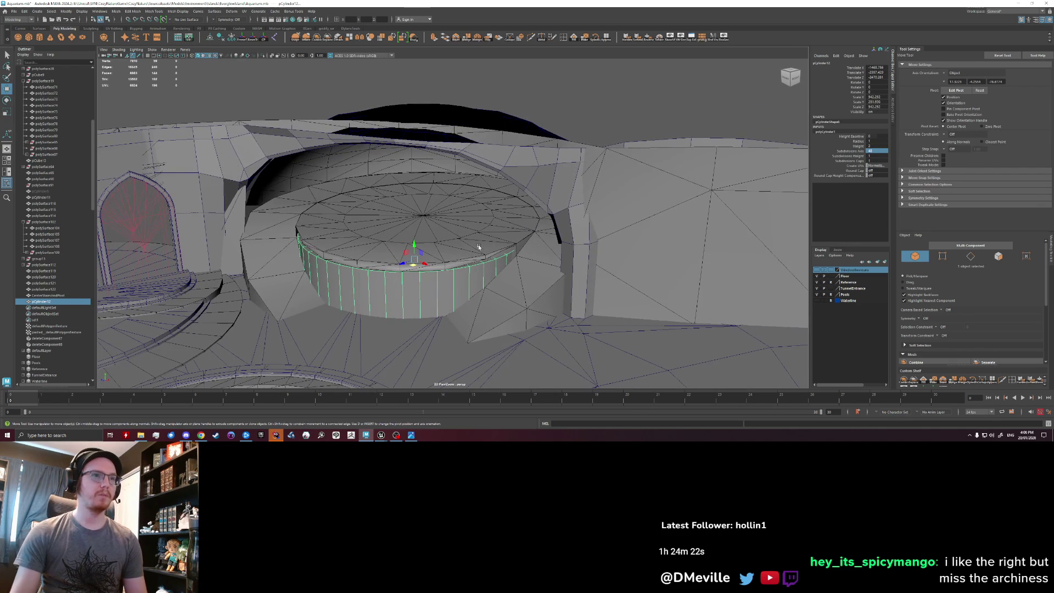
{"action": "left_click", "coordinate": [832, 282]}
{"action": "left_click", "coordinate": [818, 282]}
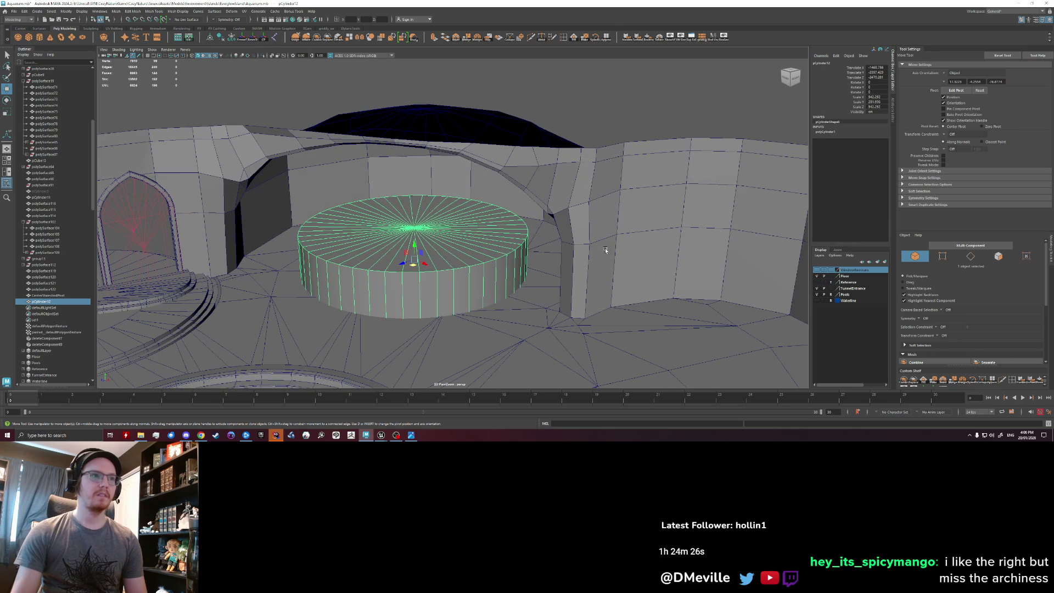
{"action": "mouse_move", "coordinate": [592, 137]}
{"action": "left_mouse_down", "text": "alt"}
{"action": "mouse_move", "coordinate": [387, 258]}
{"action": "mouse_move", "coordinate": [301, 238]}
{"action": "mouse_move", "coordinate": [515, 244]}
{"action": "mouse_move", "coordinate": [402, 214]}
{"action": "mouse_move", "coordinate": [419, 292]}
{"action": "left_mouse_up", "text": "alt"}
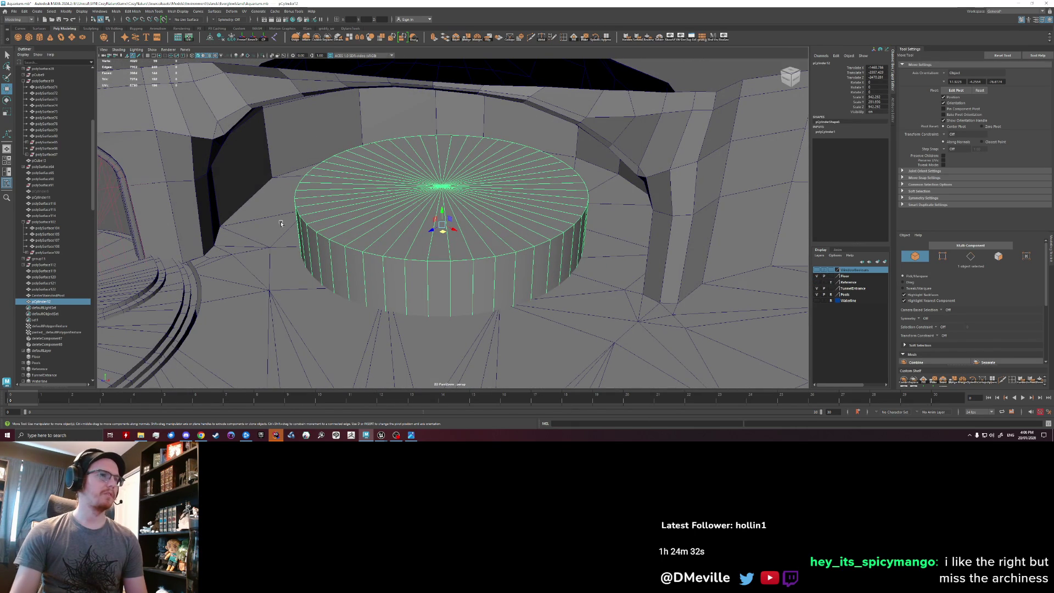
Assign the favourite Water material to the pool cylinder and reselect it.
{"action": "mouse_move", "coordinate": [279, 301]}
{"action": "left_mouse_down", "text": "alt"}
{"action": "mouse_move", "coordinate": [405, 304]}
{"action": "mouse_move", "coordinate": [532, 250]}
{"action": "left_mouse_up", "text": "alt"}
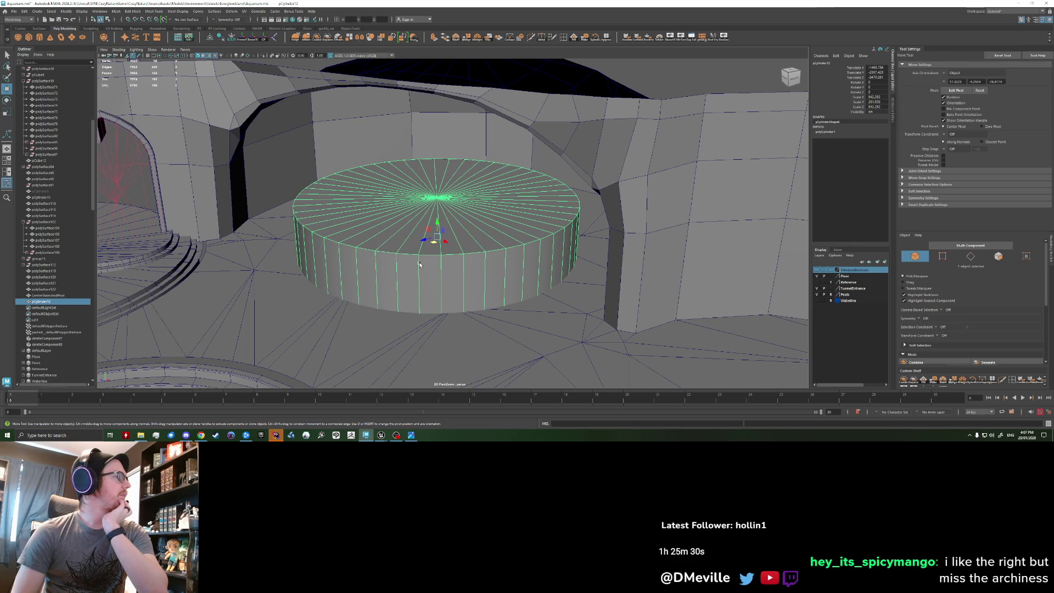
{"action": "left_click_drag", "start_coordinate": [422, 253], "coordinate": [566, 221], "text": "alt"}
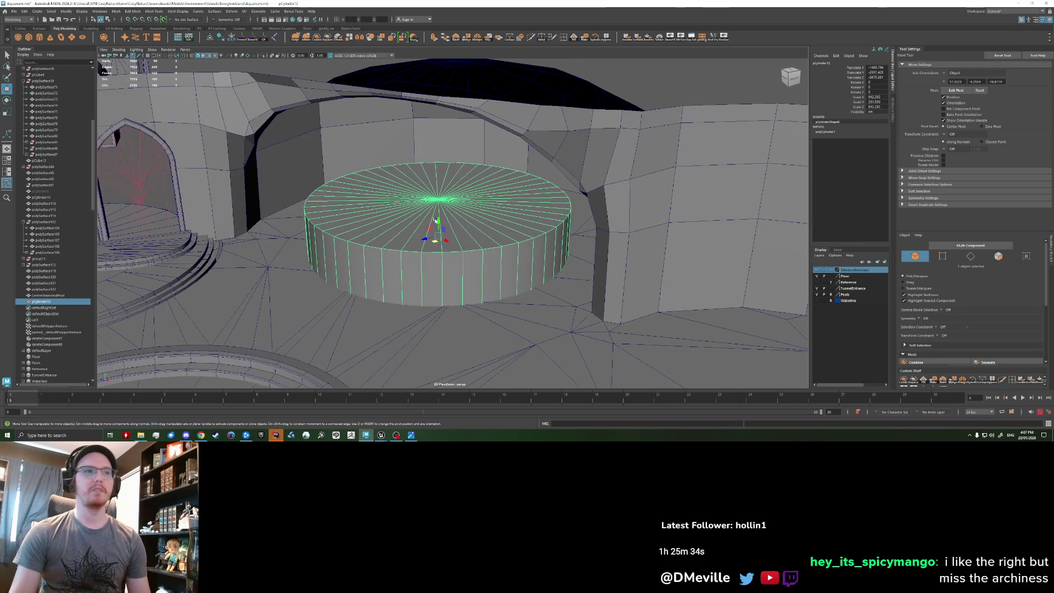
{"action": "mouse_move", "coordinate": [401, 268]}
{"action": "right_mouse_down"}
{"action": "mouse_move", "coordinate": [401, 415]}
{"action": "mouse_move", "coordinate": [434, 420]}
{"action": "mouse_move", "coordinate": [448, 144]}
{"action": "right_mouse_up"}
{"action": "left_click", "coordinate": [417, 261]}
{"action": "left_click", "coordinate": [417, 262]}
{"action": "mouse_move", "coordinate": [417, 262]}
{"action": "left_mouse_down", "text": "alt"}
{"action": "mouse_move", "coordinate": [384, 247]}
{"action": "mouse_move", "coordinate": [396, 252]}
{"action": "left_mouse_up", "text": "alt"}
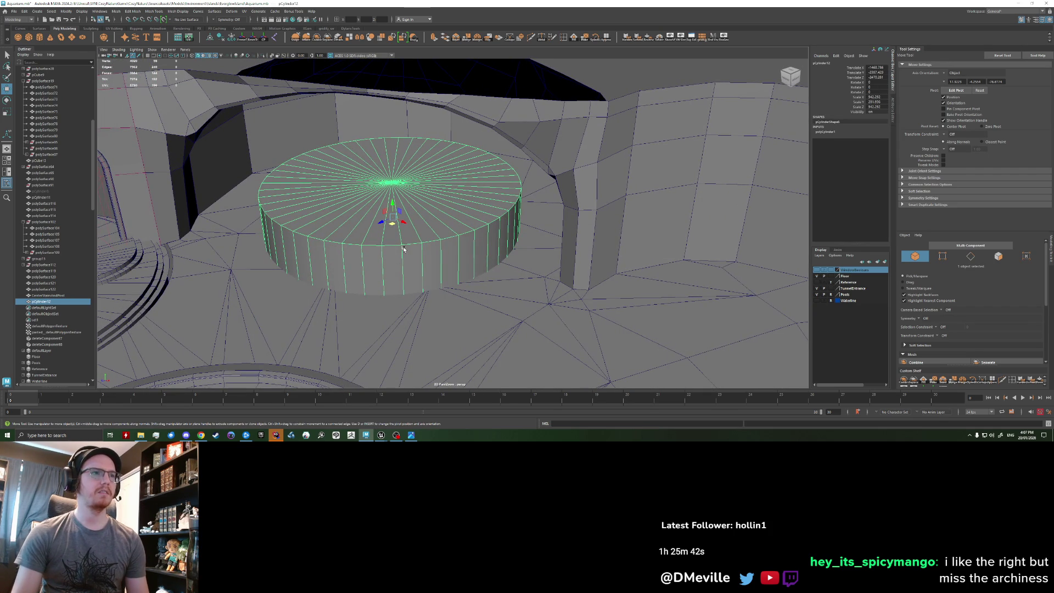
Rename the pool cylinder to Pool2 in the Outliner.
{"action": "double_click", "coordinate": [41, 301]}
{"action": "type", "text": "CPoo"}
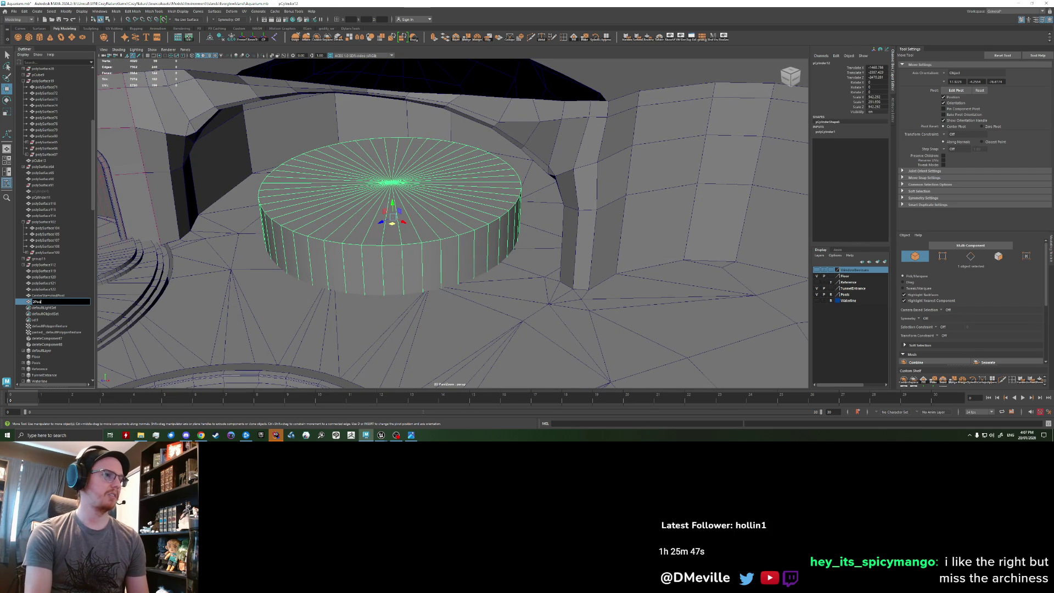
{"action": "key", "text": "Return"}
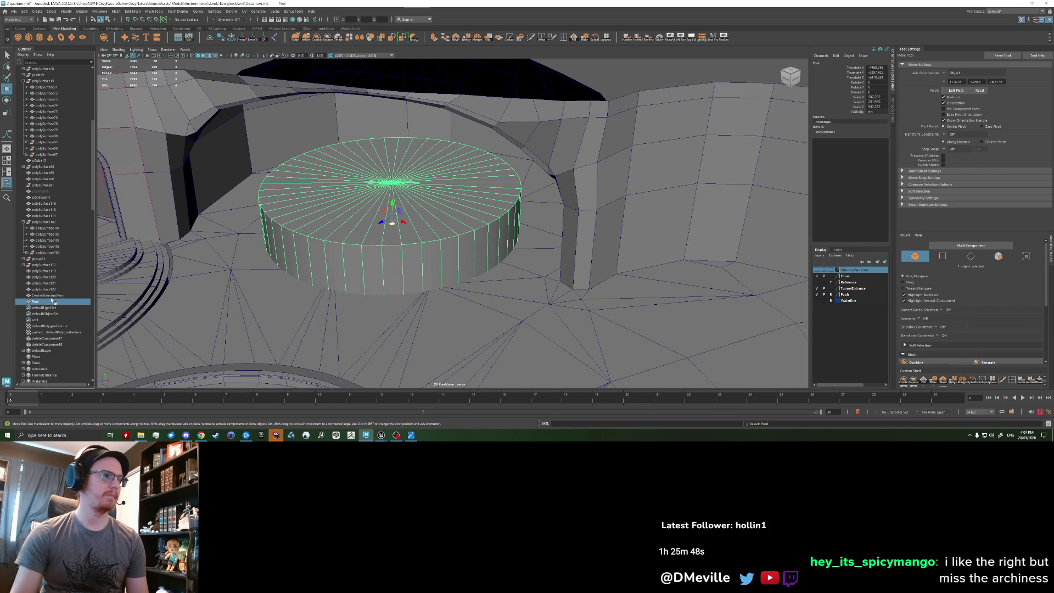
{"action": "double_click", "coordinate": [49, 301]}
{"action": "type", "text": "Po"}
{"action": "key", "text": "Return"}
Duplicate the cylinder as Pool3 and scale the copy wider.
{"action": "mouse_move", "coordinate": [395, 230]}
{"action": "left_mouse_down", "text": "alt"}
{"action": "mouse_move", "coordinate": [421, 222]}
{"action": "mouse_move", "coordinate": [415, 202]}
{"action": "left_mouse_up", "text": "alt"}
{"action": "key", "text": "ctrl+d"}
{"action": "key", "text": "r"}
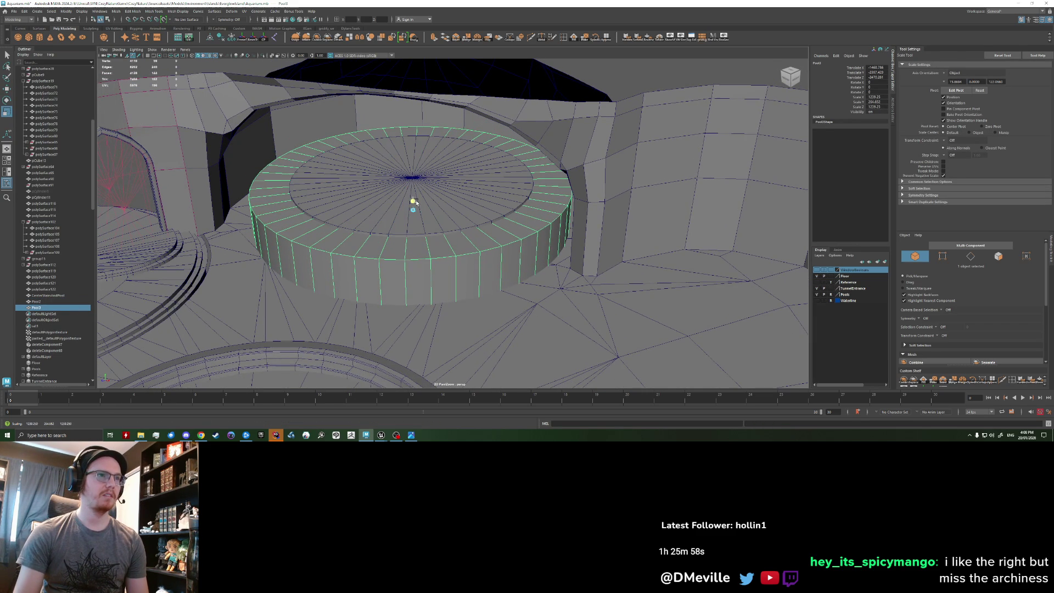
{"action": "left_click_drag", "start_coordinate": [349, 235], "coordinate": [477, 236], "text": "alt"}
{"action": "mouse_move", "coordinate": [483, 185]}
{"action": "left_mouse_down"}
{"action": "mouse_move", "coordinate": [492, 184]}
{"action": "mouse_move", "coordinate": [473, 185]}
{"action": "mouse_move", "coordinate": [473, 207]}
{"action": "mouse_move", "coordinate": [488, 202]}
{"action": "mouse_move", "coordinate": [486, 220]}
{"action": "left_mouse_up"}
Move Pool2 and Pool3 together into place on the alcove floor.
{"action": "key", "text": "w"}
{"action": "left_click", "coordinate": [436, 235], "text": "shift"}
{"action": "left_click_drag", "start_coordinate": [432, 248], "coordinate": [421, 246]}
{"action": "key", "text": "r"}
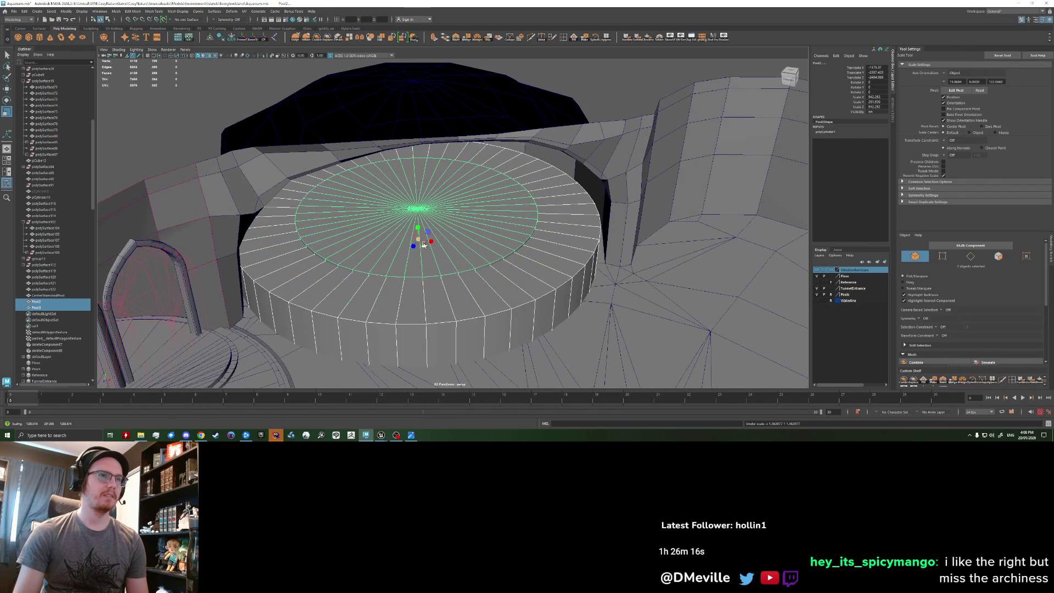
{"action": "key", "text": "w"}
{"action": "mouse_move", "coordinate": [425, 246]}
{"action": "left_mouse_down"}
{"action": "mouse_move", "coordinate": [467, 283]}
{"action": "mouse_move", "coordinate": [473, 252]}
{"action": "mouse_move", "coordinate": [479, 266]}
{"action": "left_mouse_up"}
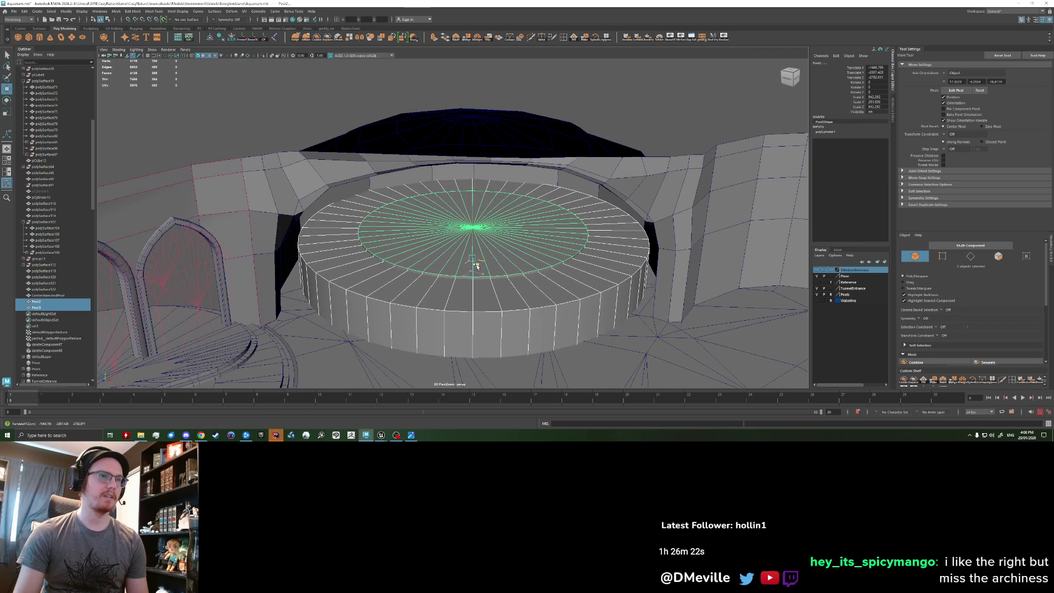
Enlarge the outer ring Pool3 uniformly and reposition both pools across the floor.
{"action": "left_click", "coordinate": [480, 275]}
{"action": "key", "text": "r"}
{"action": "left_click_drag", "start_coordinate": [476, 267], "coordinate": [491, 273]}
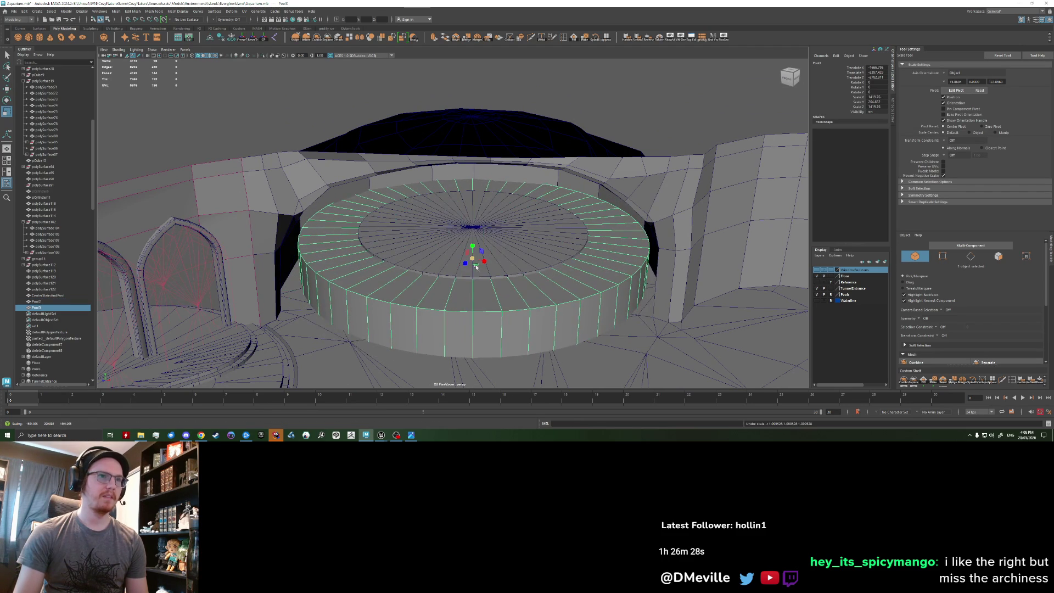
{"action": "mouse_move", "coordinate": [476, 267]}
{"action": "left_mouse_down", "text": "alt"}
{"action": "mouse_move", "coordinate": [442, 223]}
{"action": "mouse_move", "coordinate": [455, 217]}
{"action": "mouse_move", "coordinate": [440, 218]}
{"action": "left_mouse_up", "text": "alt"}
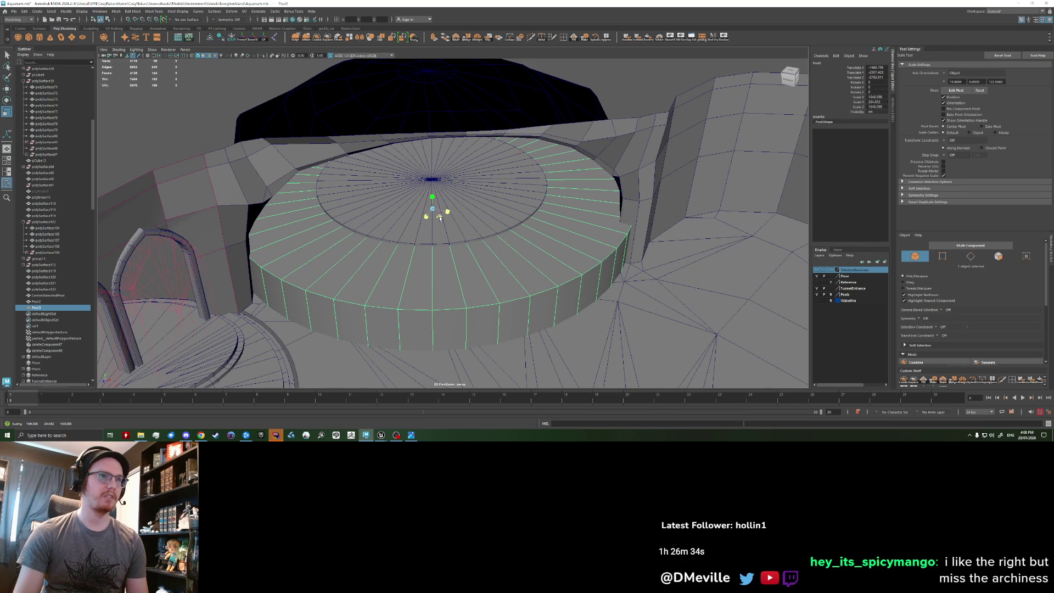
{"action": "key", "text": "w"}
{"action": "left_click", "coordinate": [439, 240], "text": "shift"}
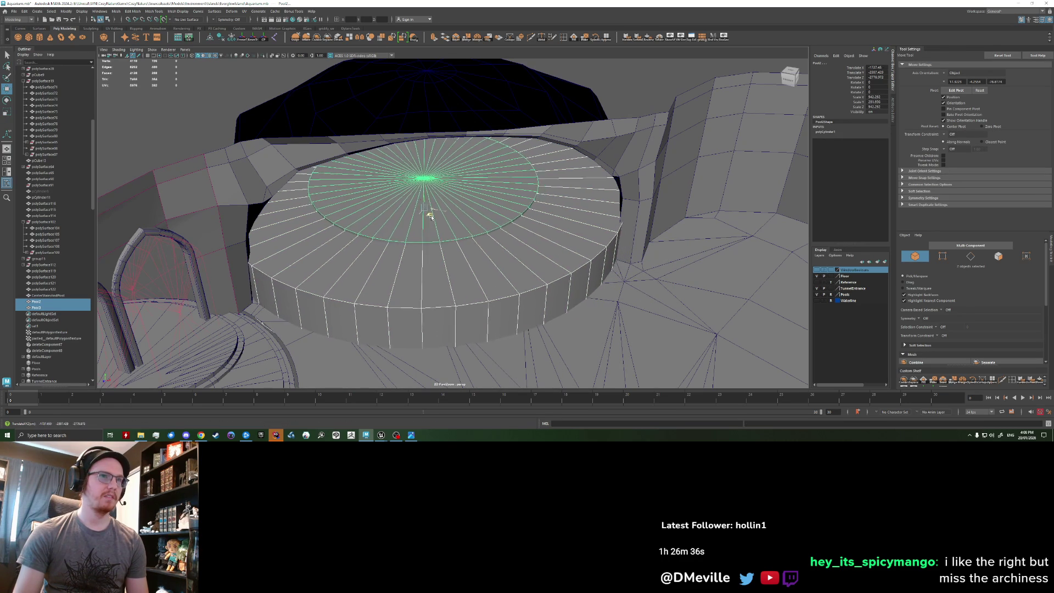
{"action": "left_click_drag", "start_coordinate": [430, 213], "coordinate": [429, 209]}
{"action": "middle_click_drag", "start_coordinate": [429, 209], "coordinate": [471, 283], "text": "alt"}
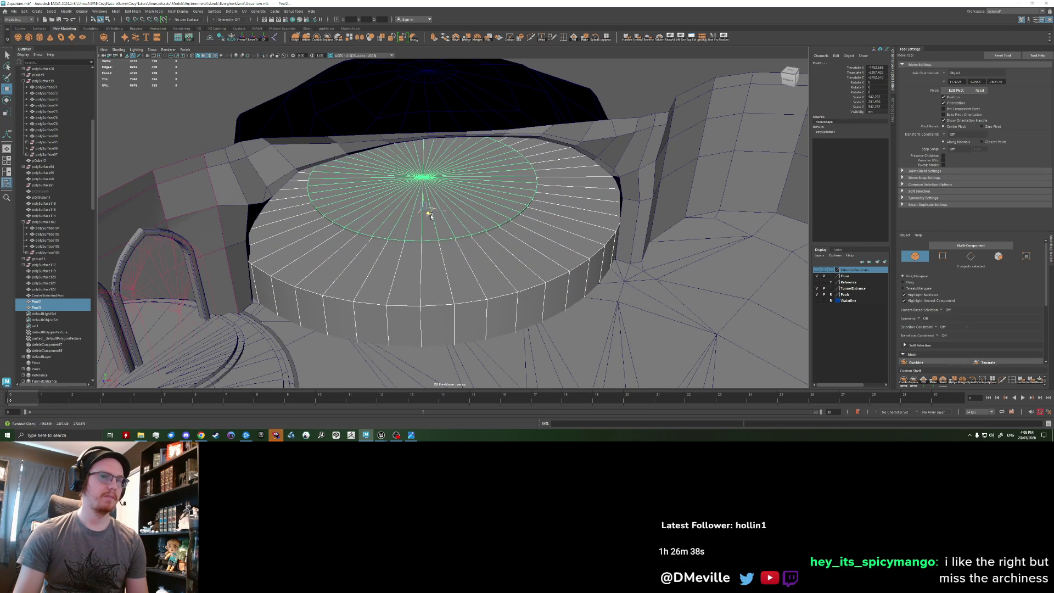
{"action": "mouse_move", "coordinate": [470, 282]}
{"action": "left_mouse_down", "text": "alt"}
{"action": "mouse_move", "coordinate": [359, 275]}
{"action": "mouse_move", "coordinate": [435, 66]}
{"action": "mouse_move", "coordinate": [445, 154]}
{"action": "mouse_move", "coordinate": [457, 140]}
{"action": "left_mouse_up", "text": "alt"}
{"action": "mouse_move", "coordinate": [477, 259]}
{"action": "left_mouse_down", "text": "alt"}
{"action": "mouse_move", "coordinate": [543, 277]}
{"action": "mouse_move", "coordinate": [452, 276]}
{"action": "left_mouse_up", "text": "alt"}
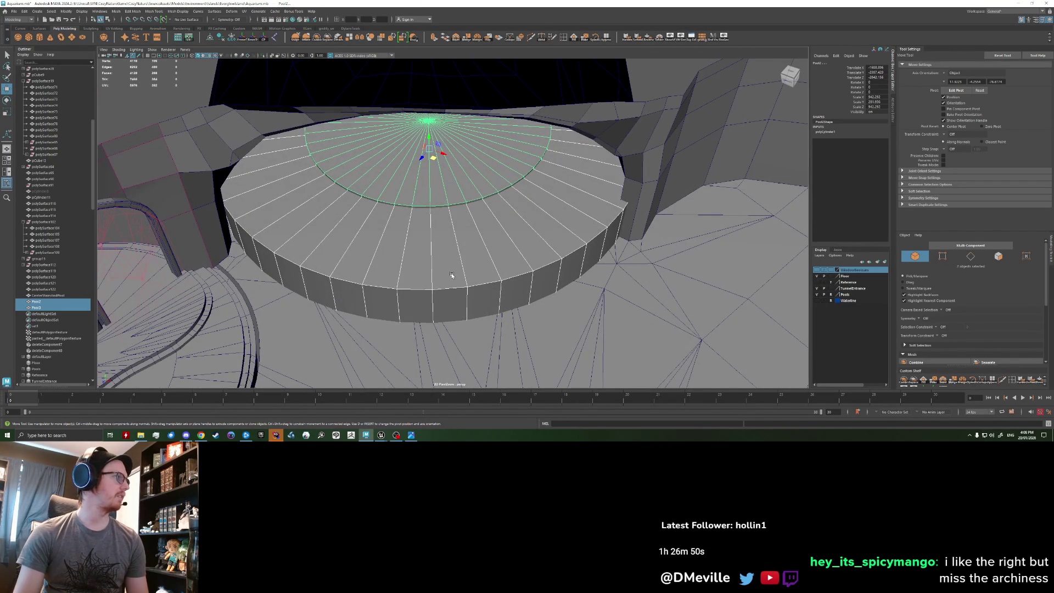
Shrink Pool3 slightly and lower it below the inner disc Pool2.
{"action": "left_click", "coordinate": [466, 238]}
{"action": "key", "text": "r"}
{"action": "left_click_drag", "start_coordinate": [438, 159], "coordinate": [433, 159]}
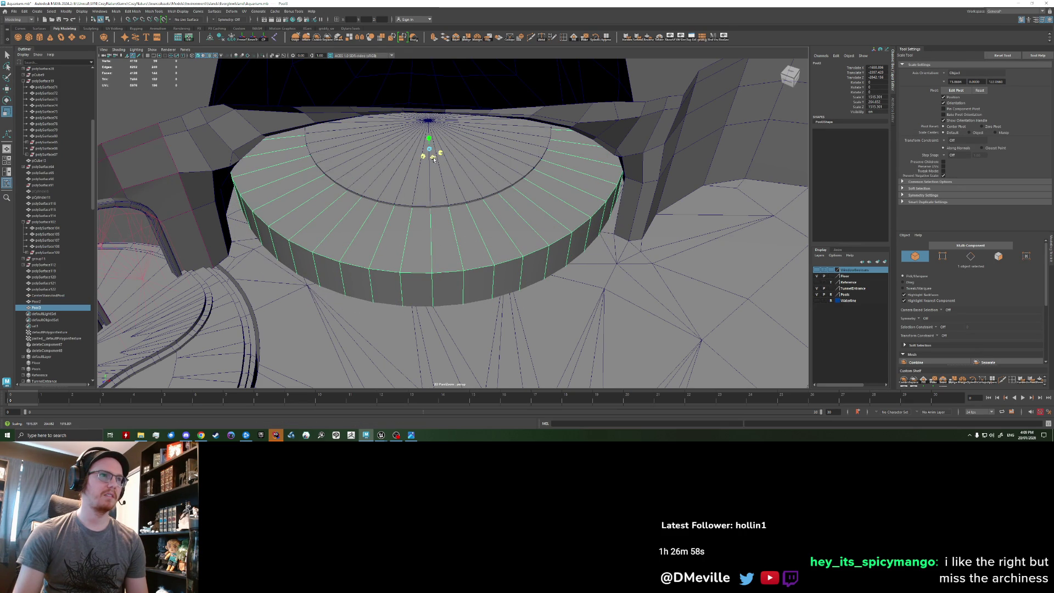
{"action": "key", "text": "w"}
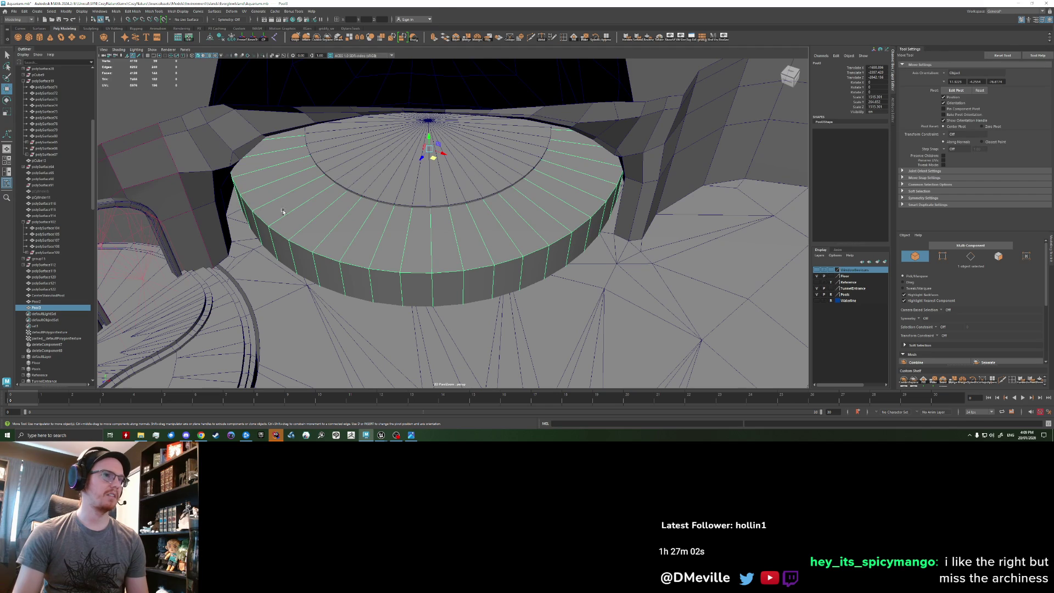
{"action": "left_click", "coordinate": [389, 178]}
{"action": "left_click_drag", "start_coordinate": [357, 244], "coordinate": [337, 223], "text": "alt"}
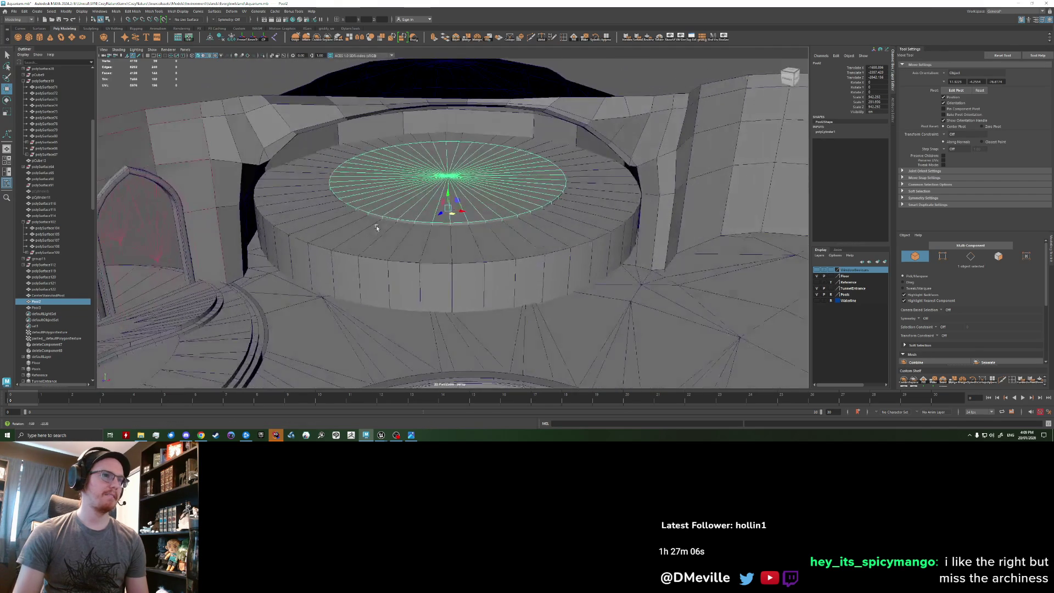
{"action": "left_click", "coordinate": [337, 223]}
{"action": "left_click_drag", "start_coordinate": [449, 193], "coordinate": [449, 231]}
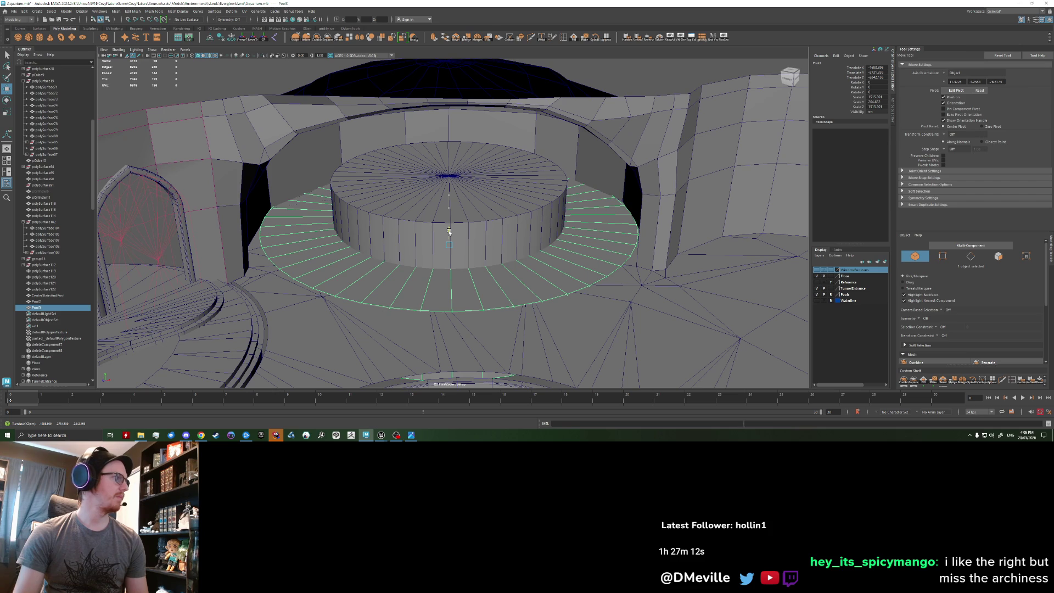
{"action": "mouse_move", "coordinate": [449, 231]}
{"action": "left_mouse_down", "text": "alt"}
{"action": "mouse_move", "coordinate": [315, 254]}
{"action": "mouse_move", "coordinate": [353, 285]}
{"action": "left_mouse_up", "text": "alt"}
Raise two selected step faces on the pool ring, then undo the move.
{"action": "key", "text": "q"}
{"action": "key", "text": "F11"}
{"action": "left_click", "coordinate": [306, 250]}
{"action": "key", "text": "w"}
{"action": "mouse_move", "coordinate": [460, 272]}
{"action": "left_mouse_down", "text": "alt"}
{"action": "mouse_move", "coordinate": [456, 286]}
{"action": "mouse_move", "coordinate": [530, 207]}
{"action": "mouse_move", "coordinate": [536, 228]}
{"action": "left_mouse_up", "text": "alt"}
{"action": "left_click", "coordinate": [536, 227], "text": "shift"}
{"action": "left_click_drag", "start_coordinate": [483, 281], "coordinate": [400, 277], "text": "alt"}
{"action": "mouse_move", "coordinate": [400, 240]}
{"action": "left_mouse_down"}
{"action": "mouse_move", "coordinate": [393, 223]}
{"action": "mouse_move", "coordinate": [351, 244]}
{"action": "left_mouse_up"}
{"action": "key", "text": "ctrl+z"}
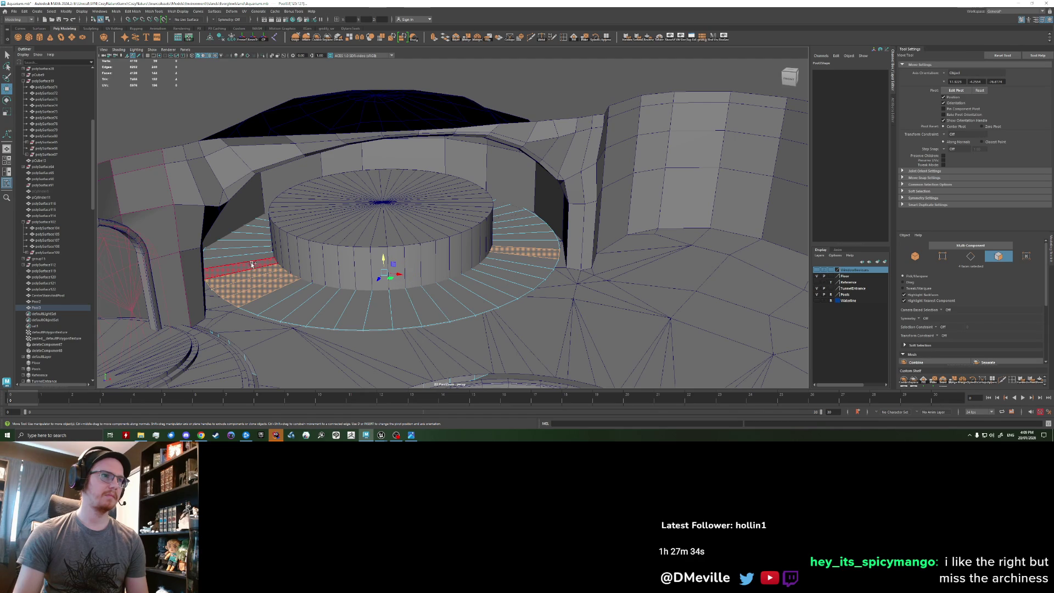
Select the ring of step faces, then narrow back to a single face.
{"action": "left_click", "coordinate": [261, 282]}
{"action": "left_click", "coordinate": [260, 278], "text": "shift"}
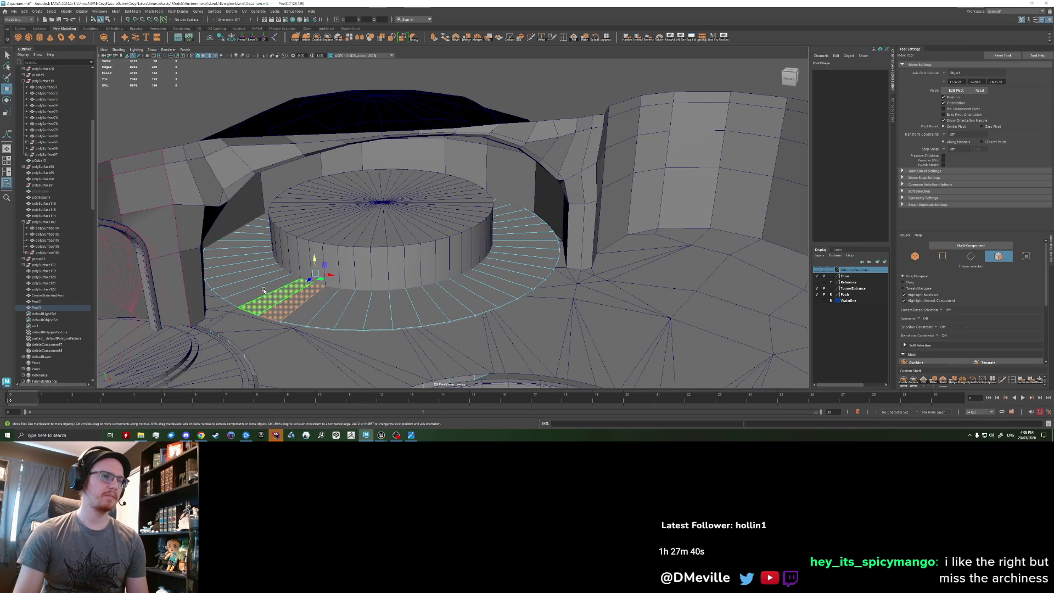
{"action": "double_click", "coordinate": [301, 292], "text": "shift"}
{"action": "left_click", "coordinate": [303, 291]}
{"action": "mouse_move", "coordinate": [302, 291]}
{"action": "left_mouse_down", "text": "alt"}
{"action": "mouse_move", "coordinate": [334, 289]}
{"action": "mouse_move", "coordinate": [343, 272]}
{"action": "mouse_move", "coordinate": [379, 277]}
{"action": "left_mouse_up", "text": "alt"}
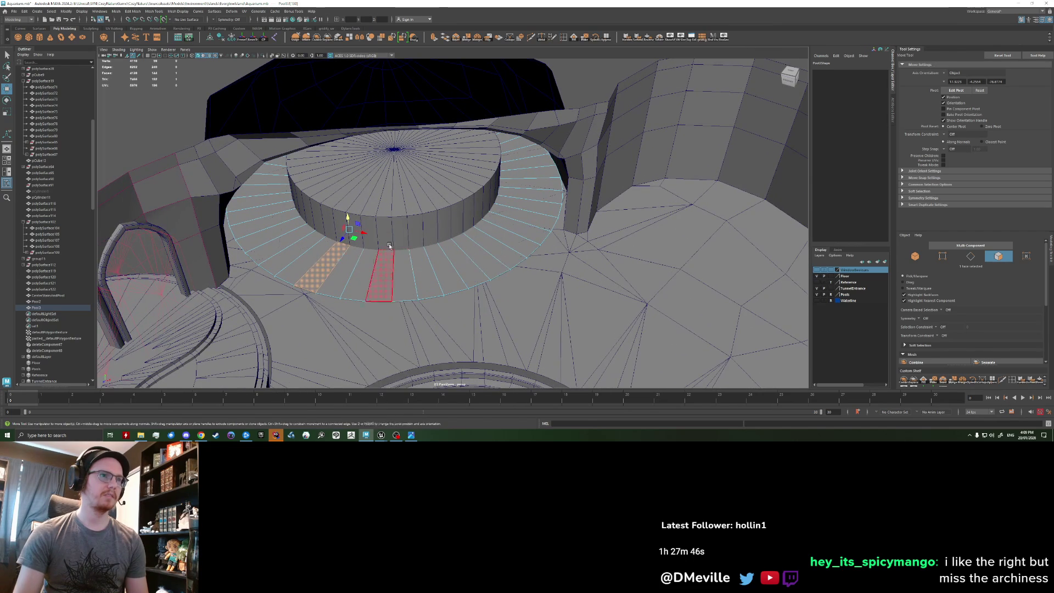
Switch to edges and preview a Multi-Cut edge loop around the ring.
{"action": "key", "text": "F10"}
{"action": "left_click", "coordinate": [420, 297]}
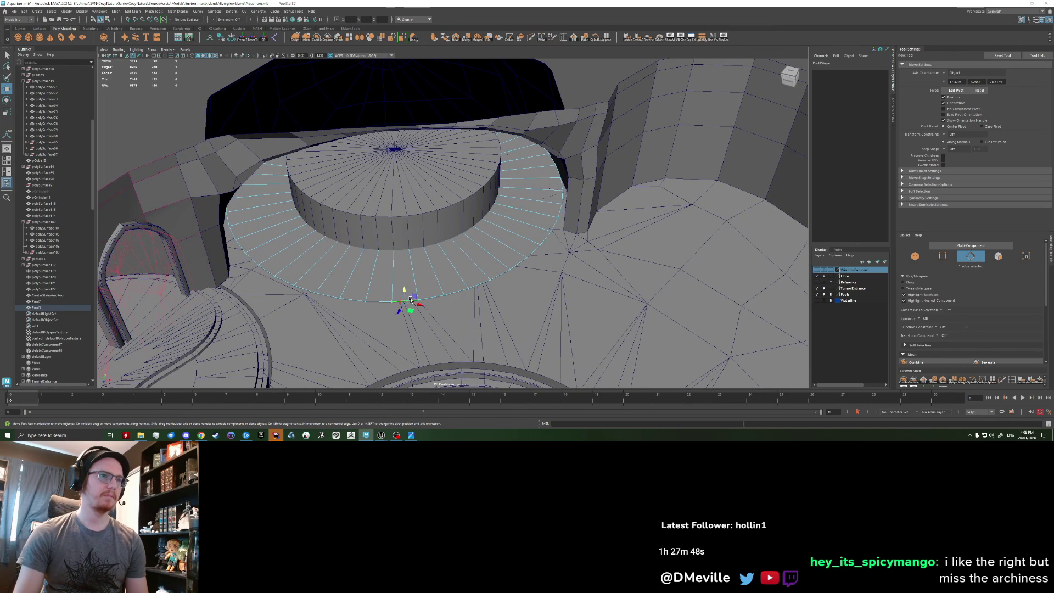
{"action": "left_click_drag", "start_coordinate": [418, 272], "coordinate": [407, 224], "text": "alt"}
{"action": "left_click", "coordinate": [531, 36]}
{"action": "middle_click_drag", "start_coordinate": [417, 291], "coordinate": [406, 304], "text": "alt"}
{"action": "key", "text": "ctrl"}
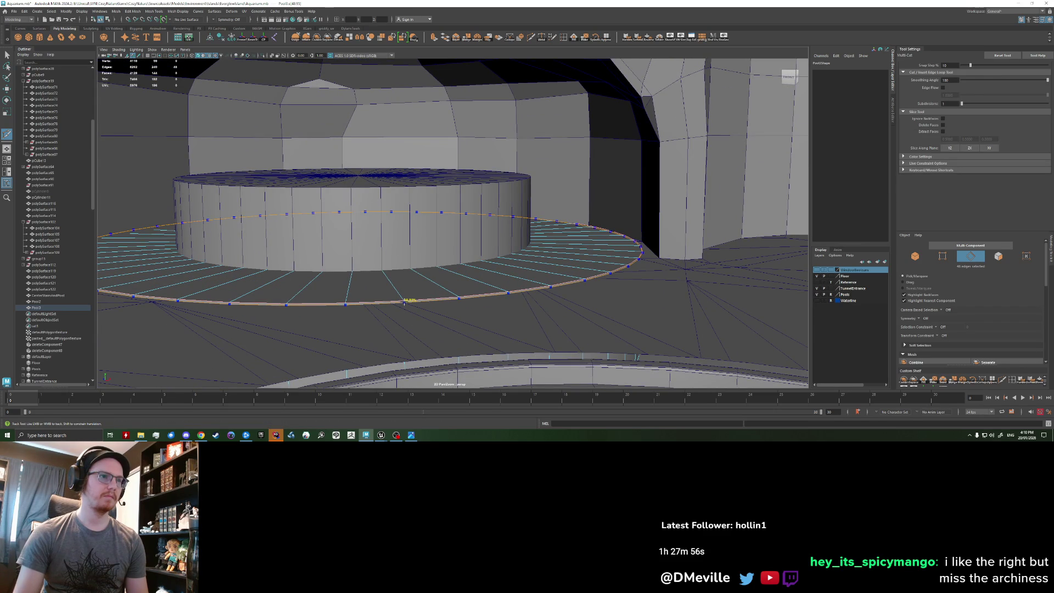
Place the new edge loop around the ring, scale it inward, then undo the scaling.
{"action": "left_click", "coordinate": [405, 301], "text": "ctrl"}
{"action": "right_click", "coordinate": [355, 278]}
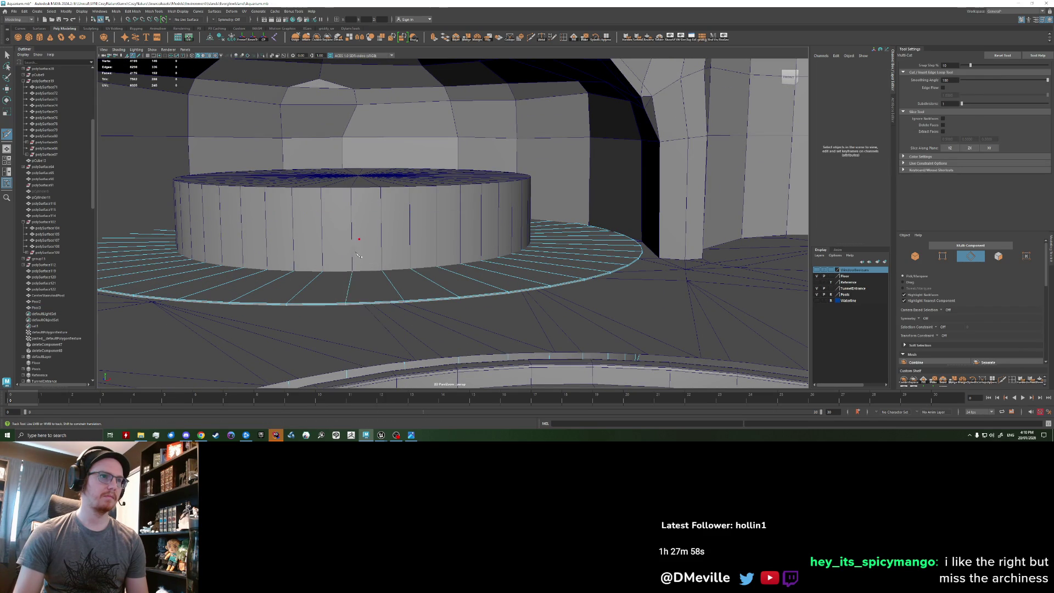
{"action": "key", "text": "q"}
{"action": "double_click", "coordinate": [363, 299]}
{"action": "left_click_drag", "start_coordinate": [363, 299], "coordinate": [362, 201], "text": "alt"}
{"action": "key", "text": "r"}
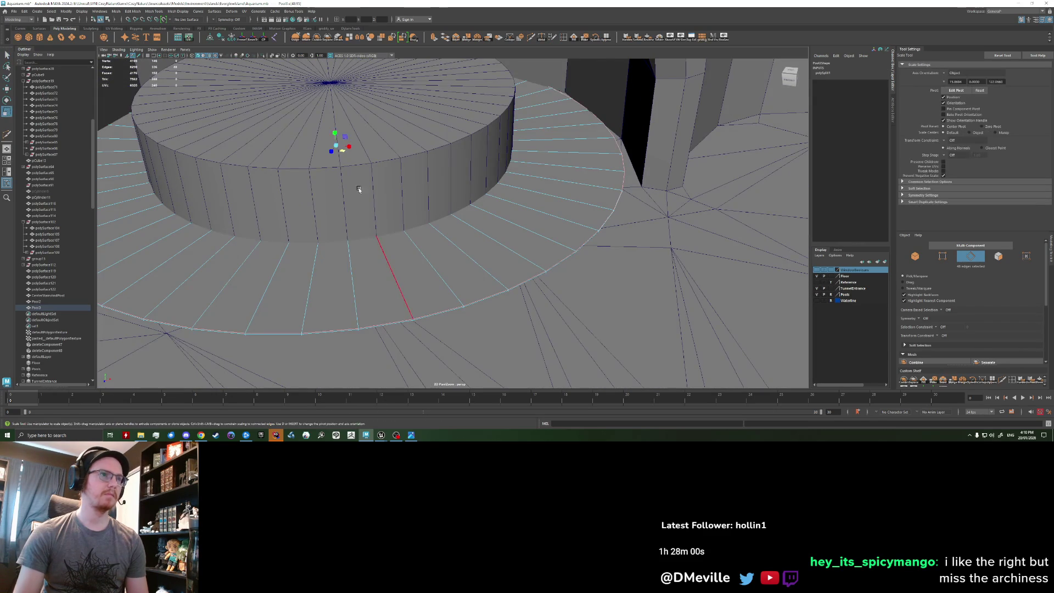
{"action": "left_click_drag", "start_coordinate": [343, 154], "coordinate": [340, 154]}
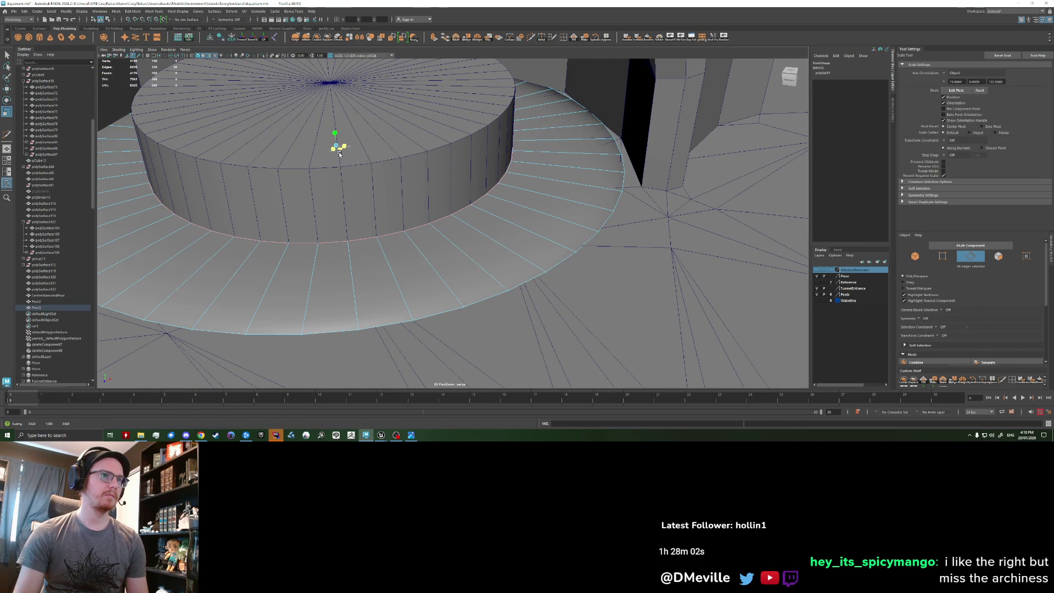
{"action": "key", "text": "ctrl+z"}
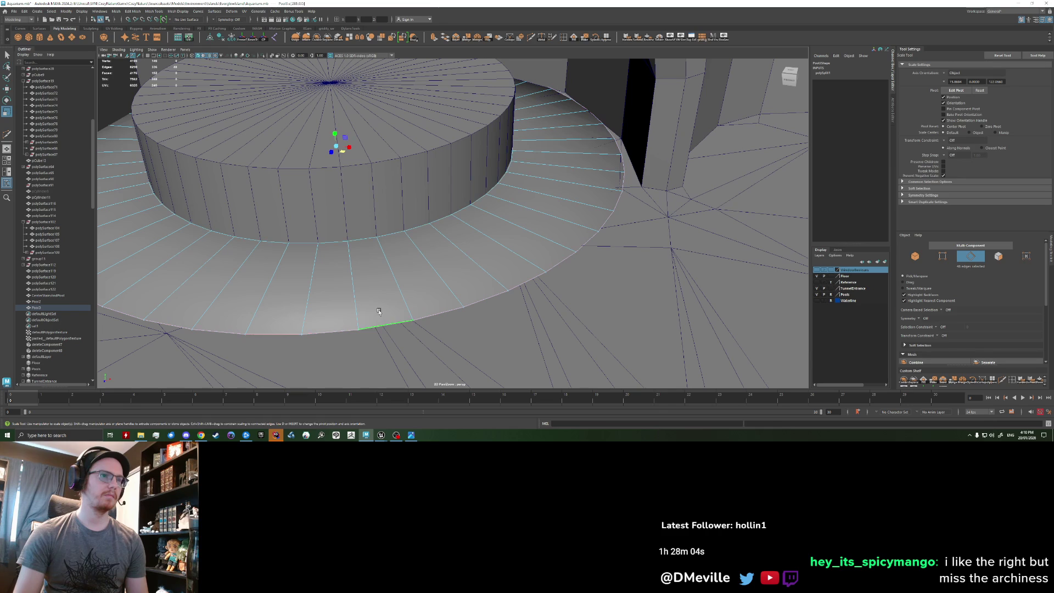
Select a strip of faces around the cylinder base on the ring.
{"action": "mouse_move", "coordinate": [384, 165]}
{"action": "left_mouse_down", "text": "alt"}
{"action": "mouse_move", "coordinate": [377, 276]}
{"action": "mouse_move", "coordinate": [286, 254]}
{"action": "left_mouse_up", "text": "alt"}
{"action": "right_click_drag", "start_coordinate": [286, 253], "coordinate": [290, 270]}
{"action": "key", "text": "q"}
{"action": "mouse_move", "coordinate": [290, 270]}
{"action": "left_mouse_down"}
{"action": "mouse_move", "coordinate": [282, 261]}
{"action": "mouse_move", "coordinate": [281, 271]}
{"action": "left_mouse_up"}
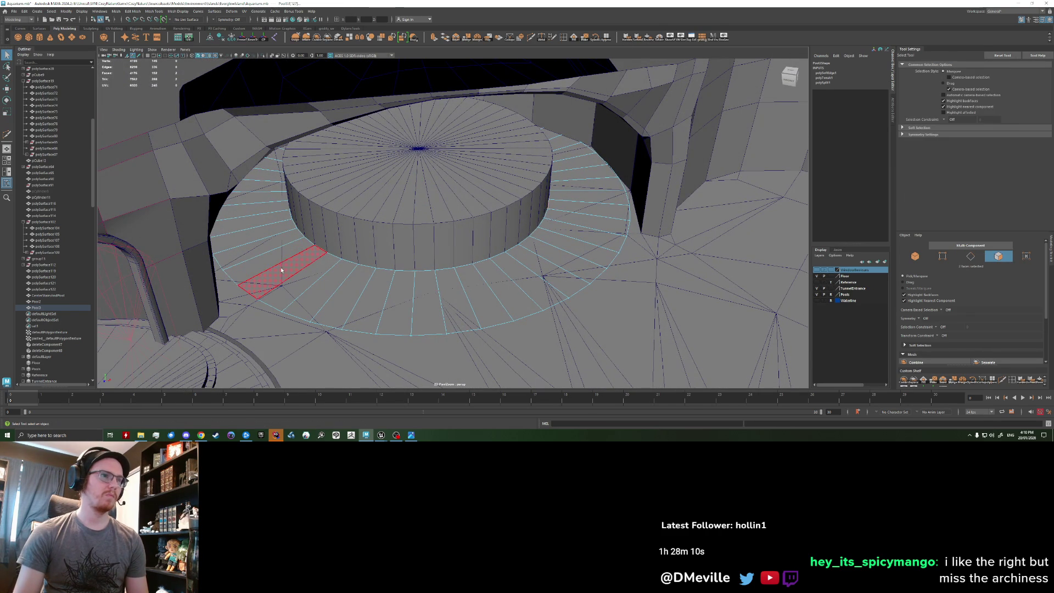
{"action": "left_click", "coordinate": [281, 270]}
{"action": "left_click", "coordinate": [610, 208], "text": "shift"}
Select the face loop around the cylinder base, minus four faces, and raise it into a step.
{"action": "left_click_drag", "start_coordinate": [611, 208], "coordinate": [392, 280], "text": "alt"}
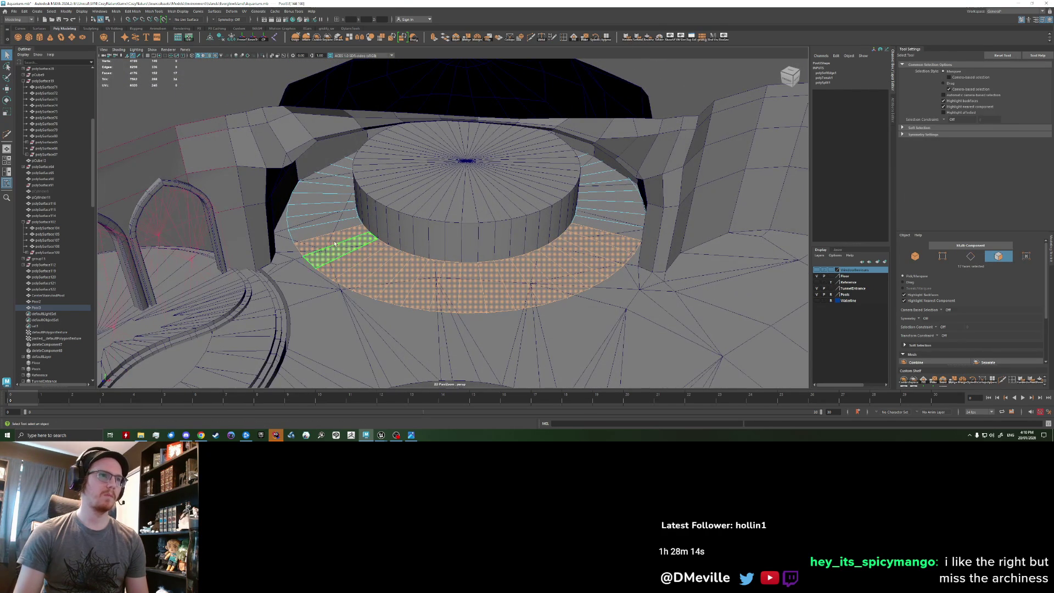
{"action": "left_click", "coordinate": [319, 231]}
{"action": "double_click", "coordinate": [602, 234], "text": "shift"}
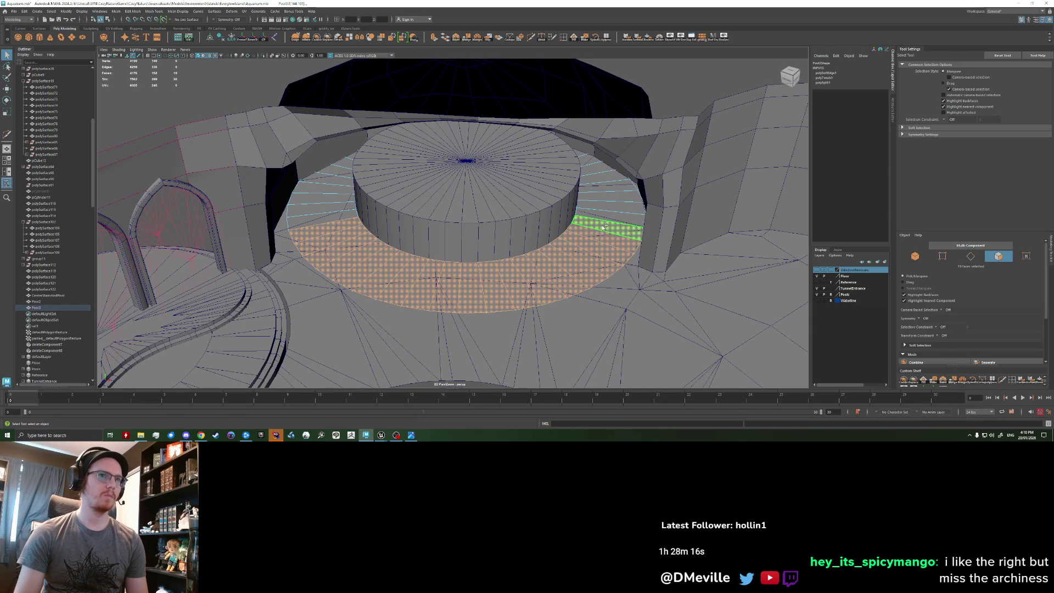
{"action": "left_click", "coordinate": [326, 229]}
{"action": "double_click", "coordinate": [324, 230]}
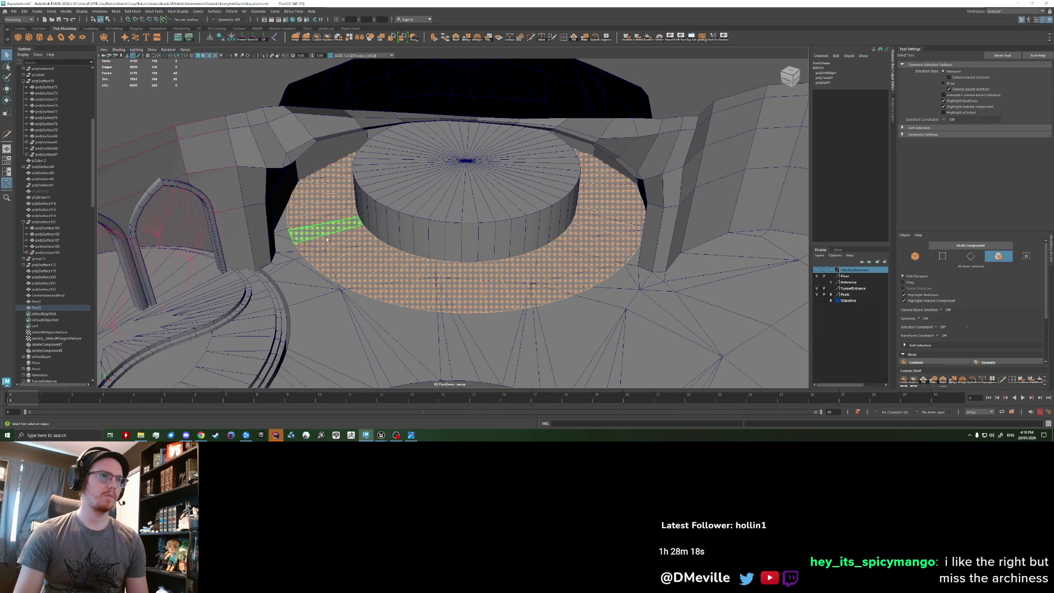
{"action": "mouse_move", "coordinate": [327, 279]}
{"action": "left_mouse_down", "text": "alt"}
{"action": "mouse_move", "coordinate": [330, 242]}
{"action": "mouse_move", "coordinate": [405, 275]}
{"action": "mouse_move", "coordinate": [448, 275]}
{"action": "mouse_move", "coordinate": [535, 250]}
{"action": "mouse_move", "coordinate": [550, 262]}
{"action": "mouse_move", "coordinate": [571, 225]}
{"action": "left_mouse_up", "text": "alt"}
{"action": "mouse_move", "coordinate": [529, 295]}
{"action": "left_mouse_down", "text": "alt"}
{"action": "mouse_move", "coordinate": [498, 280]}
{"action": "mouse_move", "coordinate": [470, 171]}
{"action": "left_mouse_up", "text": "alt"}
{"action": "key", "text": "w"}
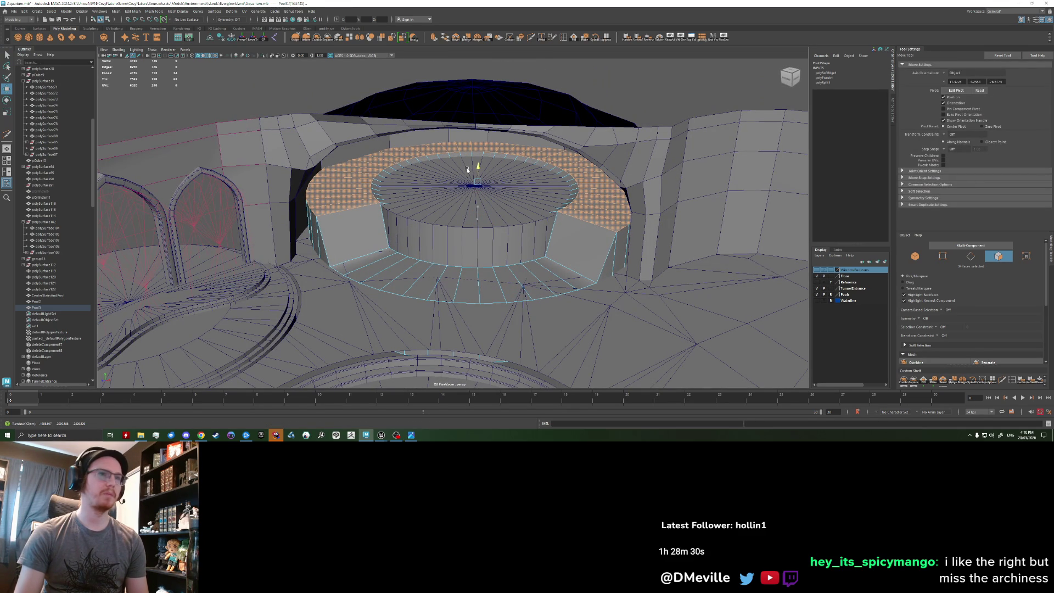
{"action": "left_click_drag", "start_coordinate": [482, 276], "coordinate": [331, 252], "text": "alt"}
Raise several step edges upward to slope the side panels.
{"action": "right_click_drag", "start_coordinate": [331, 252], "coordinate": [329, 223]}
{"action": "key", "text": "q"}
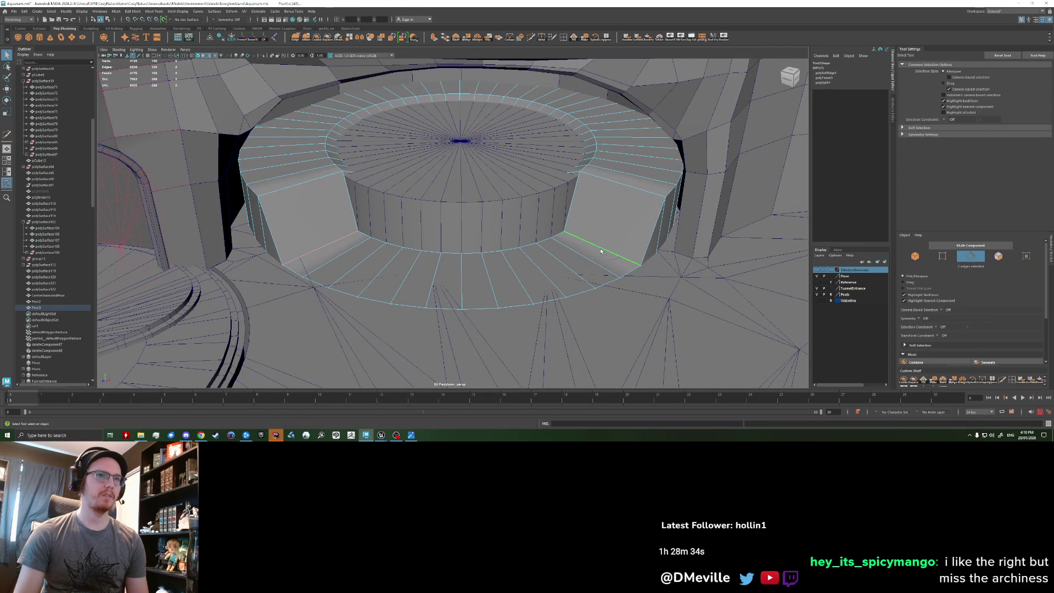
{"action": "key", "text": "w"}
{"action": "left_click_drag", "start_coordinate": [468, 246], "coordinate": [468, 199]}
{"action": "key", "text": "q"}
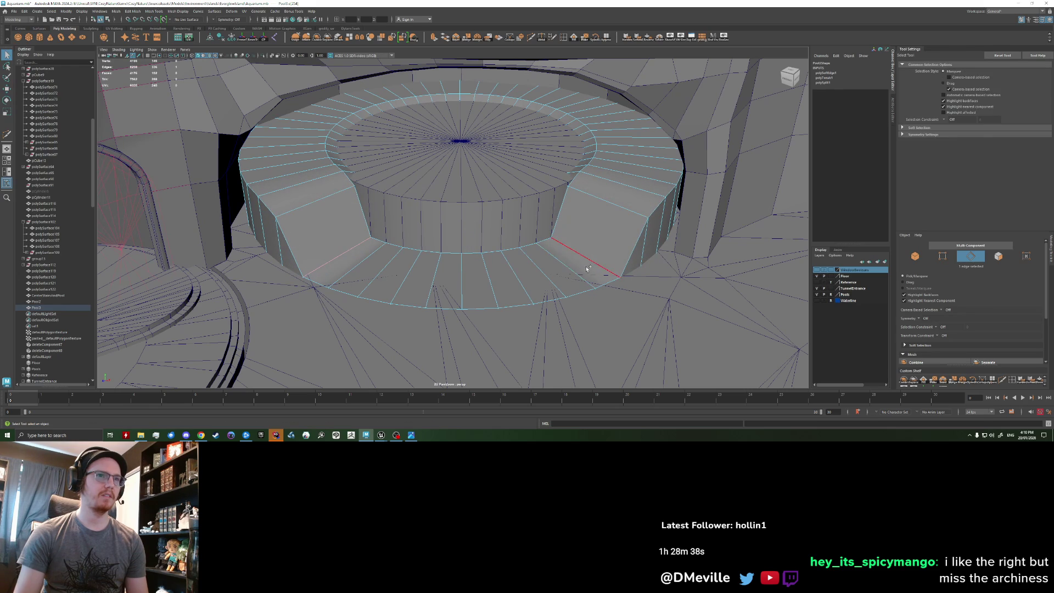
{"action": "left_click", "coordinate": [585, 272], "text": "shift"}
{"action": "key", "text": "w"}
{"action": "left_click_drag", "start_coordinate": [471, 257], "coordinate": [472, 221]}
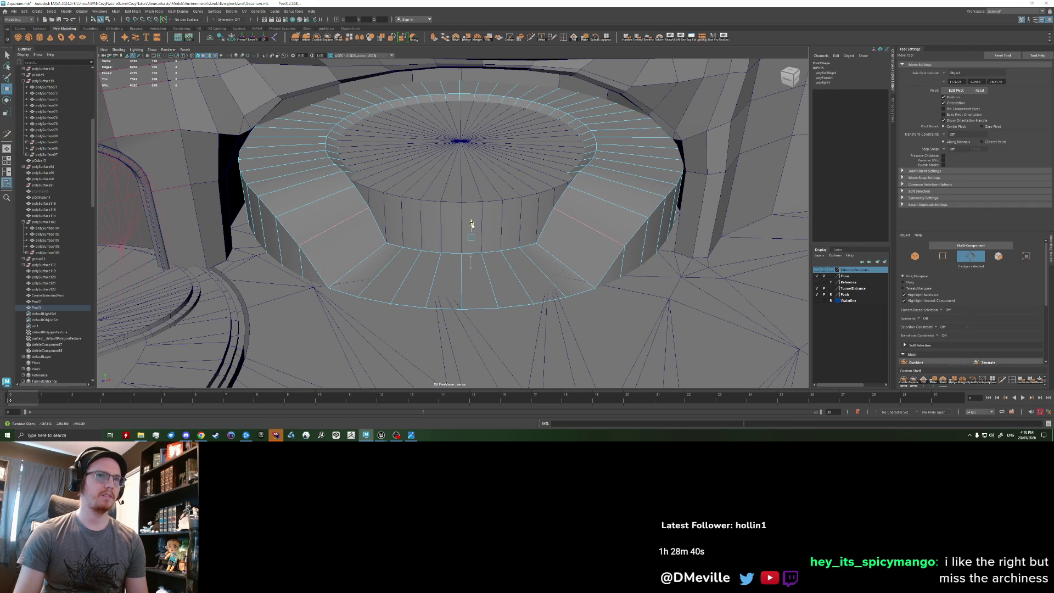
{"action": "key", "text": "q"}
{"action": "left_click", "coordinate": [535, 250], "text": "shift"}
{"action": "key", "text": "w"}
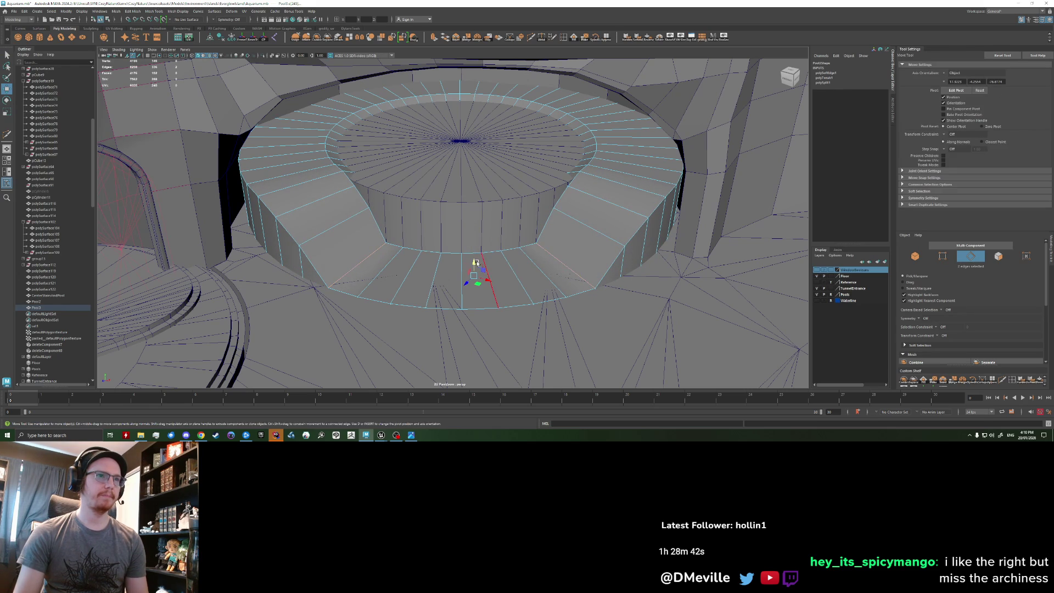
{"action": "left_click_drag", "start_coordinate": [474, 263], "coordinate": [474, 244]}
Raise one more step edge to slope its panel, then clear the selection.
{"action": "left_click", "coordinate": [405, 282]}
{"action": "key", "text": "q"}
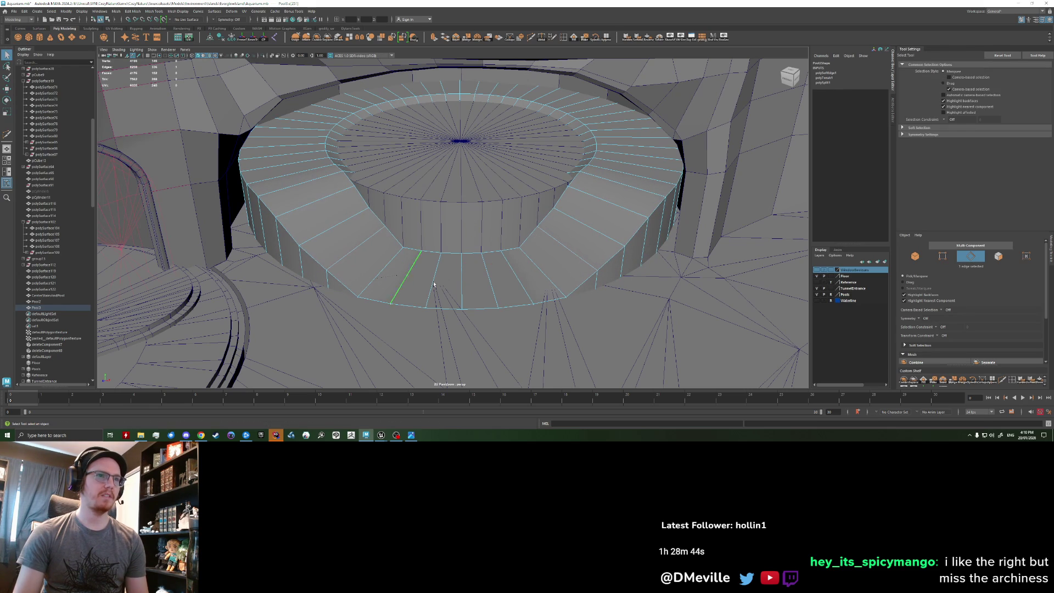
{"action": "key", "text": "w"}
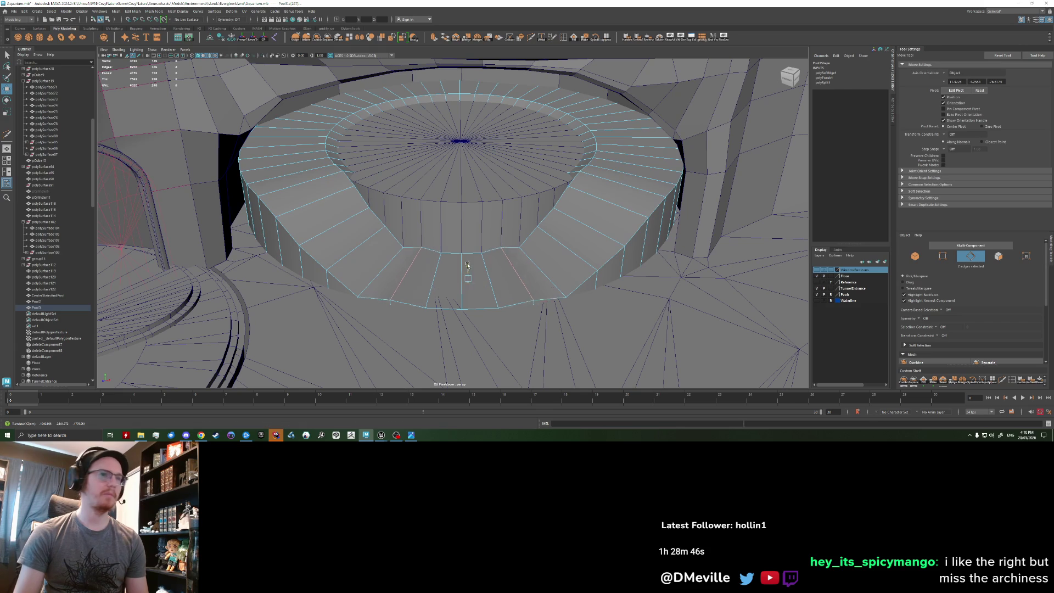
{"action": "key", "text": "ctrl+z"}
{"action": "left_click", "coordinate": [379, 274]}
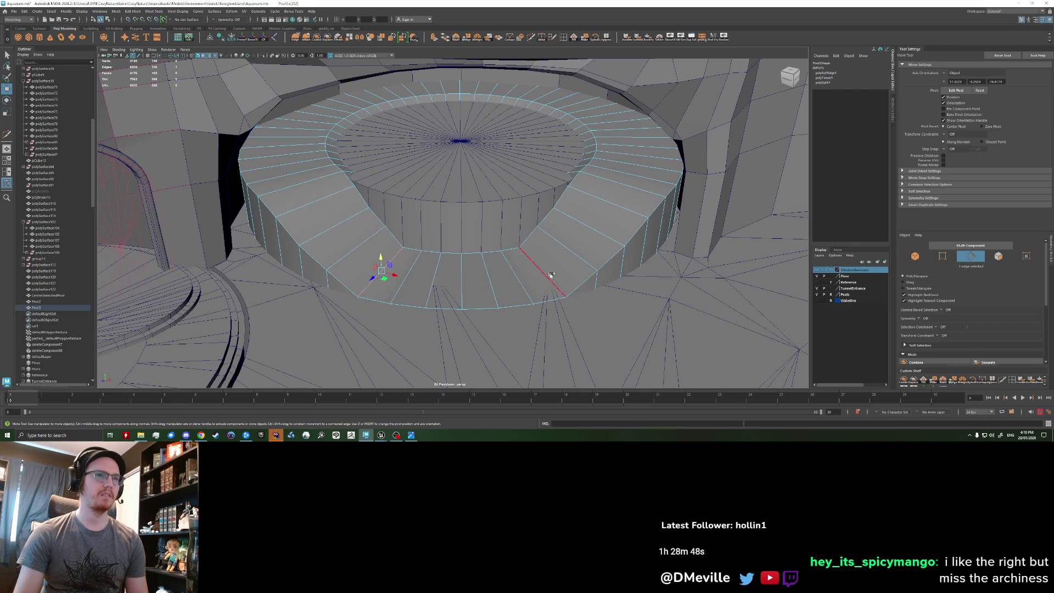
{"action": "mouse_move", "coordinate": [463, 271]}
{"action": "left_mouse_down"}
{"action": "mouse_move", "coordinate": [470, 257]}
{"action": "mouse_move", "coordinate": [452, 235]}
{"action": "mouse_move", "coordinate": [418, 238]}
{"action": "left_mouse_up"}
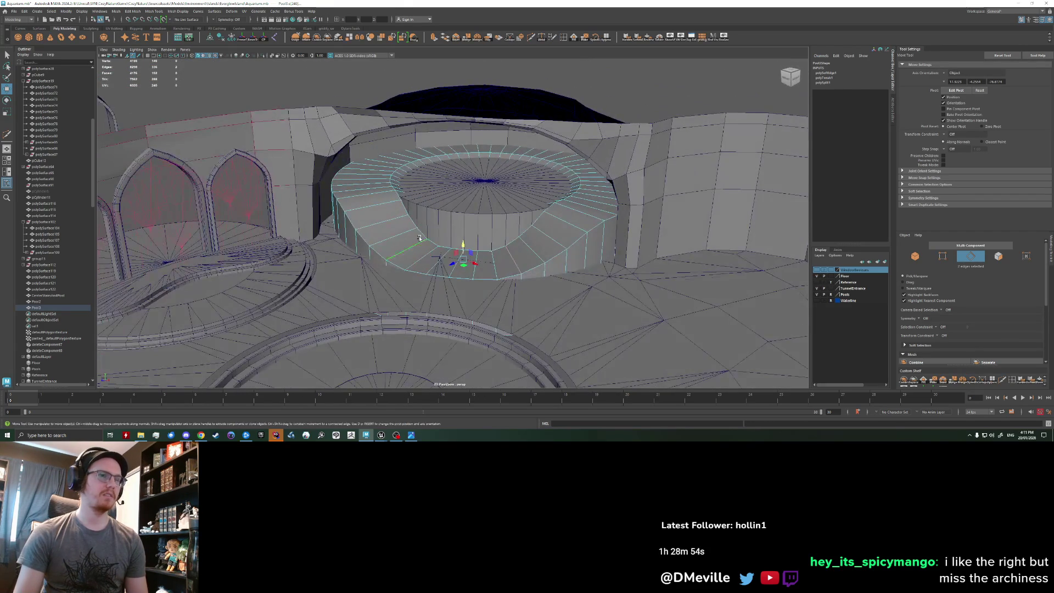
{"action": "mouse_move", "coordinate": [528, 254]}
{"action": "right_mouse_down"}
{"action": "mouse_move", "coordinate": [538, 264]}
{"action": "mouse_move", "coordinate": [550, 236]}
{"action": "right_mouse_up"}
{"action": "scroll", "coordinate": [466, 247], "scroll_direction": "down", "scroll_amount": 5}
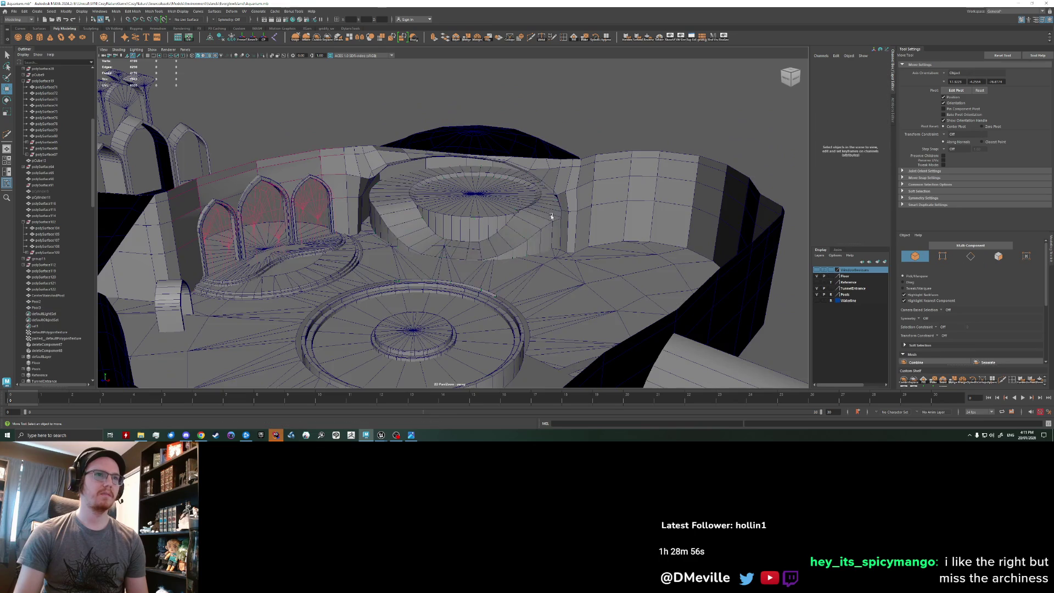
{"action": "scroll", "coordinate": [398, 257], "scroll_direction": "up", "scroll_amount": 5}
{"action": "left_click_drag", "start_coordinate": [438, 240], "coordinate": [439, 254], "text": "alt"}
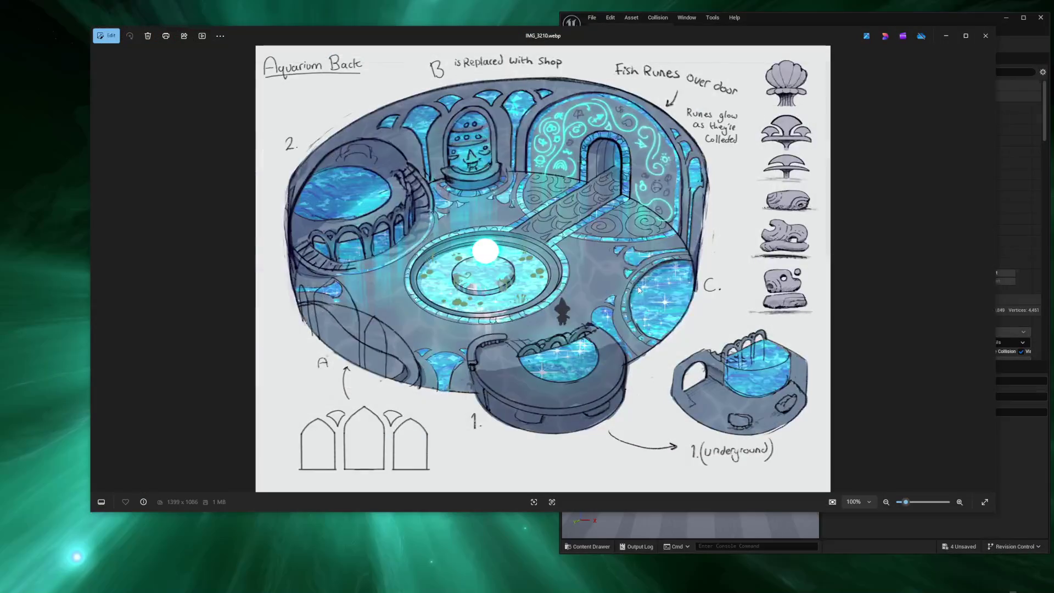
Advance from IMG_3209 to the Aquarium Back sketch IMG_3210.
{"action": "key", "text": "Right"}
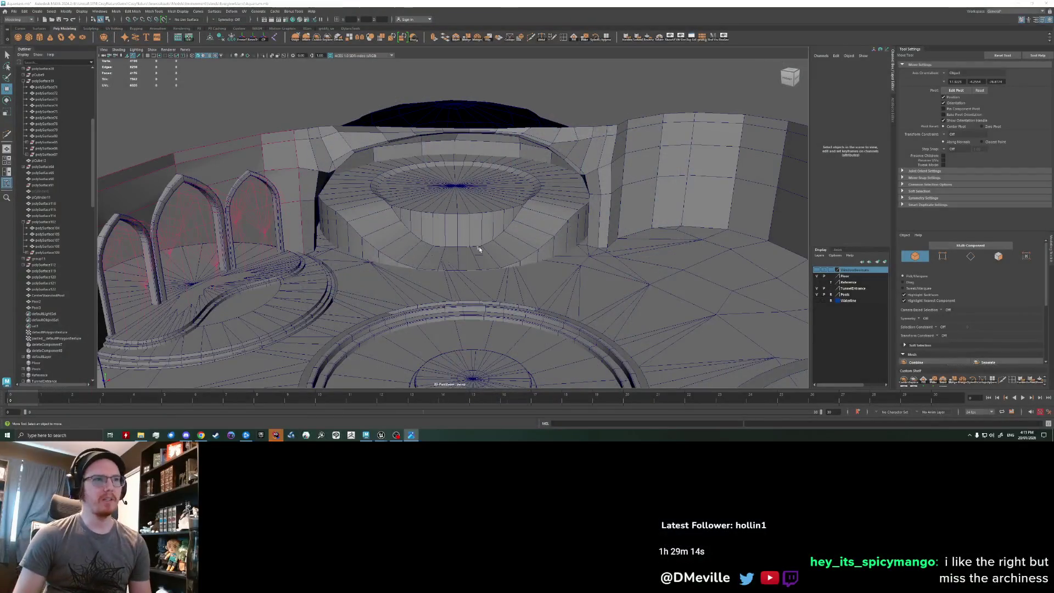
Widen Pool2 in X and Z and shift it into place.
{"action": "left_click", "coordinate": [480, 233]}
{"action": "key", "text": "r"}
{"action": "left_click_drag", "start_coordinate": [490, 174], "coordinate": [506, 183]}
{"action": "key", "text": "w"}
{"action": "mouse_move", "coordinate": [410, 131]}
{"action": "left_mouse_down"}
{"action": "mouse_move", "coordinate": [478, 198]}
{"action": "mouse_move", "coordinate": [447, 233]}
{"action": "mouse_move", "coordinate": [336, 202]}
{"action": "left_mouse_up"}
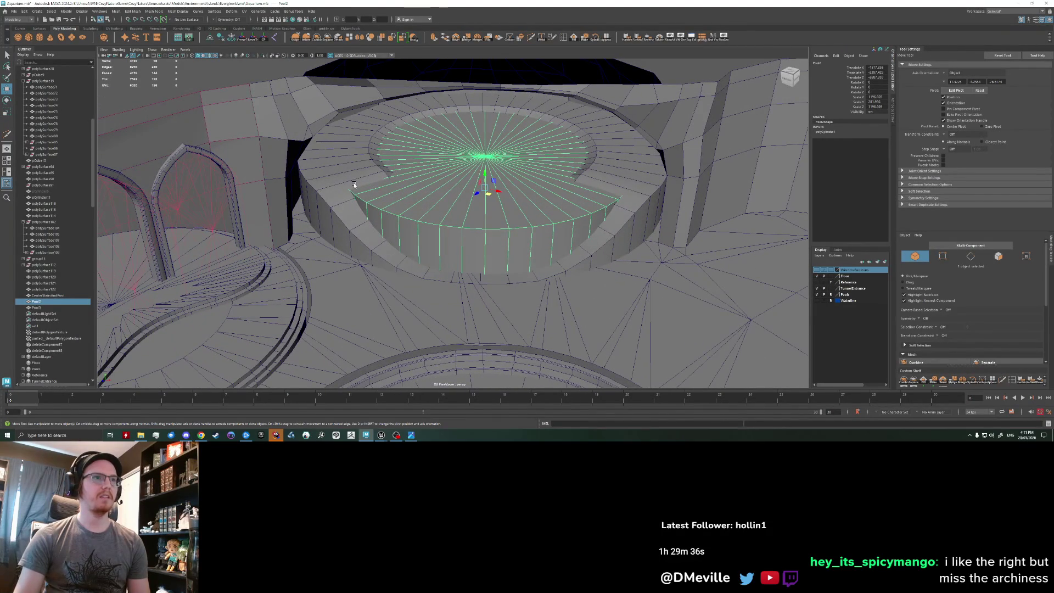
Raise the outer ring Pool3 upward and select its top face loop.
{"action": "left_click", "coordinate": [326, 171]}
{"action": "key", "text": "f"}
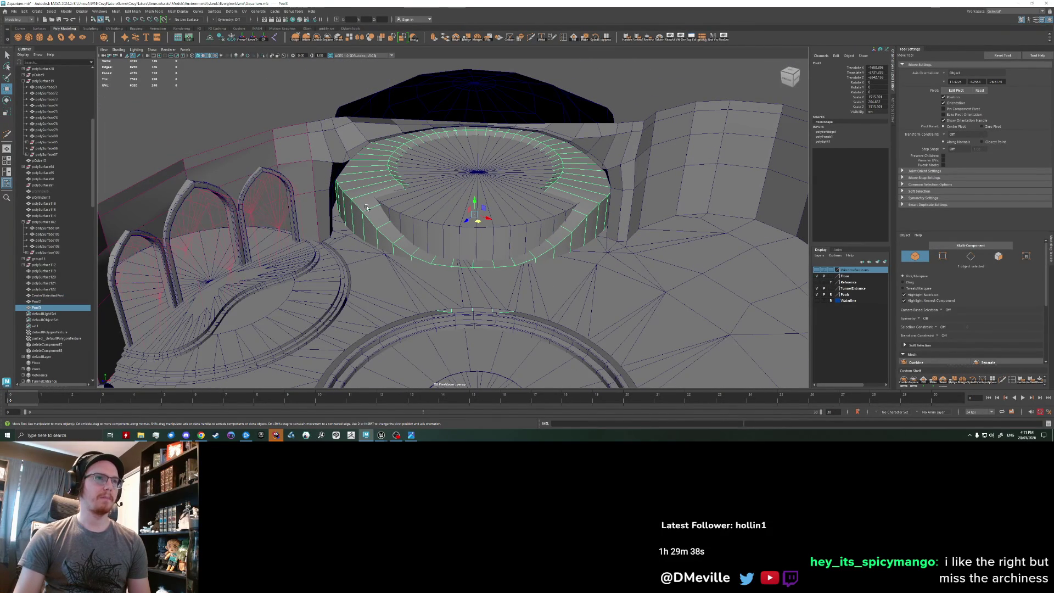
{"action": "mouse_move", "coordinate": [475, 201]}
{"action": "left_mouse_down"}
{"action": "mouse_move", "coordinate": [474, 110]}
{"action": "mouse_move", "coordinate": [408, 171]}
{"action": "left_mouse_up"}
{"action": "right_click_drag", "start_coordinate": [409, 171], "coordinate": [409, 193]}
{"action": "key", "text": "q"}
{"action": "left_click", "coordinate": [407, 226]}
{"action": "double_click", "coordinate": [407, 226], "text": "shift"}
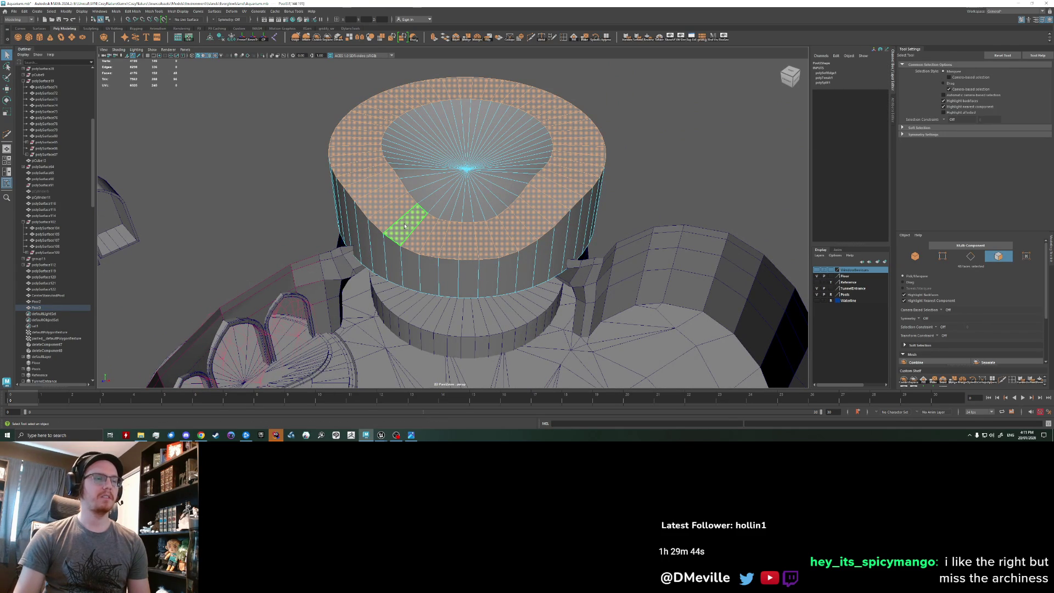
Extract the ring's top faces and delete them.
{"action": "left_click", "coordinate": [339, 39]}
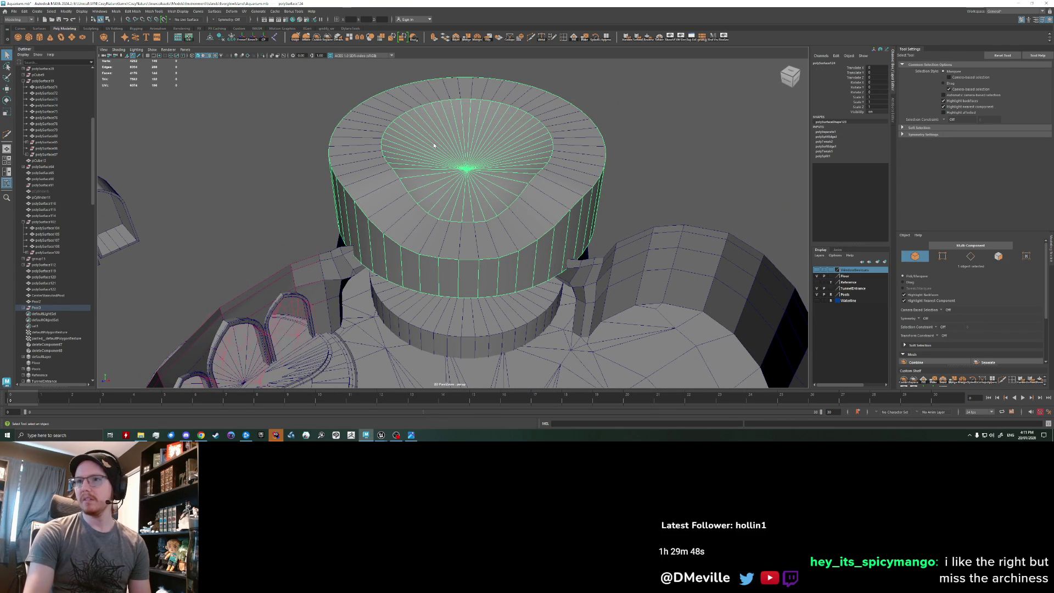
{"action": "key", "text": "Delete"}
{"action": "mouse_move", "coordinate": [433, 144]}
{"action": "left_mouse_down", "text": "alt"}
{"action": "mouse_move", "coordinate": [384, 196]}
{"action": "mouse_move", "coordinate": [388, 189]}
{"action": "left_mouse_up", "text": "alt"}
Keep a span of ring faces by inverting the selection and deleting the rest.
{"action": "right_click_drag", "start_coordinate": [464, 223], "coordinate": [464, 245]}
{"action": "left_click", "coordinate": [461, 225]}
{"action": "left_click_drag", "start_coordinate": [460, 225], "coordinate": [494, 219], "text": "alt"}
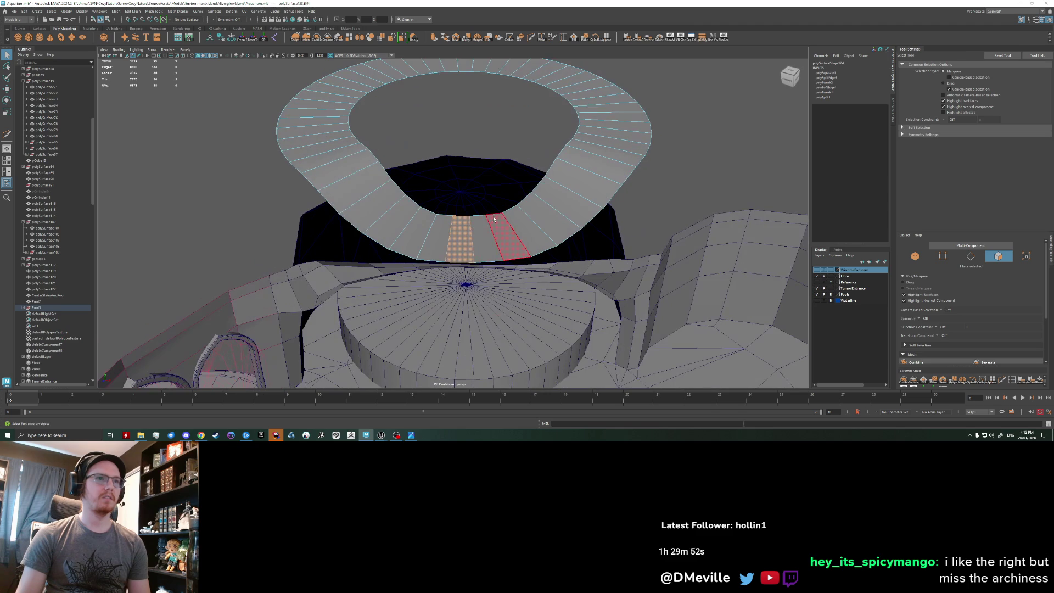
{"action": "double_click", "coordinate": [315, 151], "text": "shift"}
{"action": "left_click_drag", "start_coordinate": [315, 152], "coordinate": [331, 188], "text": "alt"}
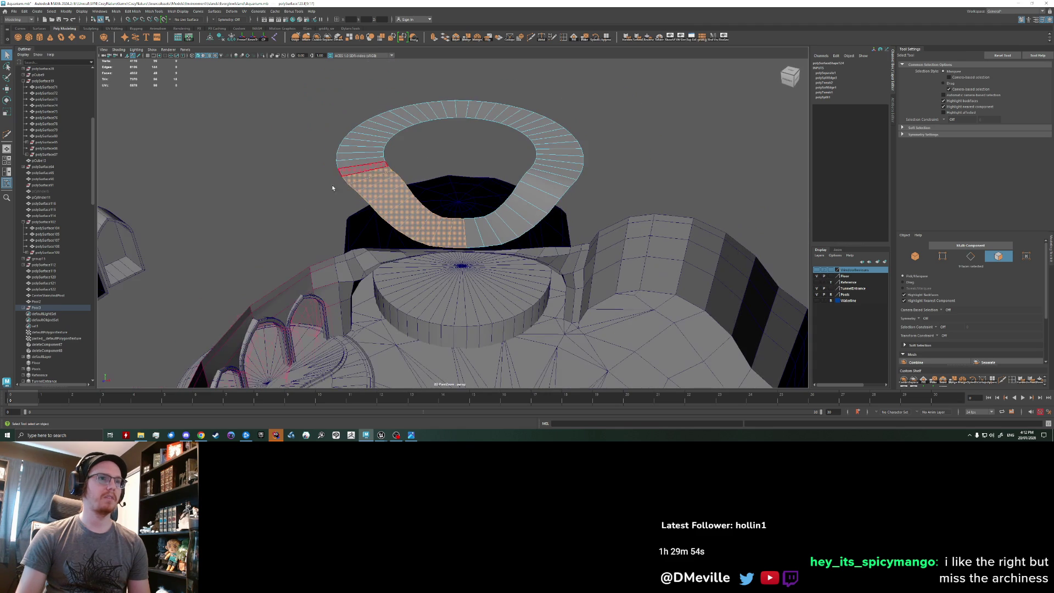
{"action": "key", "text": "ctrl+shift+i"}
{"action": "key", "text": "Delete"}
Select the remaining strip as an object and rotate it into a tilted arch.
{"action": "left_click_drag", "start_coordinate": [292, 272], "coordinate": [374, 230], "text": "alt"}
{"action": "key", "text": "w"}
{"action": "key", "text": "F8"}
{"action": "mouse_move", "coordinate": [431, 187]}
{"action": "left_mouse_down", "text": "alt"}
{"action": "mouse_move", "coordinate": [461, 172]}
{"action": "mouse_move", "coordinate": [447, 179]}
{"action": "mouse_move", "coordinate": [467, 184]}
{"action": "mouse_move", "coordinate": [436, 172]}
{"action": "mouse_move", "coordinate": [305, 329]}
{"action": "mouse_move", "coordinate": [453, 170]}
{"action": "mouse_move", "coordinate": [394, 291]}
{"action": "mouse_move", "coordinate": [369, 240]}
{"action": "mouse_move", "coordinate": [495, 264]}
{"action": "mouse_move", "coordinate": [489, 208]}
{"action": "mouse_move", "coordinate": [447, 259]}
{"action": "mouse_move", "coordinate": [488, 263]}
{"action": "mouse_move", "coordinate": [468, 242]}
{"action": "left_mouse_up", "text": "alt"}
{"action": "key", "text": "e"}
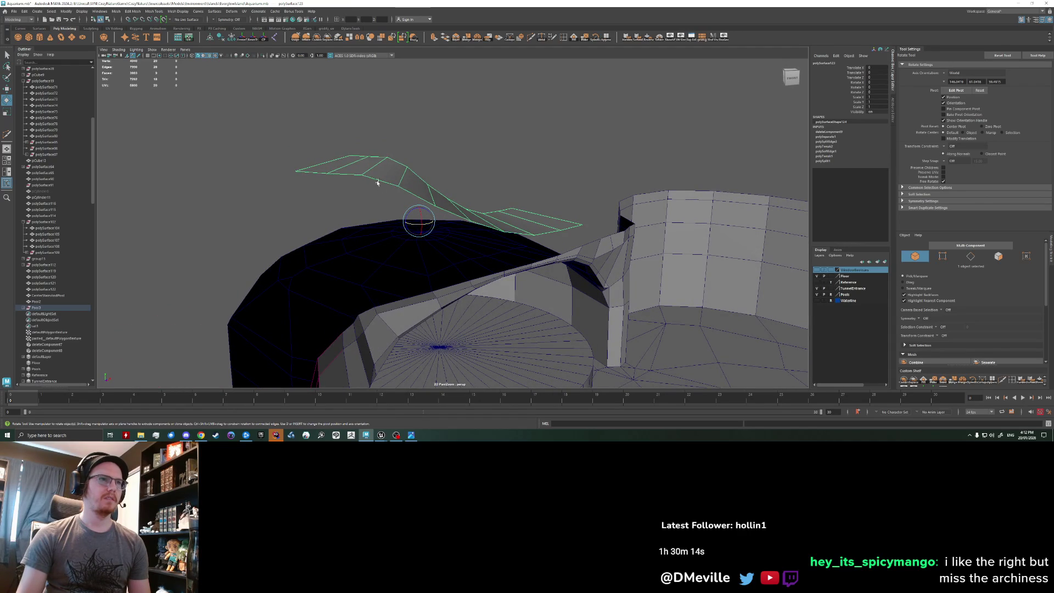
Select an edge on the strip in edge mode, then undo a trial vertical flatten.
{"action": "right_click", "coordinate": [376, 161]}
{"action": "left_click", "coordinate": [374, 143]}
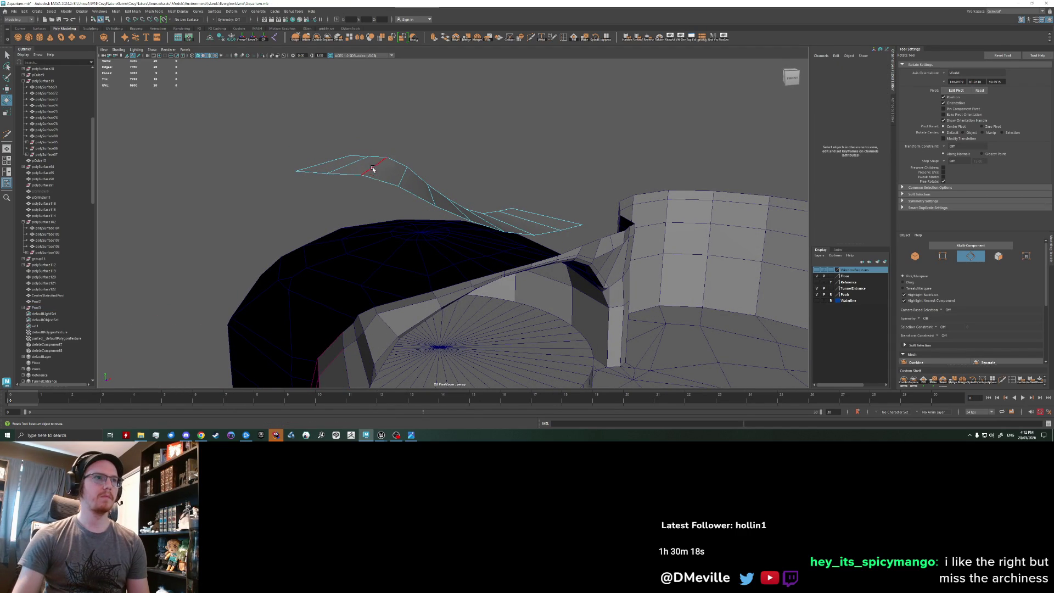
{"action": "left_click", "coordinate": [404, 178]}
{"action": "mouse_move", "coordinate": [404, 179]}
{"action": "left_mouse_down", "text": "alt"}
{"action": "mouse_move", "coordinate": [417, 171]}
{"action": "mouse_move", "coordinate": [462, 209]}
{"action": "mouse_move", "coordinate": [484, 231]}
{"action": "mouse_move", "coordinate": [484, 248]}
{"action": "left_mouse_up", "text": "alt"}
{"action": "key", "text": "w"}
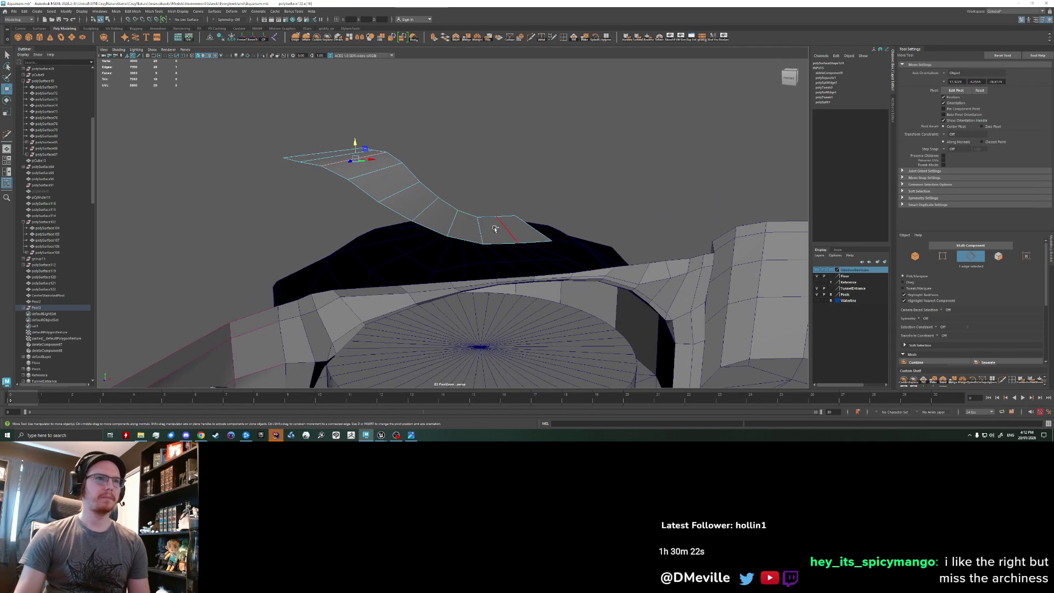
{"action": "key", "text": "r"}
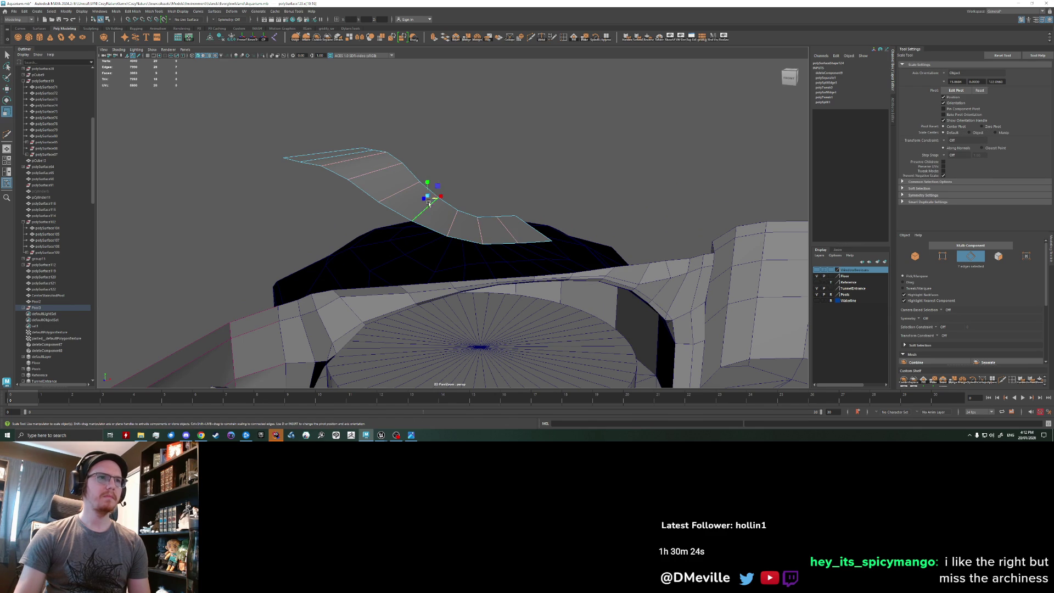
{"action": "left_click_drag", "start_coordinate": [428, 184], "coordinate": [430, 197]}
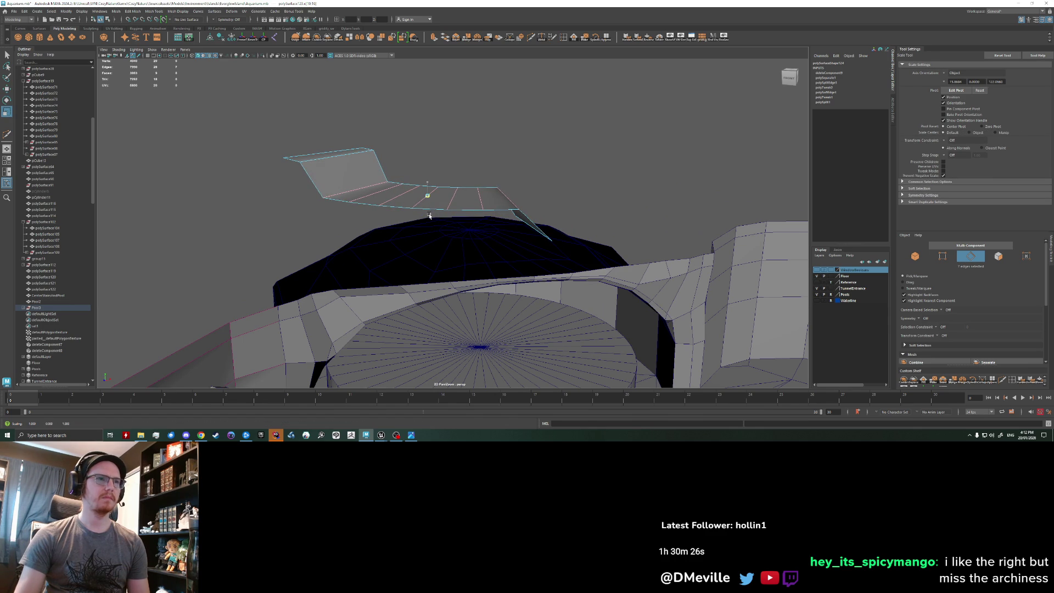
{"action": "mouse_move", "coordinate": [395, 247]}
{"action": "left_mouse_down", "text": "alt"}
{"action": "mouse_move", "coordinate": [436, 263]}
{"action": "mouse_move", "coordinate": [430, 246]}
{"action": "left_mouse_up", "text": "alt"}
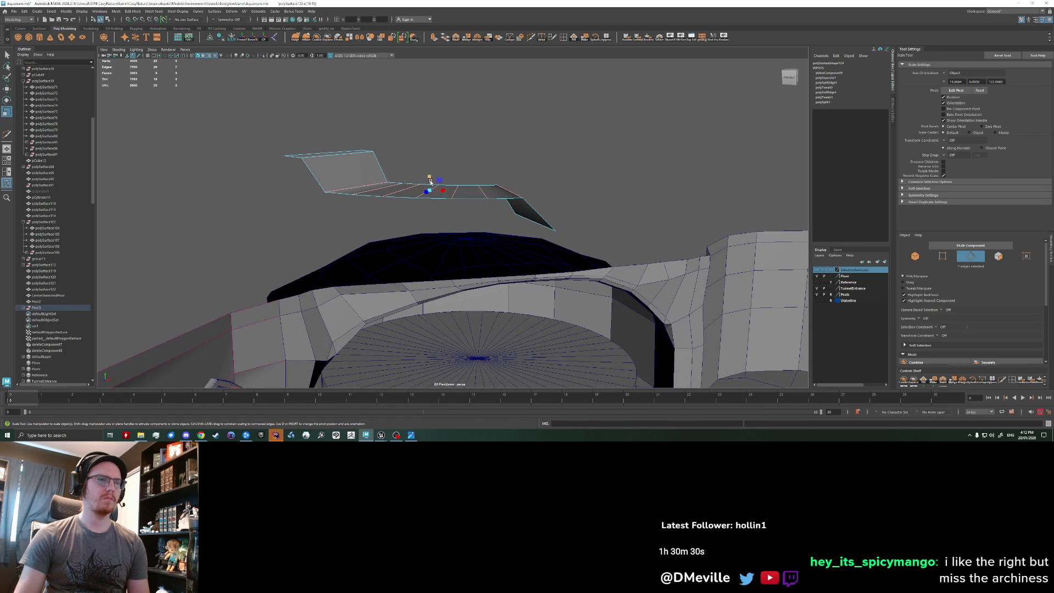
{"action": "key", "text": "ctrl+z"}
{"action": "key", "text": "ctrl+z"}
{"action": "key", "text": "ctrl+z"}
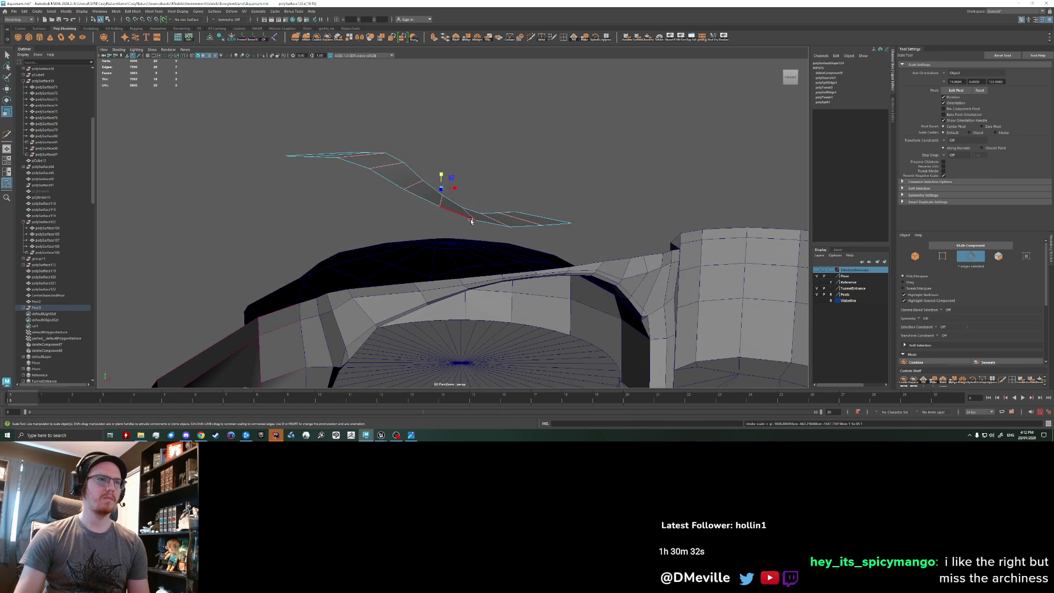
Stretch the strip to about 3.5 times its height and pull an edge upward.
{"action": "mouse_move", "coordinate": [441, 176]}
{"action": "left_mouse_down"}
{"action": "mouse_move", "coordinate": [438, 137]}
{"action": "mouse_move", "coordinate": [438, 178]}
{"action": "mouse_move", "coordinate": [395, 184]}
{"action": "mouse_move", "coordinate": [388, 172]}
{"action": "mouse_move", "coordinate": [428, 173]}
{"action": "mouse_move", "coordinate": [444, 187]}
{"action": "mouse_move", "coordinate": [459, 181]}
{"action": "mouse_move", "coordinate": [401, 177]}
{"action": "mouse_move", "coordinate": [449, 174]}
{"action": "mouse_move", "coordinate": [440, 179]}
{"action": "mouse_move", "coordinate": [470, 206]}
{"action": "left_mouse_up"}
{"action": "key", "text": "w"}
{"action": "left_click", "coordinate": [381, 158]}
{"action": "left_click", "coordinate": [381, 145]}
{"action": "left_click", "coordinate": [397, 160]}
{"action": "left_click", "coordinate": [460, 172]}
{"action": "left_click", "coordinate": [471, 210]}
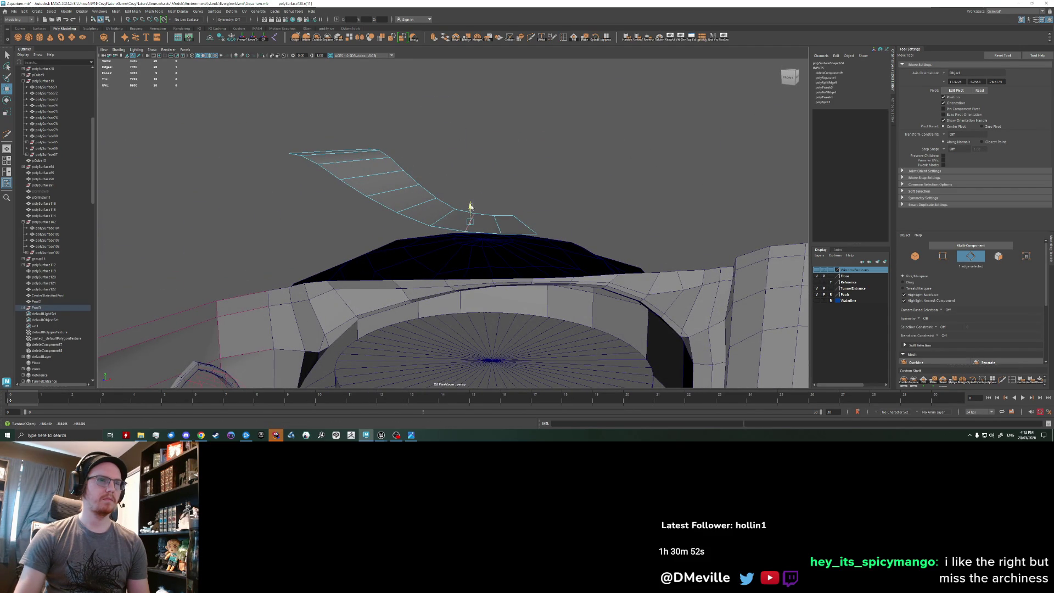
{"action": "mouse_move", "coordinate": [446, 223]}
{"action": "middle_mouse_down"}
{"action": "mouse_move", "coordinate": [440, 200]}
{"action": "mouse_move", "coordinate": [417, 189]}
{"action": "middle_mouse_up"}
{"action": "mouse_move", "coordinate": [435, 185]}
{"action": "left_mouse_down", "text": "alt"}
{"action": "mouse_move", "coordinate": [461, 174]}
{"action": "mouse_move", "coordinate": [443, 193]}
{"action": "mouse_move", "coordinate": [470, 171]}
{"action": "mouse_move", "coordinate": [447, 160]}
{"action": "mouse_move", "coordinate": [431, 179]}
{"action": "mouse_move", "coordinate": [471, 182]}
{"action": "mouse_move", "coordinate": [429, 188]}
{"action": "mouse_move", "coordinate": [477, 184]}
{"action": "mouse_move", "coordinate": [462, 179]}
{"action": "mouse_move", "coordinate": [455, 217]}
{"action": "mouse_move", "coordinate": [467, 173]}
{"action": "mouse_move", "coordinate": [450, 179]}
{"action": "mouse_move", "coordinate": [498, 171]}
{"action": "mouse_move", "coordinate": [447, 201]}
{"action": "left_mouse_up", "text": "alt"}
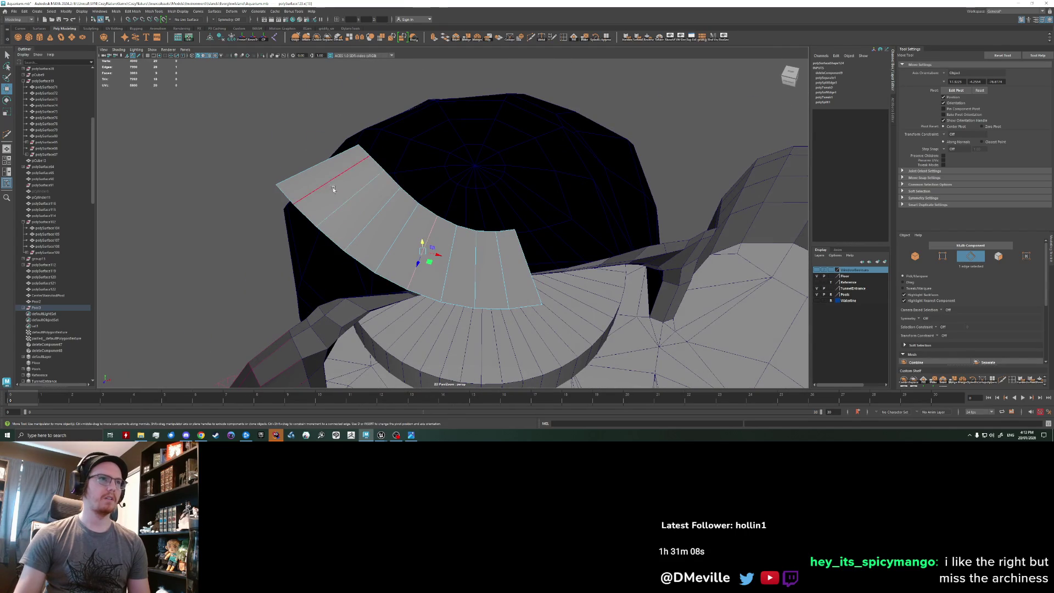
Bevel the strip's selected edges at fraction 0.77, splitting it into about ten panels.
{"action": "key", "text": "q"}
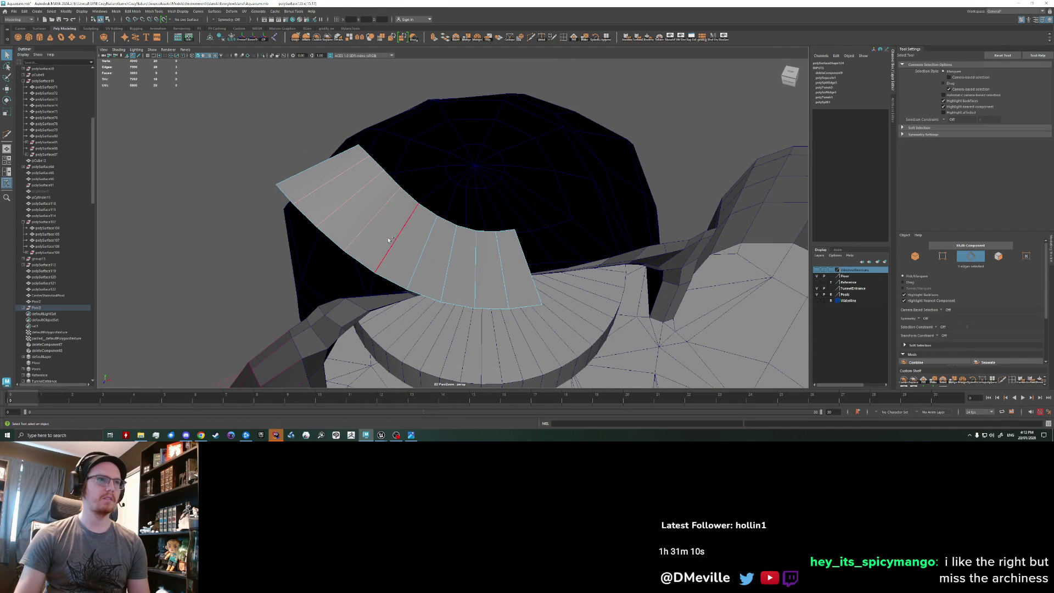
{"action": "mouse_move", "coordinate": [483, 292]}
{"action": "left_mouse_down", "text": "alt"}
{"action": "mouse_move", "coordinate": [400, 278]}
{"action": "mouse_move", "coordinate": [431, 278]}
{"action": "left_mouse_up", "text": "alt"}
{"action": "key", "text": "ctrl+b"}
{"action": "middle_click_drag", "start_coordinate": [526, 264], "coordinate": [706, 260]}
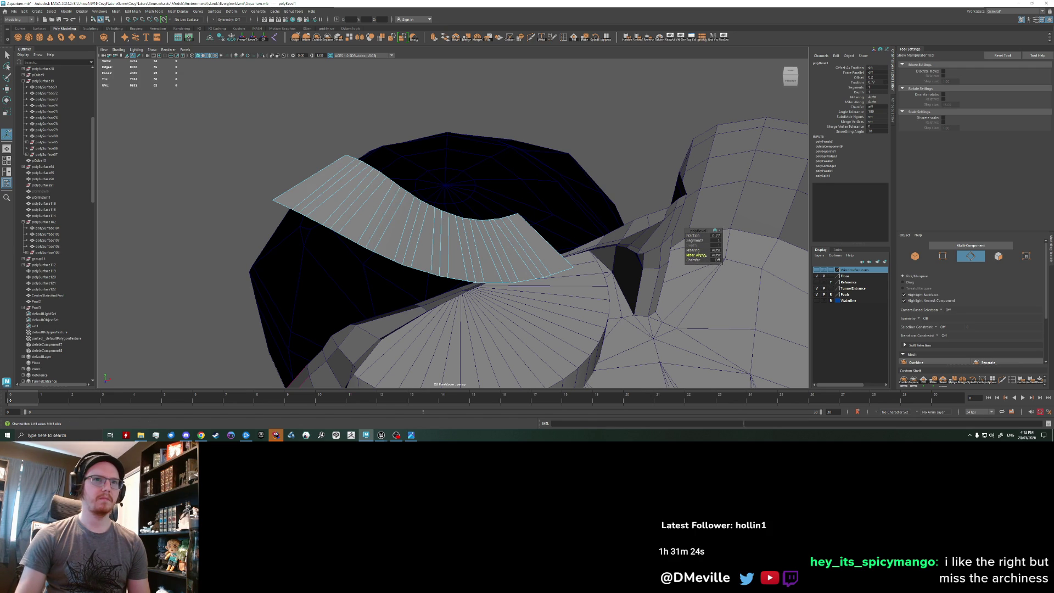
{"action": "left_click", "coordinate": [695, 235]}
{"action": "middle_click_drag", "start_coordinate": [695, 235], "coordinate": [694, 235]}
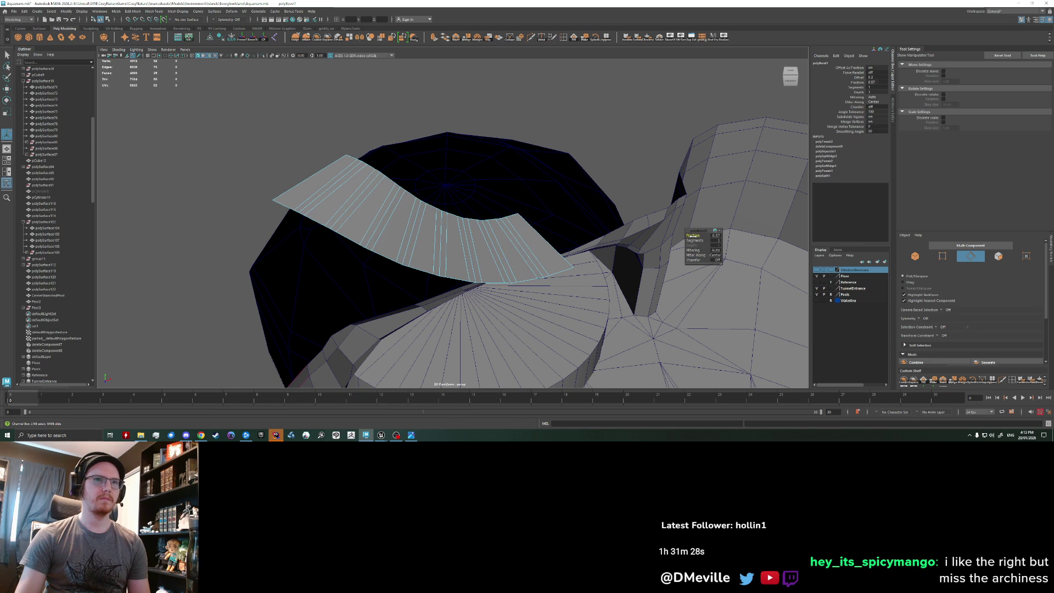
{"action": "key", "text": "ctrl+z"}
{"action": "key", "text": "ctrl+z"}
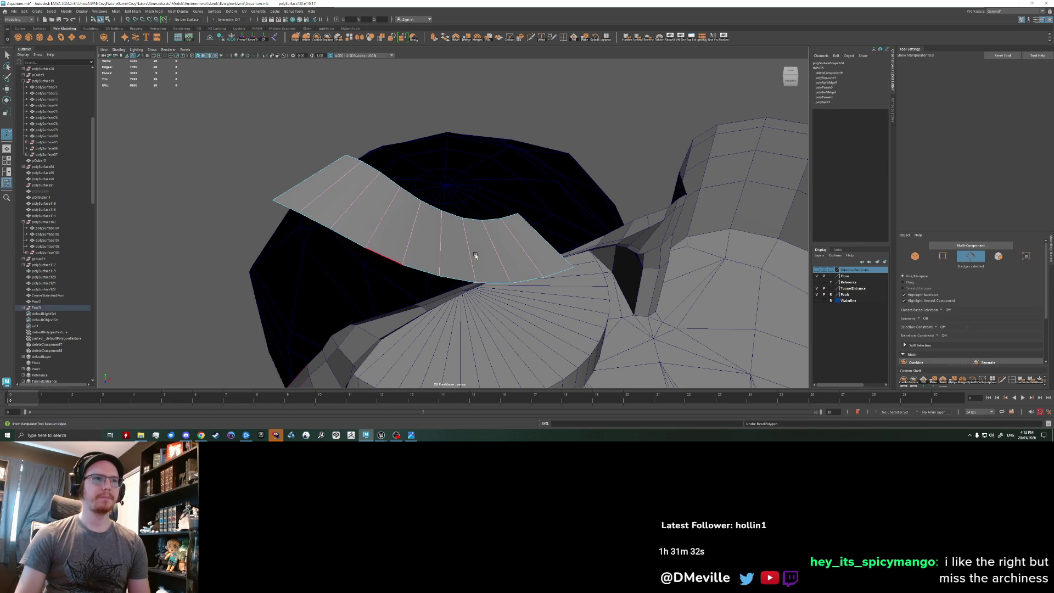
{"action": "mouse_move", "coordinate": [414, 267]}
{"action": "left_mouse_down", "text": "alt"}
{"action": "mouse_move", "coordinate": [351, 271]}
{"action": "mouse_move", "coordinate": [419, 243]}
{"action": "mouse_move", "coordinate": [367, 217]}
{"action": "left_mouse_up", "text": "alt"}
{"action": "right_click", "coordinate": [327, 196]}
{"action": "left_click", "coordinate": [331, 214]}
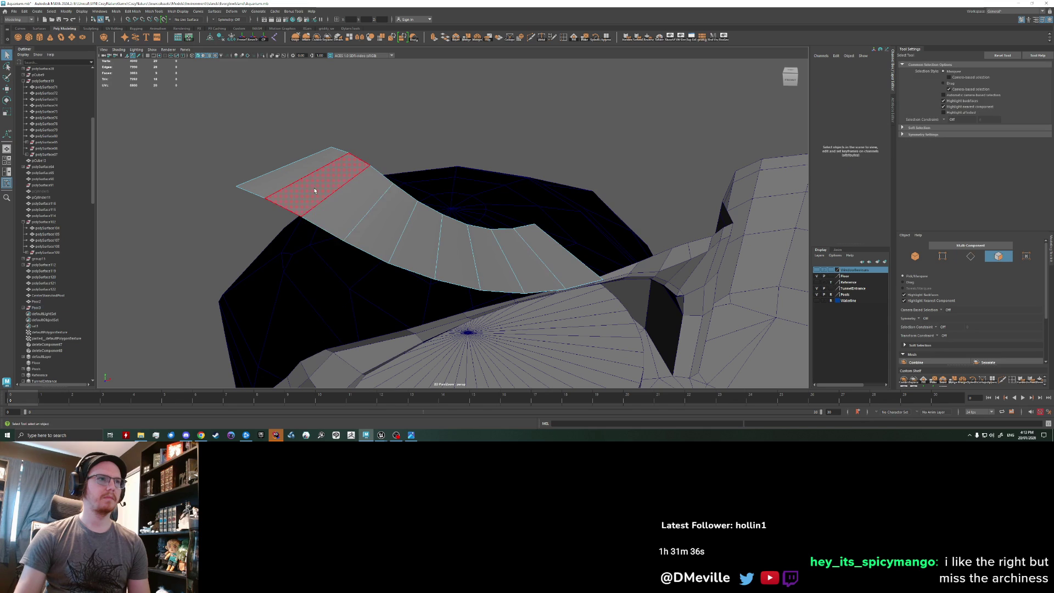
Bevel the eight selected edges of the strip and adjust the bevel width.
{"action": "key", "text": "q"}
{"action": "left_click", "coordinate": [330, 192]}
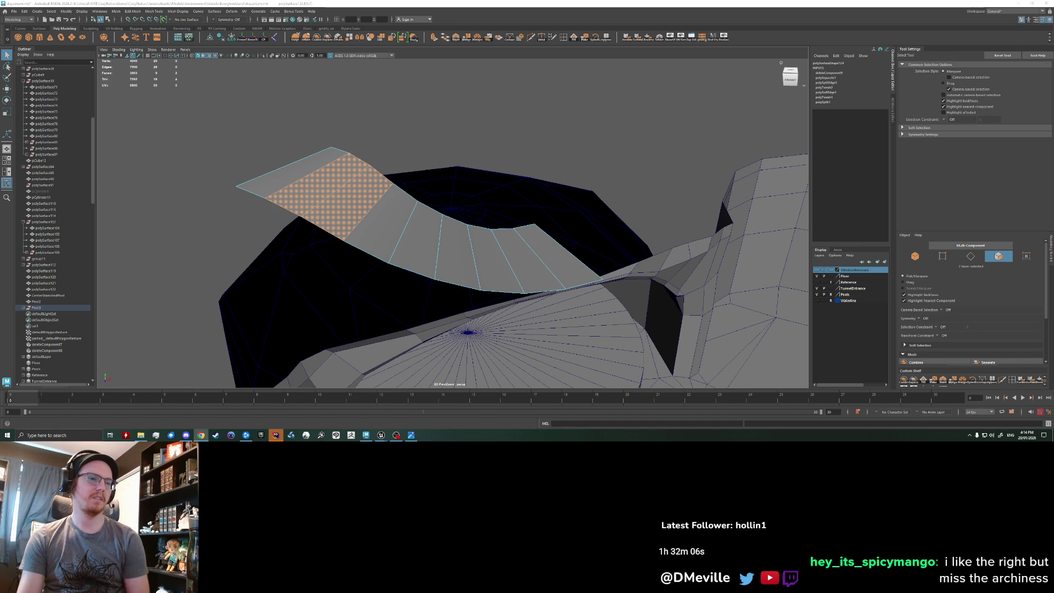
{"action": "left_click_drag", "start_coordinate": [330, 190], "coordinate": [344, 199], "text": "alt"}
{"action": "right_click", "coordinate": [344, 198]}
{"action": "left_click", "coordinate": [342, 180]}
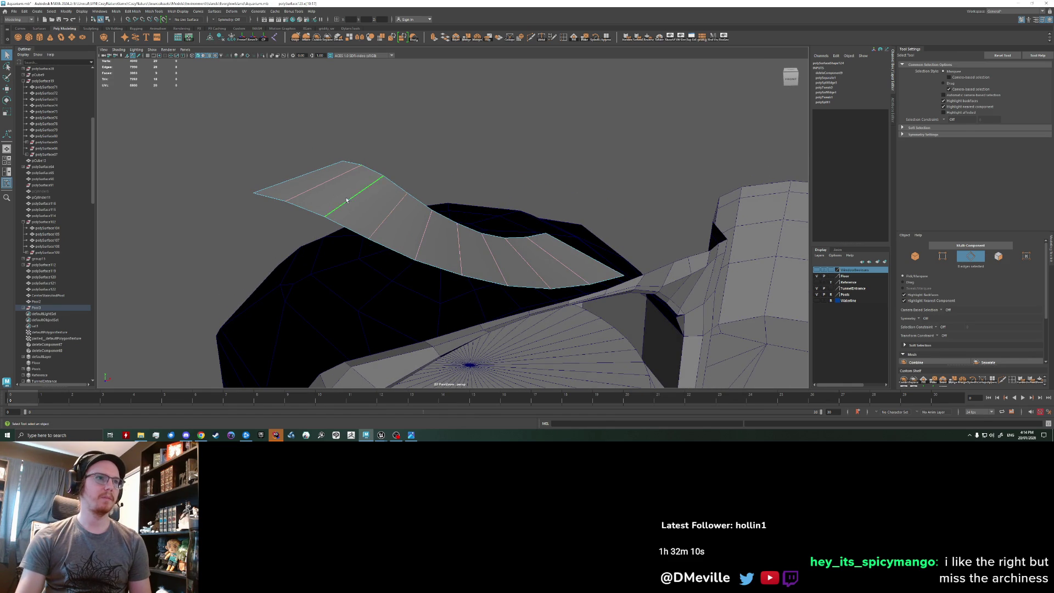
{"action": "key", "text": "ctrl+b"}
{"action": "mouse_move", "coordinate": [466, 294]}
{"action": "left_mouse_down"}
{"action": "mouse_move", "coordinate": [454, 299]}
{"action": "mouse_move", "coordinate": [462, 304]}
{"action": "left_mouse_up"}
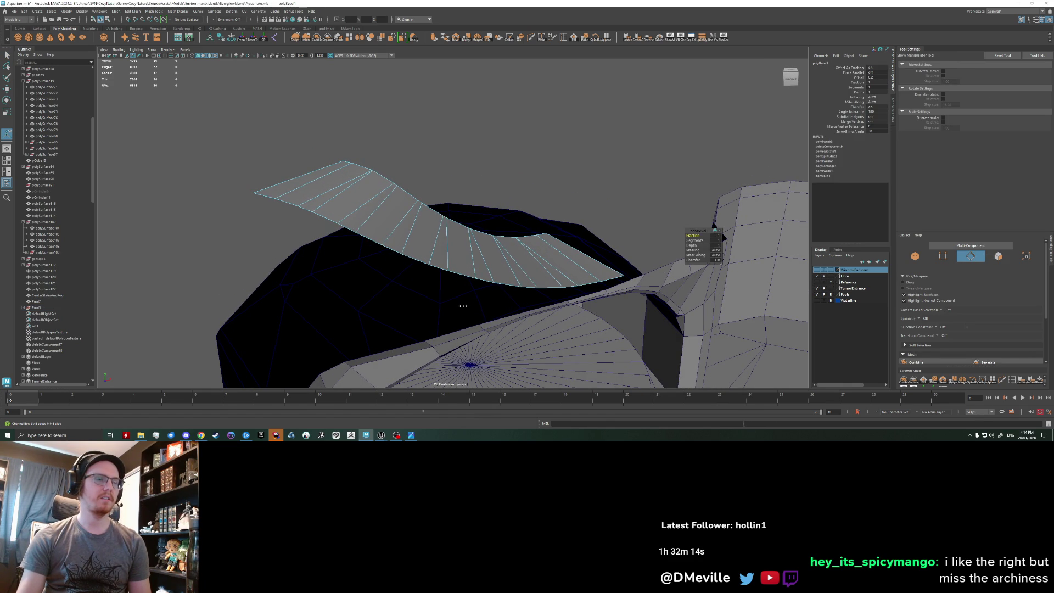
Try raising alternate edges into a zigzag, then undo it to keep the strip flat.
{"action": "key", "text": "q"}
{"action": "left_click", "coordinate": [341, 202]}
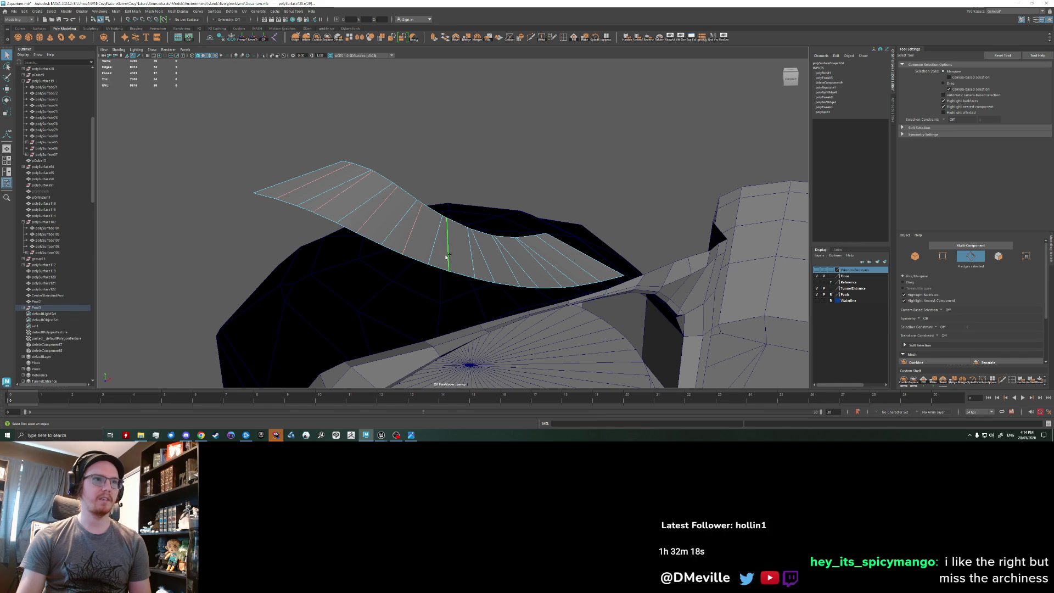
{"action": "left_click", "coordinate": [527, 276], "text": "shift"}
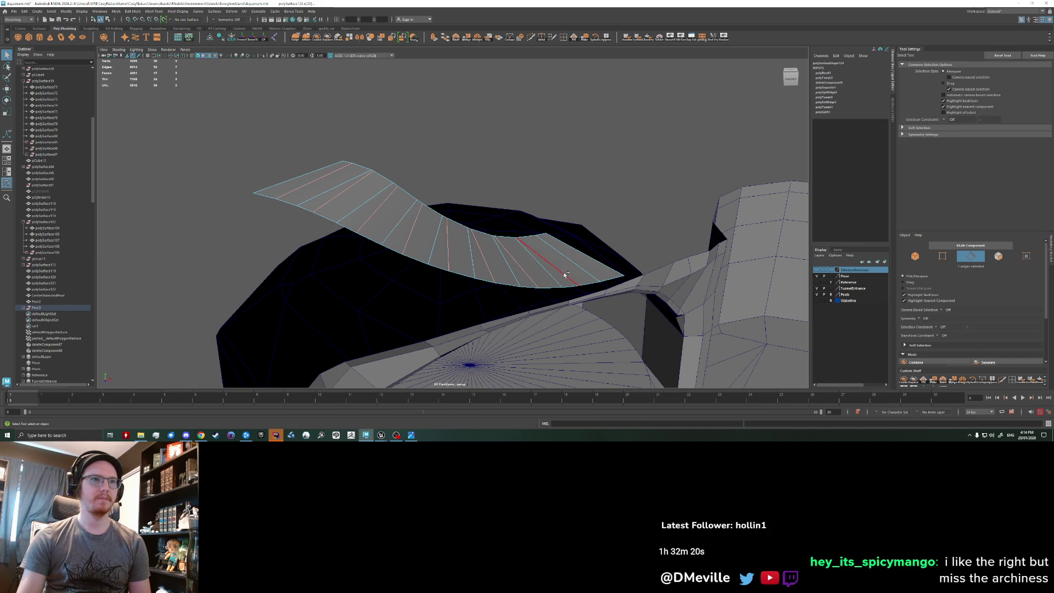
{"action": "key", "text": "w"}
{"action": "mouse_move", "coordinate": [432, 219]}
{"action": "left_mouse_down"}
{"action": "mouse_move", "coordinate": [428, 200]}
{"action": "mouse_move", "coordinate": [487, 278]}
{"action": "mouse_move", "coordinate": [419, 285]}
{"action": "mouse_move", "coordinate": [472, 284]}
{"action": "mouse_move", "coordinate": [463, 268]}
{"action": "left_mouse_up"}
{"action": "key", "text": "ctrl+z"}
{"action": "left_click_drag", "start_coordinate": [426, 189], "coordinate": [426, 170]}
{"action": "key", "text": "ctrl+z"}
{"action": "key", "text": "ctrl+z"}
{"action": "left_click_drag", "start_coordinate": [458, 244], "coordinate": [455, 292], "text": "alt"}
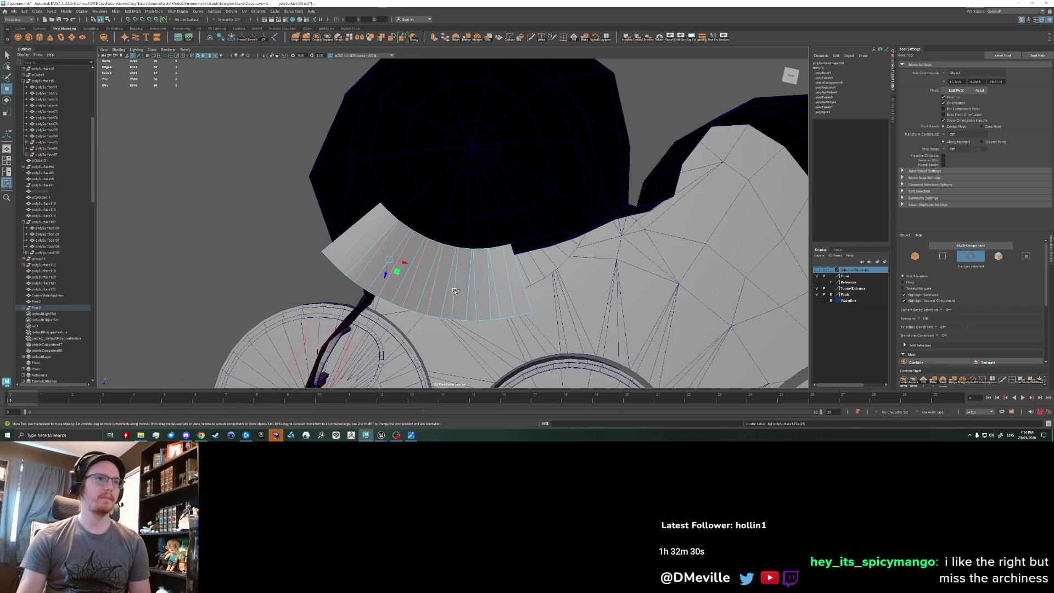
Try a bevel on one strip edge, undo it, and reselect the curved strip object.
{"action": "key", "text": "ctrl+z"}
{"action": "key", "text": "ctrl+z"}
{"action": "key", "text": "ctrl+z"}
{"action": "key", "text": "ctrl+z"}
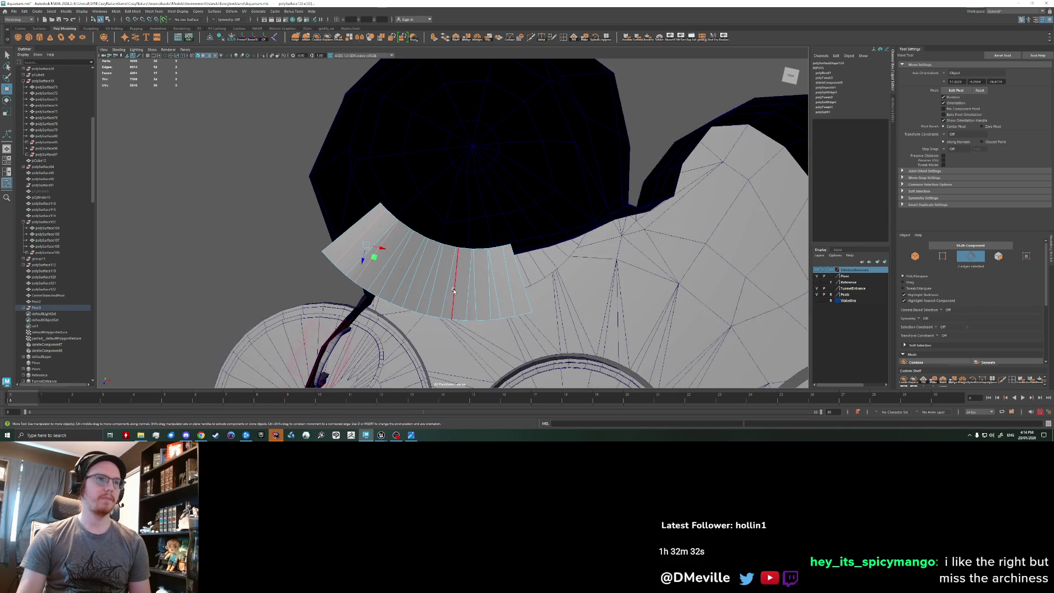
{"action": "key", "text": "ctrl+z"}
{"action": "key", "text": "ctrl+z"}
{"action": "right_click_drag", "start_coordinate": [454, 291], "coordinate": [581, 202]}
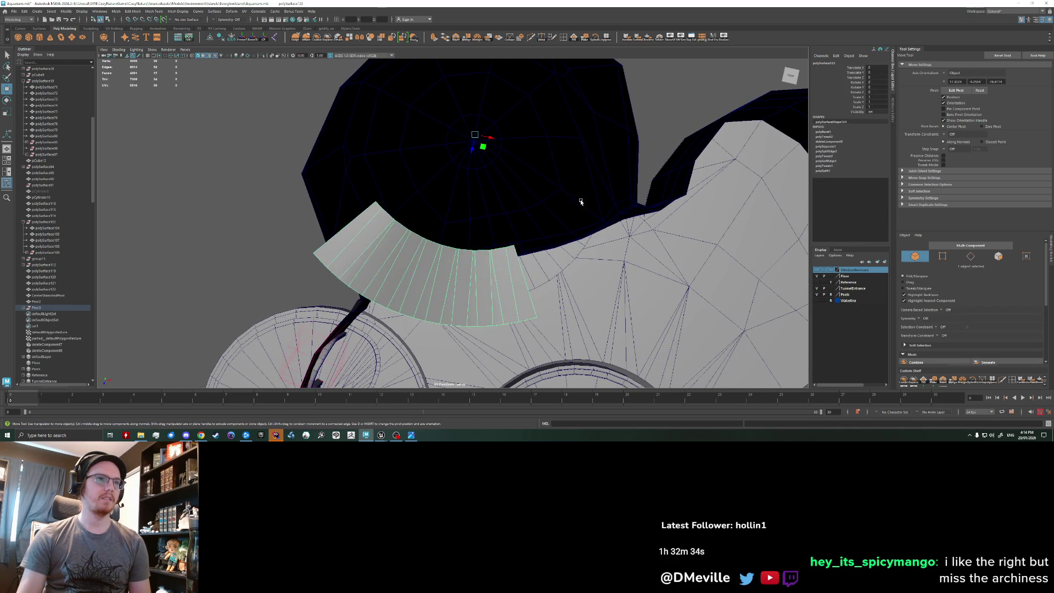
{"action": "mouse_move", "coordinate": [581, 202]}
{"action": "left_mouse_down", "text": "alt"}
{"action": "mouse_move", "coordinate": [472, 269]}
{"action": "mouse_move", "coordinate": [451, 258]}
{"action": "mouse_move", "coordinate": [551, 258]}
{"action": "mouse_move", "coordinate": [537, 236]}
{"action": "mouse_move", "coordinate": [434, 262]}
{"action": "left_mouse_up", "text": "alt"}
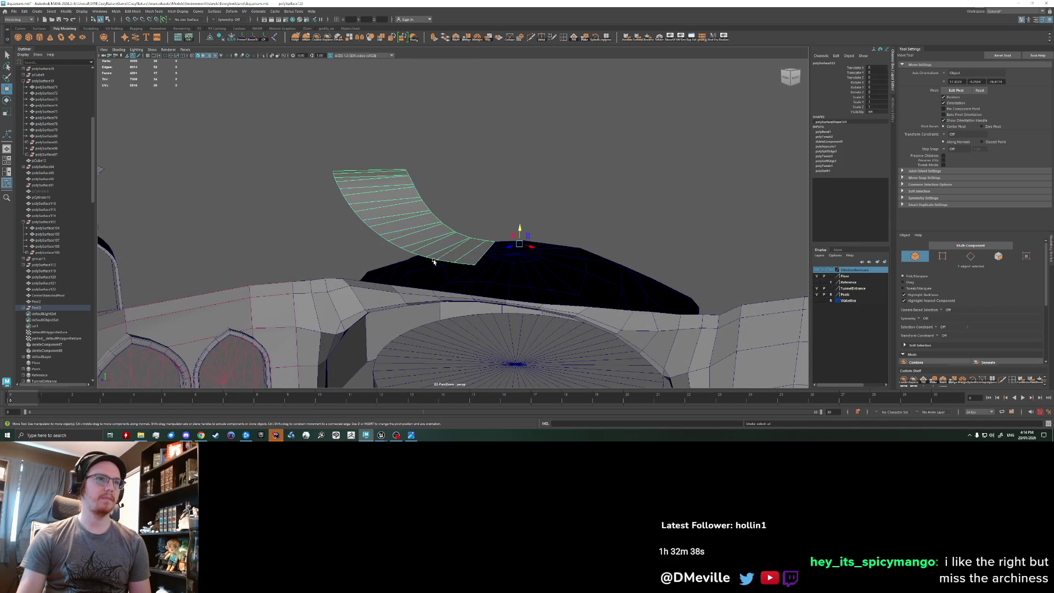
{"action": "key", "text": "F10"}
{"action": "left_click", "coordinate": [434, 261]}
{"action": "key", "text": "ctrl+b"}
{"action": "key", "text": "ctrl+z"}
{"action": "mouse_move", "coordinate": [433, 261]}
{"action": "left_mouse_down", "text": "alt"}
{"action": "mouse_move", "coordinate": [439, 276]}
{"action": "mouse_move", "coordinate": [419, 225]}
{"action": "mouse_move", "coordinate": [412, 233]}
{"action": "left_mouse_up", "text": "alt"}
{"action": "right_click_drag", "start_coordinate": [412, 233], "coordinate": [402, 223]}
{"action": "left_click", "coordinate": [402, 223]}
{"action": "mouse_move", "coordinate": [402, 223]}
{"action": "left_mouse_down", "text": "alt"}
{"action": "mouse_move", "coordinate": [438, 229]}
{"action": "mouse_move", "coordinate": [423, 205]}
{"action": "mouse_move", "coordinate": [405, 238]}
{"action": "left_mouse_up", "text": "alt"}
Extrude the strip's top face, squash the extruded faces flat, and reverse them.
{"action": "right_click_drag", "start_coordinate": [405, 237], "coordinate": [434, 184]}
{"action": "key", "text": "q"}
{"action": "left_click", "coordinate": [435, 186]}
{"action": "mouse_move", "coordinate": [434, 185]}
{"action": "left_mouse_down", "text": "alt"}
{"action": "mouse_move", "coordinate": [469, 237]}
{"action": "mouse_move", "coordinate": [501, 240]}
{"action": "left_mouse_up", "text": "alt"}
{"action": "key", "text": "ctrl+e"}
{"action": "key", "text": "r"}
{"action": "mouse_move", "coordinate": [436, 208]}
{"action": "left_mouse_down"}
{"action": "mouse_move", "coordinate": [440, 223]}
{"action": "mouse_move", "coordinate": [414, 221]}
{"action": "mouse_move", "coordinate": [555, 220]}
{"action": "left_mouse_up"}
{"action": "key", "text": "w"}
{"action": "left_click", "coordinate": [649, 37]}
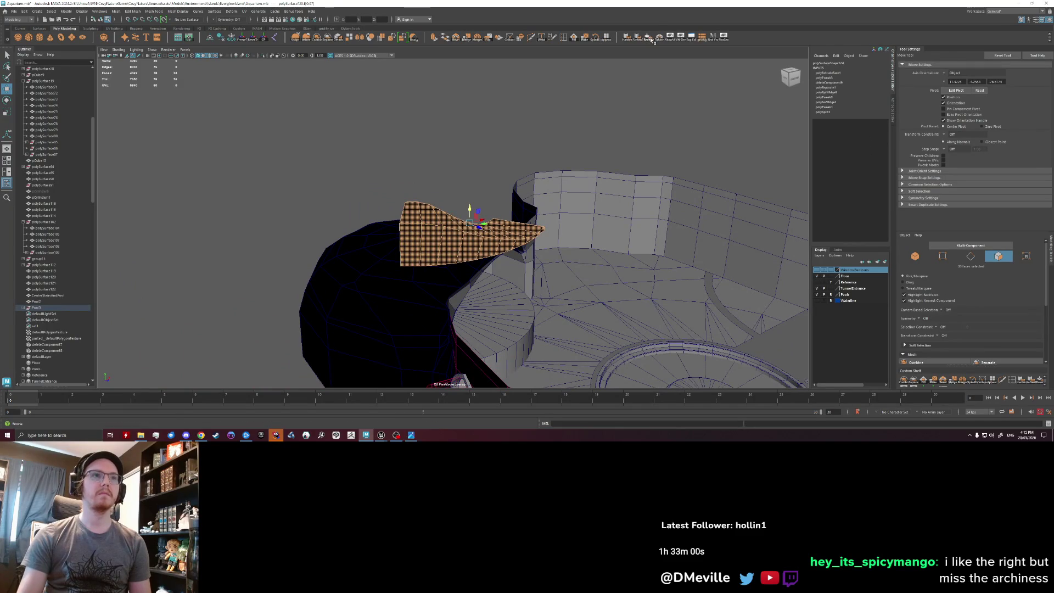
Select all of the ramp's face loops and move them against the pool.
{"action": "left_click", "coordinate": [493, 134]}
{"action": "mouse_move", "coordinate": [494, 134]}
{"action": "left_mouse_down", "text": "alt"}
{"action": "mouse_move", "coordinate": [402, 214]}
{"action": "mouse_move", "coordinate": [478, 209]}
{"action": "mouse_move", "coordinate": [478, 310]}
{"action": "mouse_move", "coordinate": [478, 264]}
{"action": "mouse_move", "coordinate": [451, 242]}
{"action": "mouse_move", "coordinate": [417, 236]}
{"action": "left_mouse_up", "text": "alt"}
{"action": "left_click", "coordinate": [394, 234]}
{"action": "right_click", "coordinate": [417, 233]}
{"action": "left_click", "coordinate": [417, 250]}
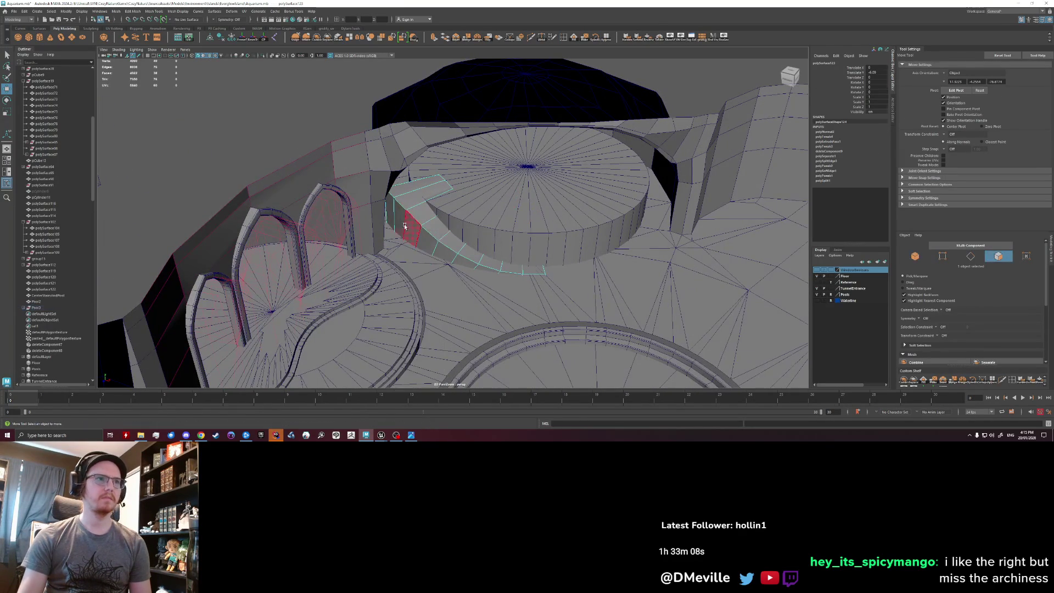
{"action": "key", "text": "q"}
{"action": "left_click", "coordinate": [400, 220]}
{"action": "double_click", "coordinate": [535, 278], "text": "shift"}
{"action": "left_click_drag", "start_coordinate": [534, 281], "coordinate": [487, 270], "text": "alt"}
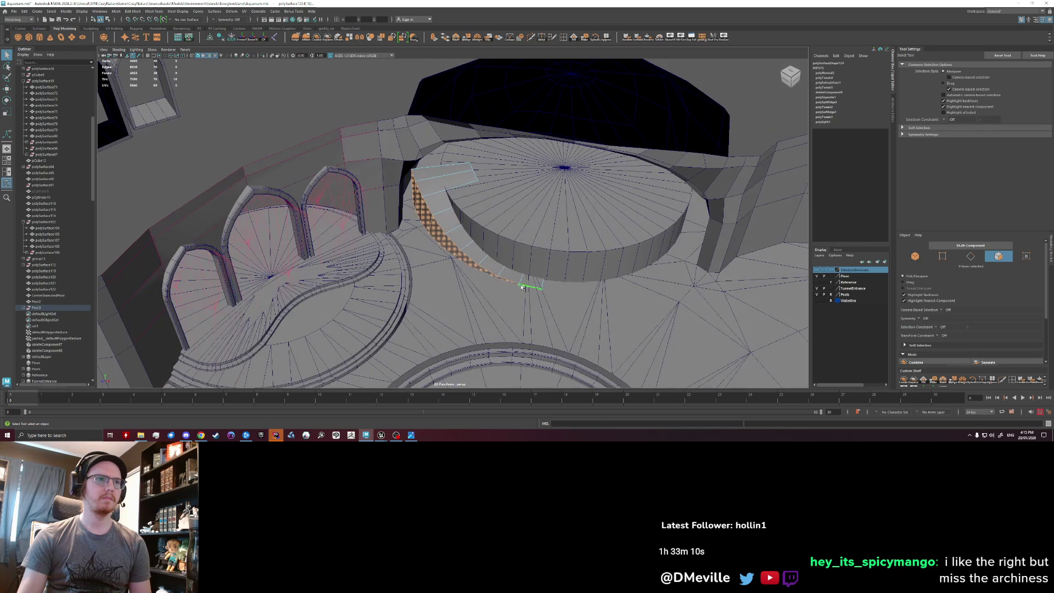
{"action": "key", "text": "w"}
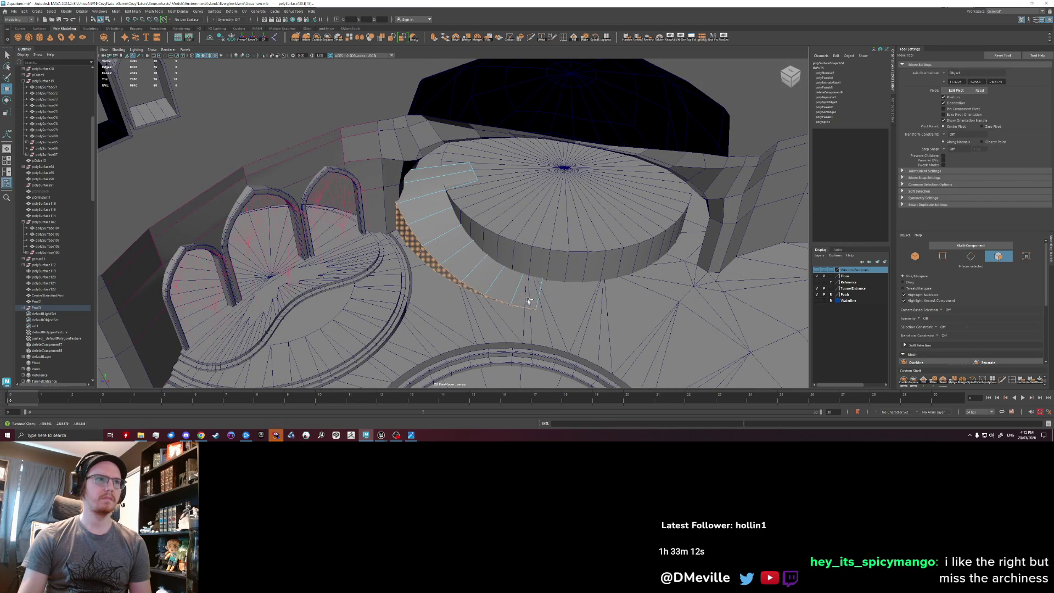
{"action": "left_click_drag", "start_coordinate": [522, 301], "coordinate": [541, 219], "text": "alt"}
{"action": "double_click", "coordinate": [542, 219], "text": "shift"}
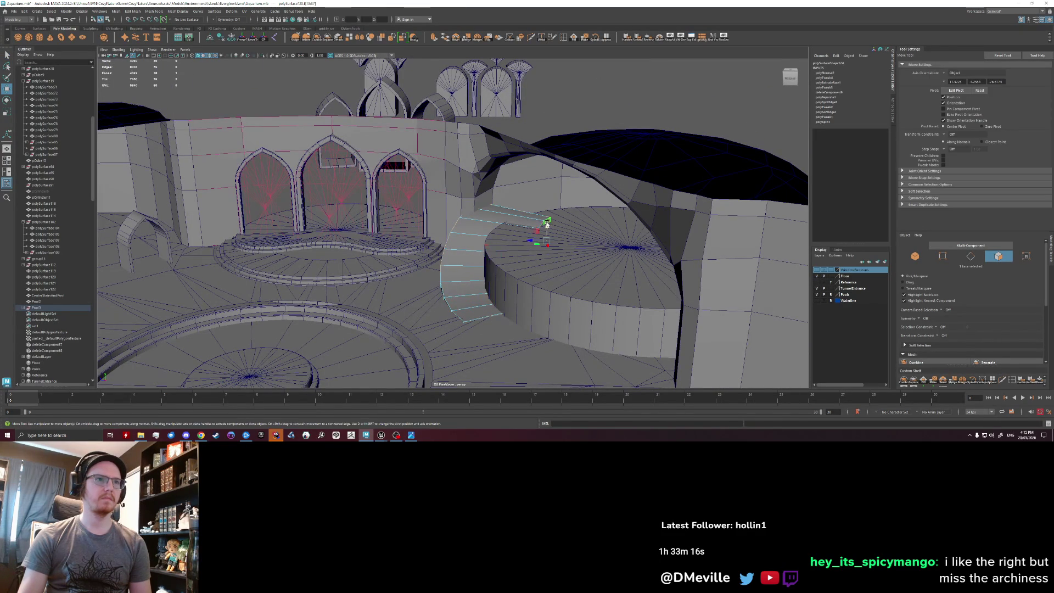
{"action": "key", "text": "q"}
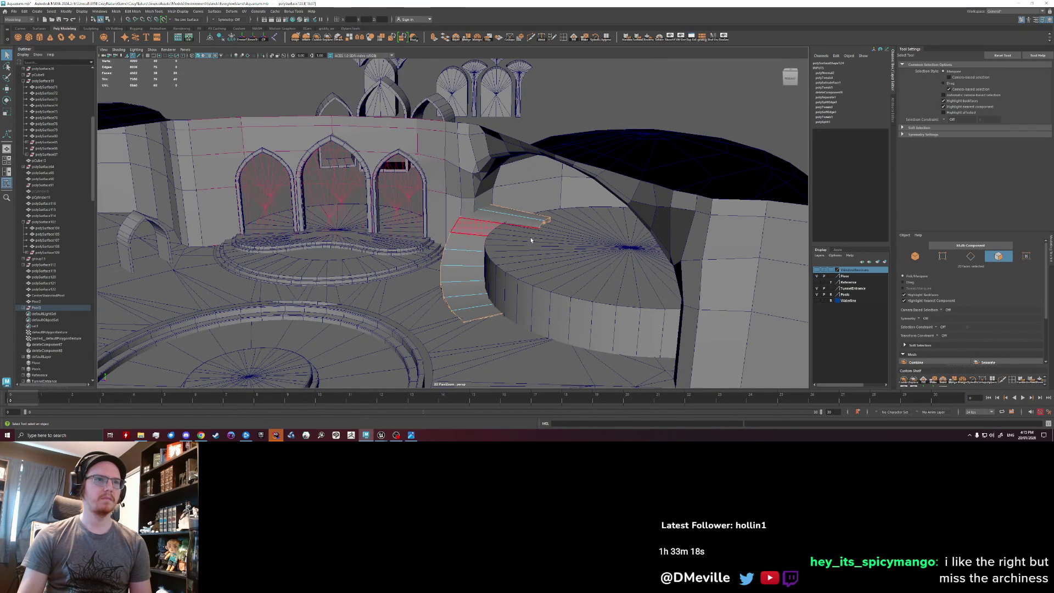
{"action": "double_click", "coordinate": [468, 235], "text": "shift"}
{"action": "key", "text": "w"}
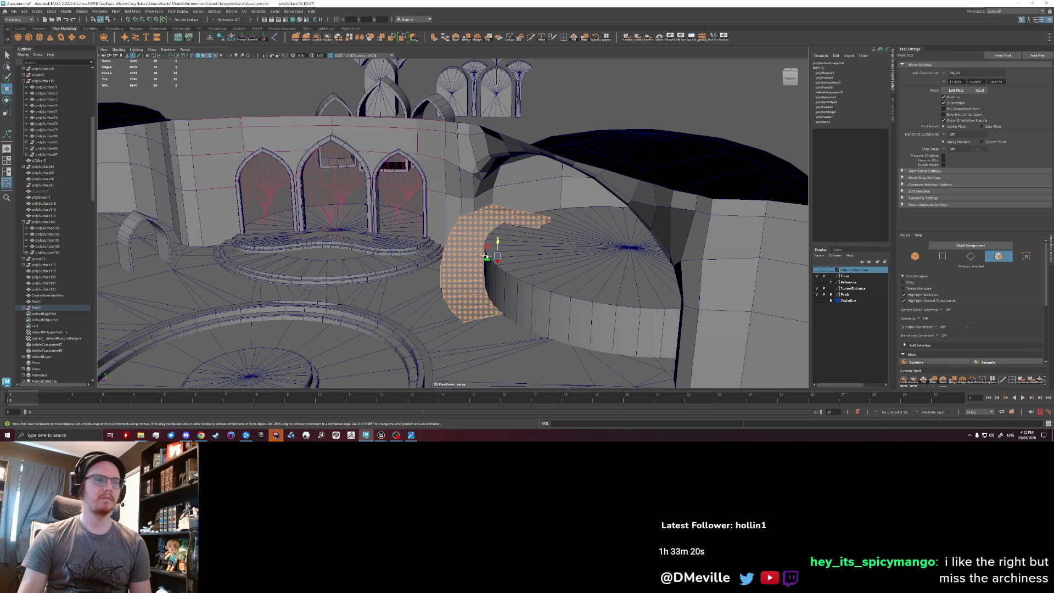
{"action": "mouse_move", "coordinate": [485, 256]}
{"action": "left_mouse_down"}
{"action": "mouse_move", "coordinate": [412, 257]}
{"action": "mouse_move", "coordinate": [560, 266]}
{"action": "left_mouse_up"}
Hide the Pool2 cylinder so the curved stairs are clearly visible.
{"action": "left_click", "coordinate": [598, 260]}
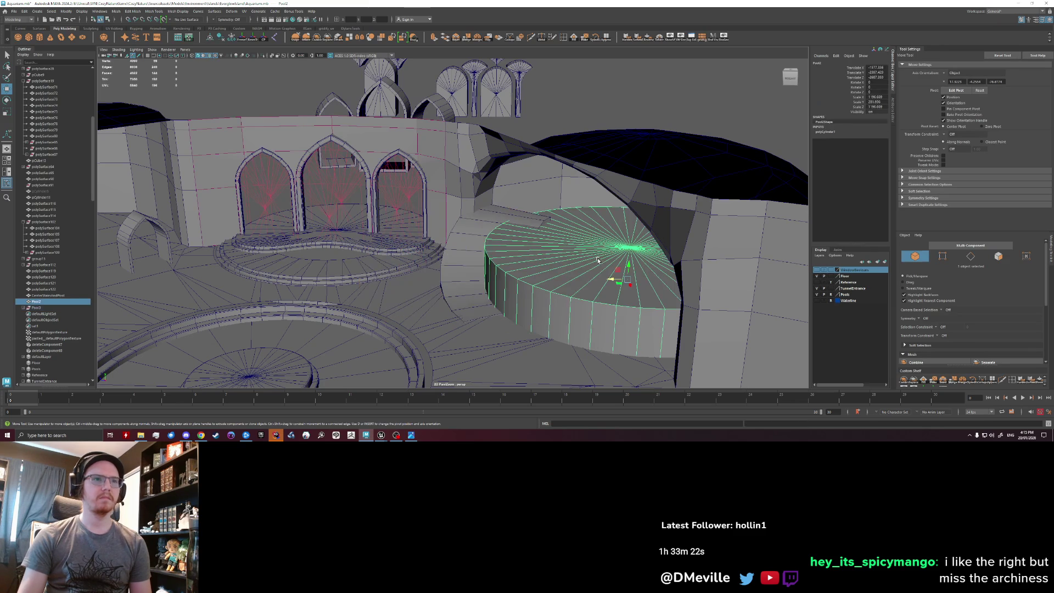
{"action": "key", "text": "ctrl+h"}
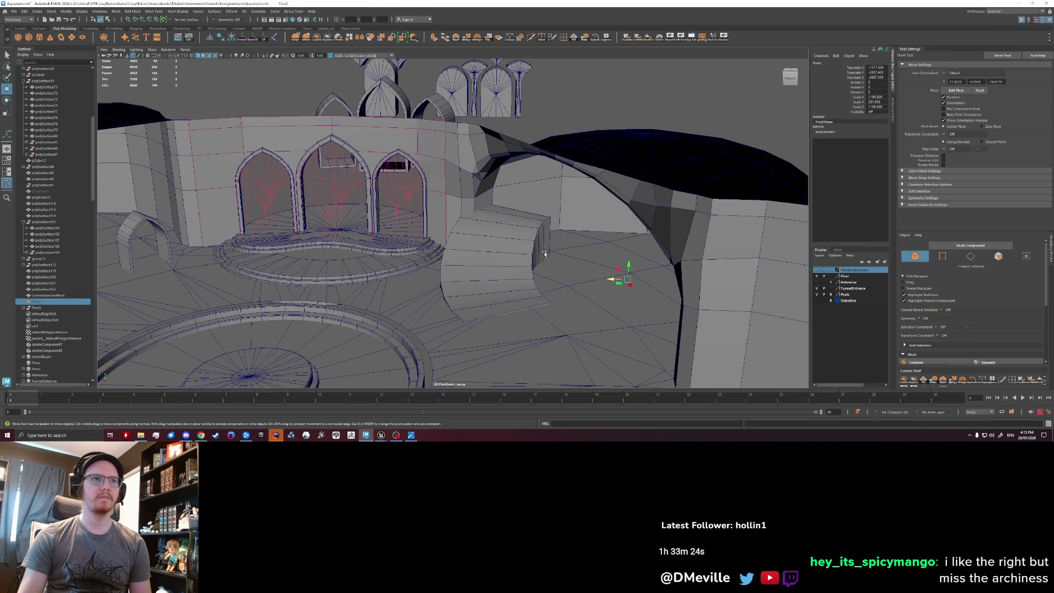
{"action": "left_click", "coordinate": [545, 253]}
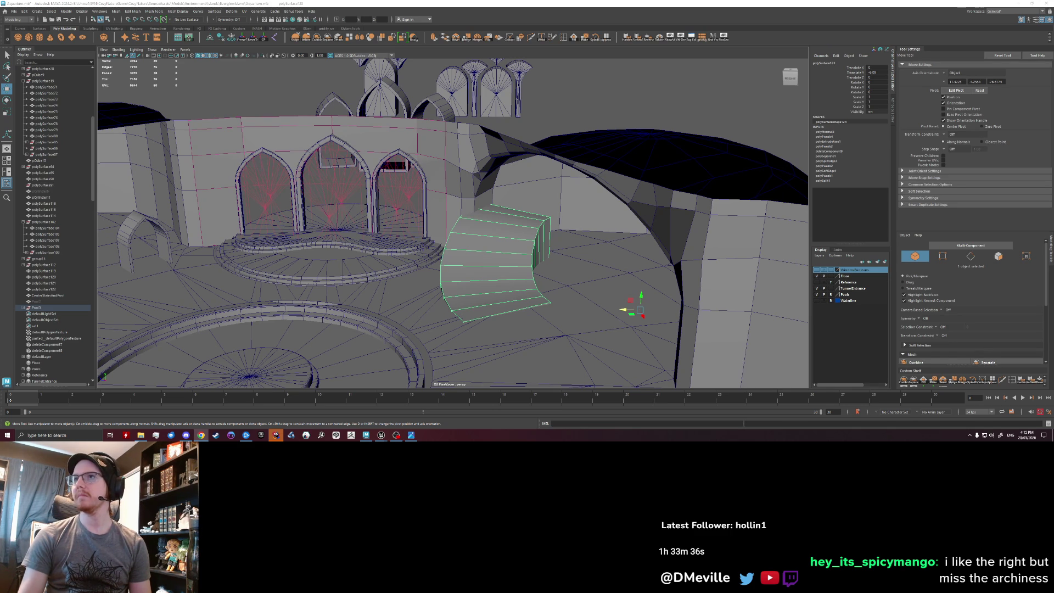
{"action": "mouse_move", "coordinate": [604, 242]}
{"action": "left_mouse_down", "text": "alt"}
{"action": "mouse_move", "coordinate": [574, 236]}
{"action": "mouse_move", "coordinate": [678, 240]}
{"action": "mouse_move", "coordinate": [670, 225]}
{"action": "left_mouse_up", "text": "alt"}
Select and frame a ring of the stair's faces, then reselect the whole stair.
{"action": "right_click", "coordinate": [667, 223]}
{"action": "right_click_drag", "start_coordinate": [666, 222], "coordinate": [666, 238]}
{"action": "mouse_move", "coordinate": [667, 238]}
{"action": "left_mouse_down", "text": "alt"}
{"action": "mouse_move", "coordinate": [624, 287]}
{"action": "mouse_move", "coordinate": [577, 294]}
{"action": "mouse_move", "coordinate": [615, 288]}
{"action": "mouse_move", "coordinate": [256, 248]}
{"action": "left_mouse_up", "text": "alt"}
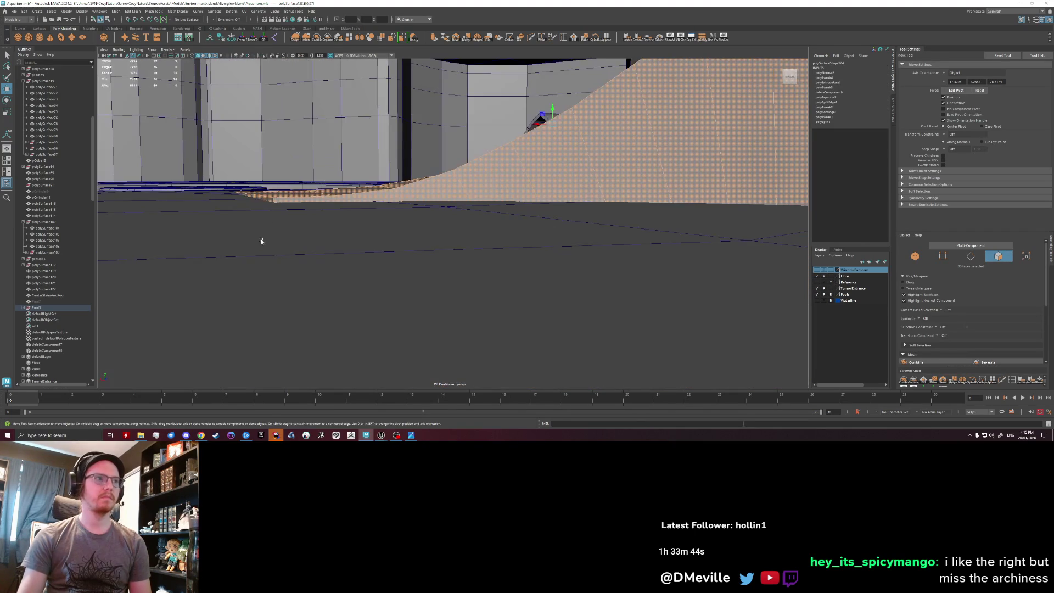
{"action": "double_click", "coordinate": [299, 201]}
{"action": "key", "text": "f"}
{"action": "mouse_move", "coordinate": [427, 226]}
{"action": "left_mouse_down", "text": "alt"}
{"action": "mouse_move", "coordinate": [558, 231]}
{"action": "mouse_move", "coordinate": [501, 256]}
{"action": "mouse_move", "coordinate": [627, 229]}
{"action": "mouse_move", "coordinate": [568, 209]}
{"action": "left_mouse_up", "text": "alt"}
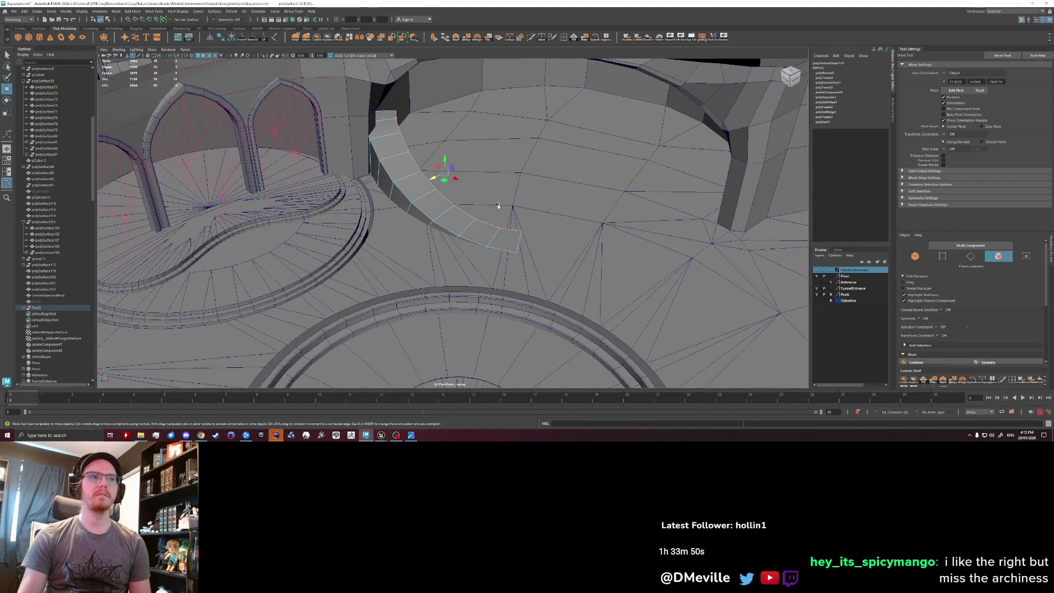
{"action": "key", "text": "F8"}
{"action": "left_click_drag", "start_coordinate": [604, 231], "coordinate": [454, 193], "text": "alt"}
Shift a face strip of the curved stair outward and nudge it against the platform.
{"action": "right_click", "coordinate": [450, 143]}
{"action": "left_click", "coordinate": [449, 158]}
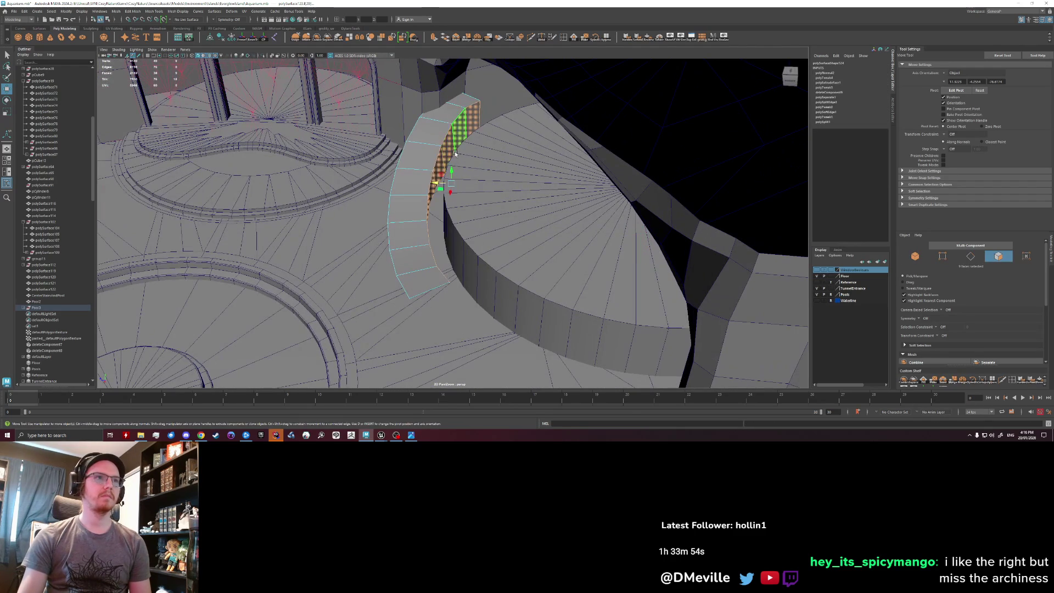
{"action": "middle_click_drag", "start_coordinate": [472, 267], "coordinate": [485, 267]}
{"action": "mouse_move", "coordinate": [490, 266]}
{"action": "left_mouse_down", "text": "alt"}
{"action": "mouse_move", "coordinate": [467, 247]}
{"action": "mouse_move", "coordinate": [492, 256]}
{"action": "mouse_move", "coordinate": [483, 253]}
{"action": "mouse_move", "coordinate": [377, 225]}
{"action": "left_mouse_up", "text": "alt"}
{"action": "right_click_drag", "start_coordinate": [376, 225], "coordinate": [405, 244]}
{"action": "left_click_drag", "start_coordinate": [404, 245], "coordinate": [515, 156], "text": "alt"}
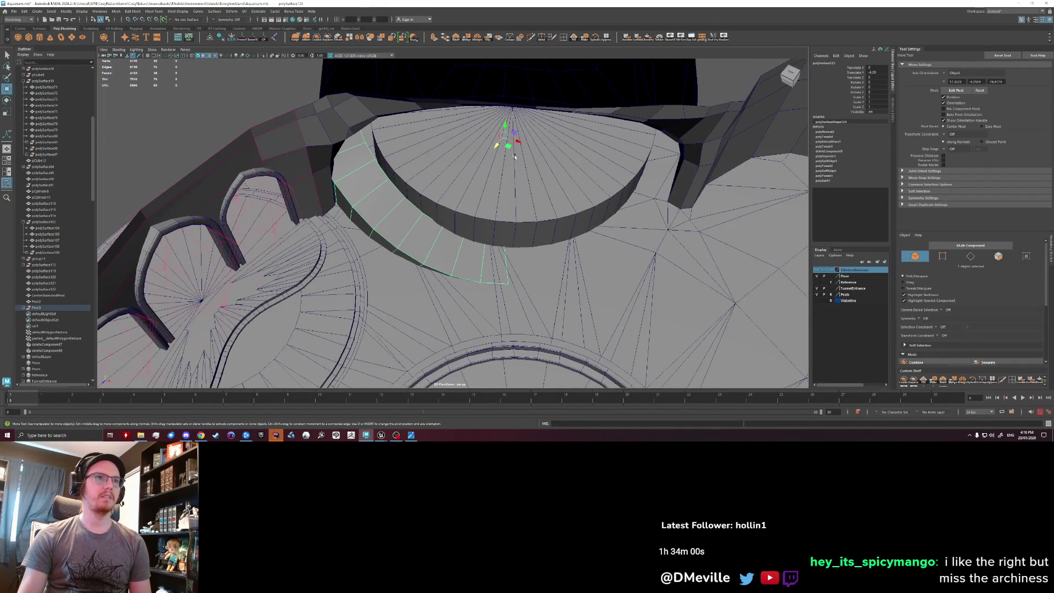
{"action": "mouse_move", "coordinate": [486, 223]}
{"action": "left_mouse_down", "text": "alt"}
{"action": "mouse_move", "coordinate": [500, 122]}
{"action": "mouse_move", "coordinate": [501, 165]}
{"action": "mouse_move", "coordinate": [448, 200]}
{"action": "mouse_move", "coordinate": [431, 184]}
{"action": "mouse_move", "coordinate": [439, 259]}
{"action": "left_mouse_up", "text": "alt"}
Move the stair's side faces up and left, then group the stair as group9.
{"action": "key", "text": "F11"}
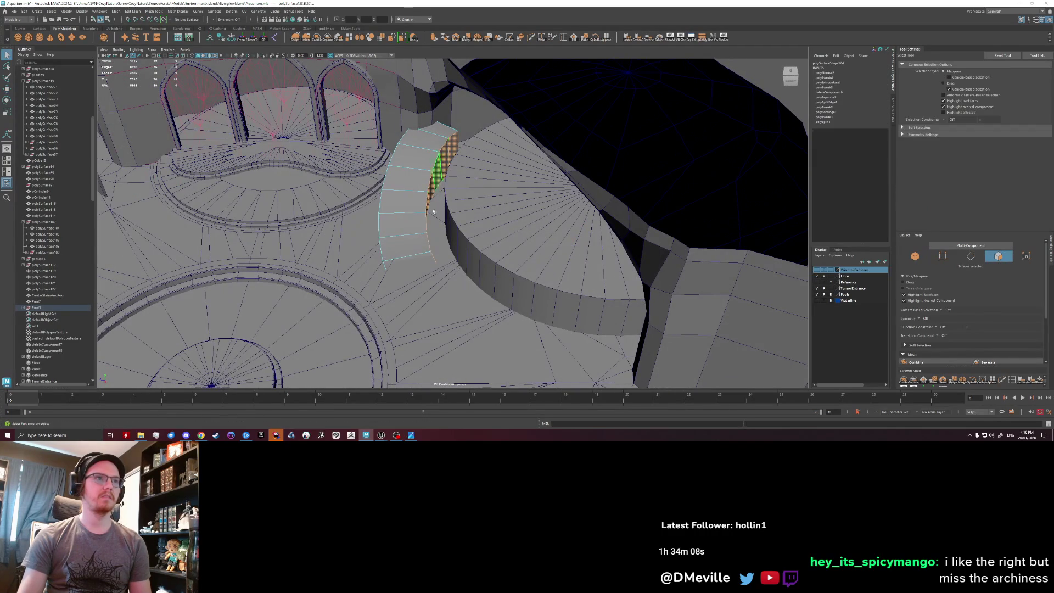
{"action": "middle_click_drag", "start_coordinate": [439, 285], "coordinate": [463, 281]}
{"action": "mouse_move", "coordinate": [465, 281]}
{"action": "left_mouse_down", "text": "alt"}
{"action": "mouse_move", "coordinate": [319, 204]}
{"action": "mouse_move", "coordinate": [467, 289]}
{"action": "left_mouse_up", "text": "alt"}
{"action": "key", "text": "q"}
{"action": "key", "text": "w"}
{"action": "mouse_move", "coordinate": [400, 236]}
{"action": "middle_mouse_down"}
{"action": "mouse_move", "coordinate": [324, 195]}
{"action": "mouse_move", "coordinate": [437, 279]}
{"action": "middle_mouse_up"}
{"action": "right_click_drag", "start_coordinate": [380, 190], "coordinate": [381, 175]}
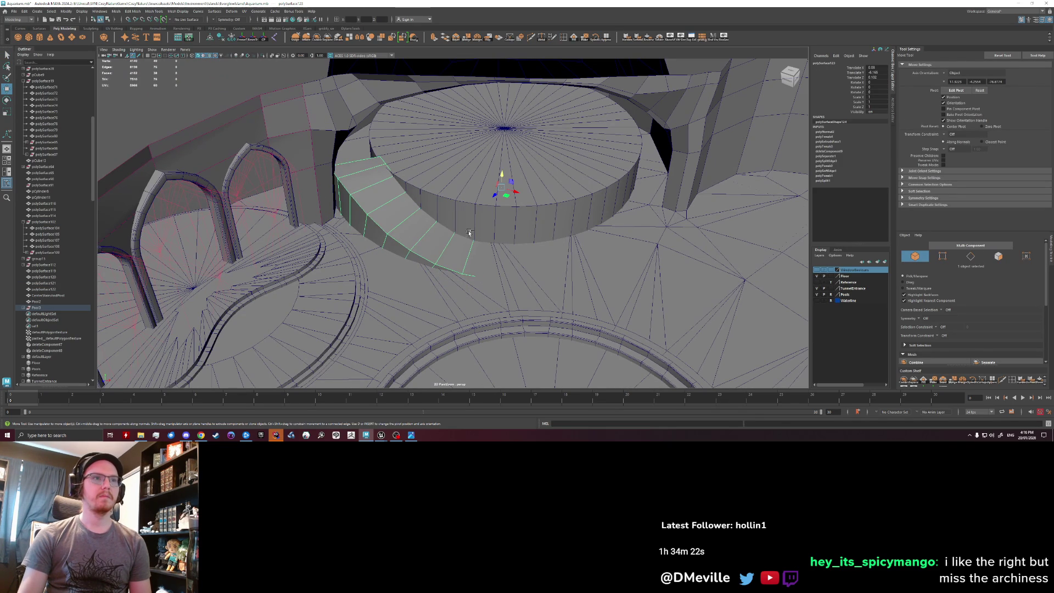
{"action": "key", "text": "ctrl+g"}
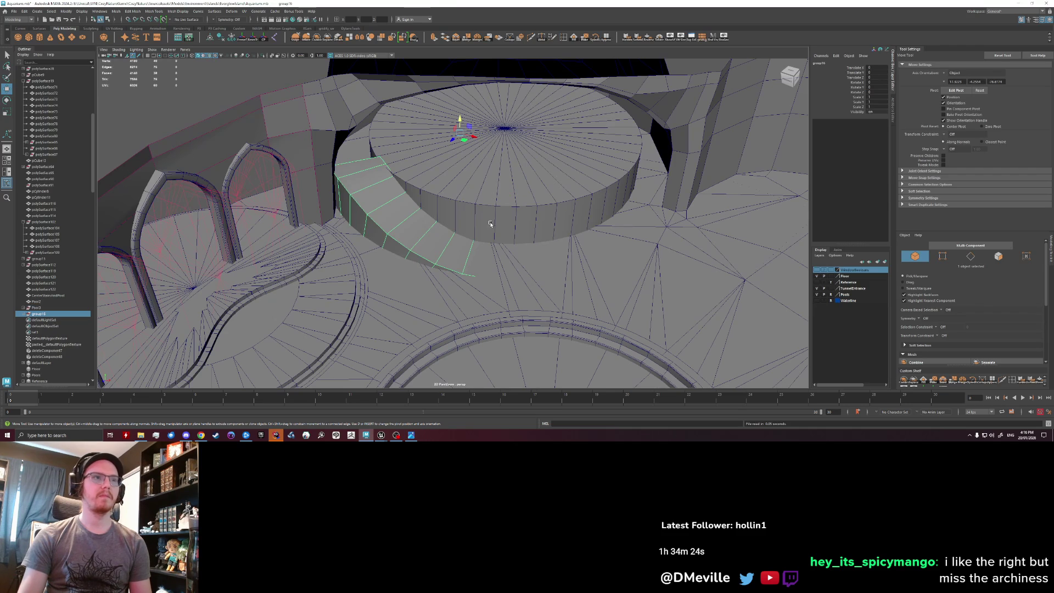
Place the stair group's pivot at the platform centre and rotate it around the platform.
{"action": "mouse_move", "coordinate": [464, 134]}
{"action": "middle_mouse_down"}
{"action": "mouse_move", "coordinate": [501, 117]}
{"action": "mouse_move", "coordinate": [506, 140]}
{"action": "mouse_move", "coordinate": [503, 119]}
{"action": "middle_mouse_up"}
{"action": "left_click_drag", "start_coordinate": [490, 152], "coordinate": [462, 146], "text": "alt"}
{"action": "key", "text": "ctrl+z"}
{"action": "key", "text": "d"}
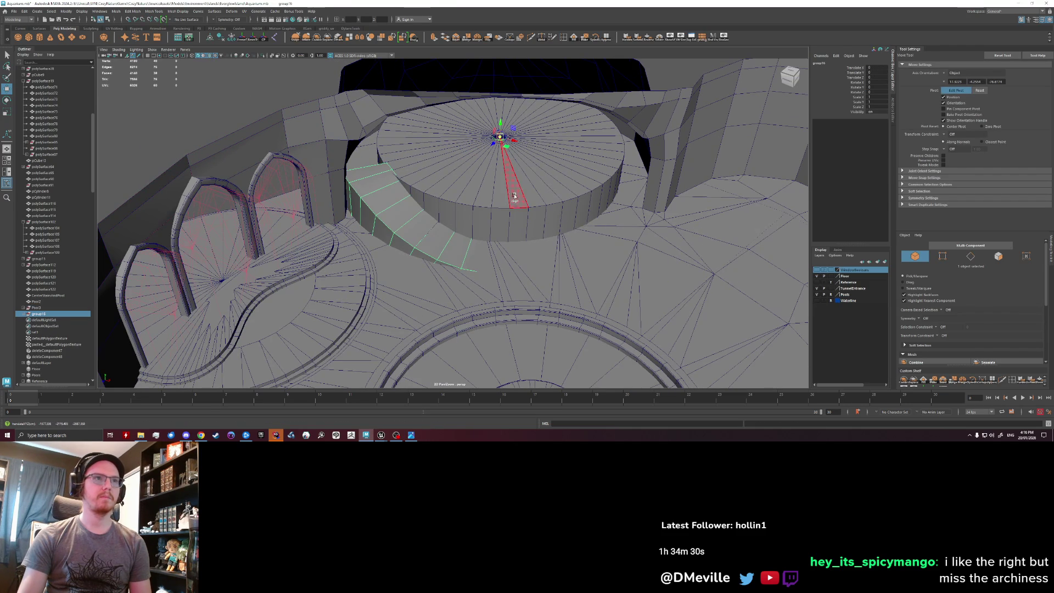
{"action": "key", "text": "e"}
{"action": "left_click_drag", "start_coordinate": [503, 145], "coordinate": [555, 154]}
Mirror the stair group with Scale Z -1 and rotate both flights into place.
{"action": "type", "text": "-1"}
{"action": "key", "text": "Return"}
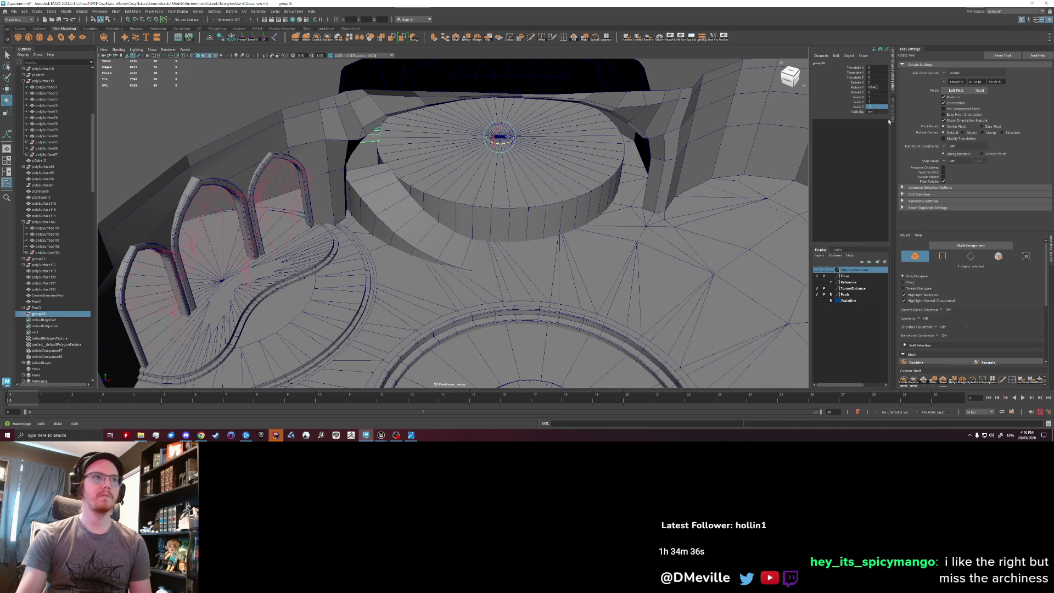
{"action": "mouse_move", "coordinate": [306, 96]}
{"action": "middle_mouse_down"}
{"action": "mouse_move", "coordinate": [548, 219]}
{"action": "mouse_move", "coordinate": [635, 285]}
{"action": "mouse_move", "coordinate": [877, 244]}
{"action": "middle_mouse_up"}
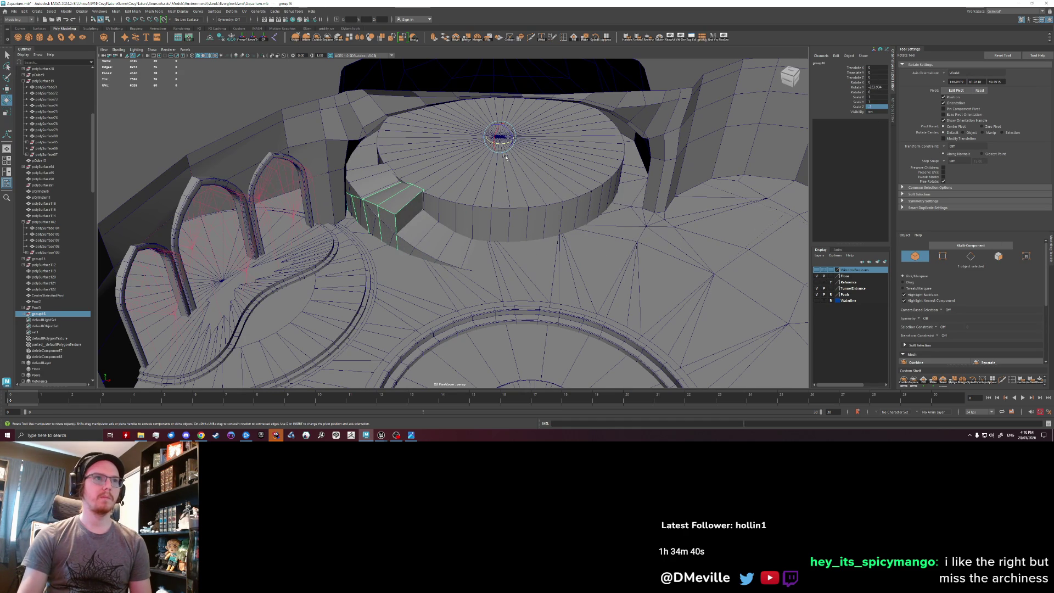
{"action": "left_click_drag", "start_coordinate": [501, 146], "coordinate": [509, 151]}
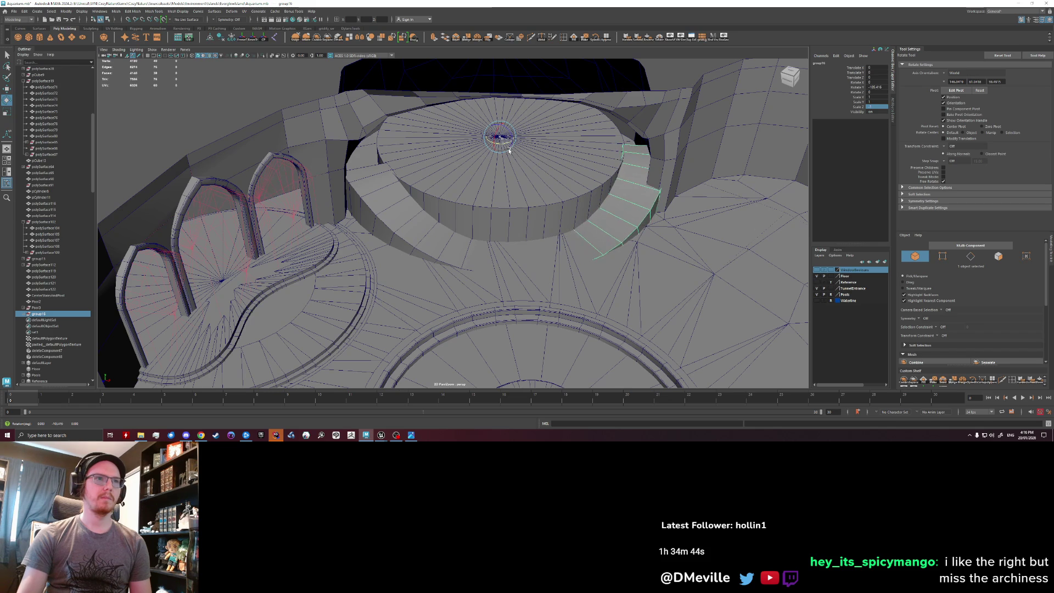
{"action": "key", "text": "ctrl+z"}
{"action": "key", "text": "ctrl+z"}
{"action": "key", "text": "ctrl+z"}
{"action": "left_click_drag", "start_coordinate": [497, 200], "coordinate": [501, 198]}
{"action": "key", "text": "shift+z"}
{"action": "key", "text": "shift+z"}
{"action": "mouse_move", "coordinate": [497, 203]}
{"action": "left_mouse_down"}
{"action": "mouse_move", "coordinate": [537, 242]}
{"action": "mouse_move", "coordinate": [630, 111]}
{"action": "mouse_move", "coordinate": [445, 272]}
{"action": "mouse_move", "coordinate": [454, 266]}
{"action": "mouse_move", "coordinate": [502, 315]}
{"action": "mouse_move", "coordinate": [501, 276]}
{"action": "left_mouse_up"}
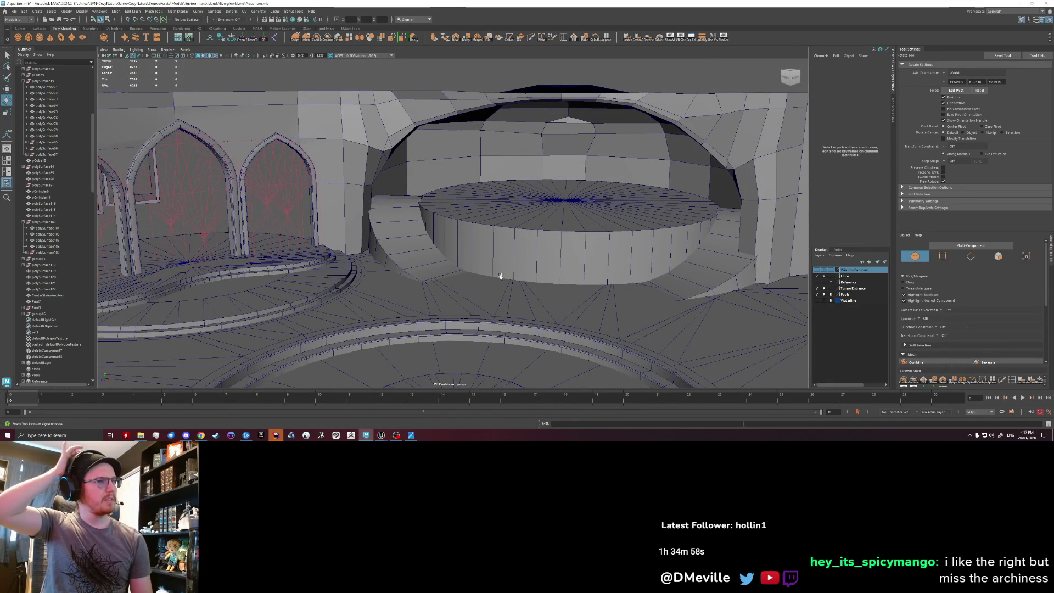
Zoom in on the platform and undo the recent changes to the left stair.
{"action": "left_click_drag", "start_coordinate": [522, 232], "coordinate": [392, 205], "text": "alt"}
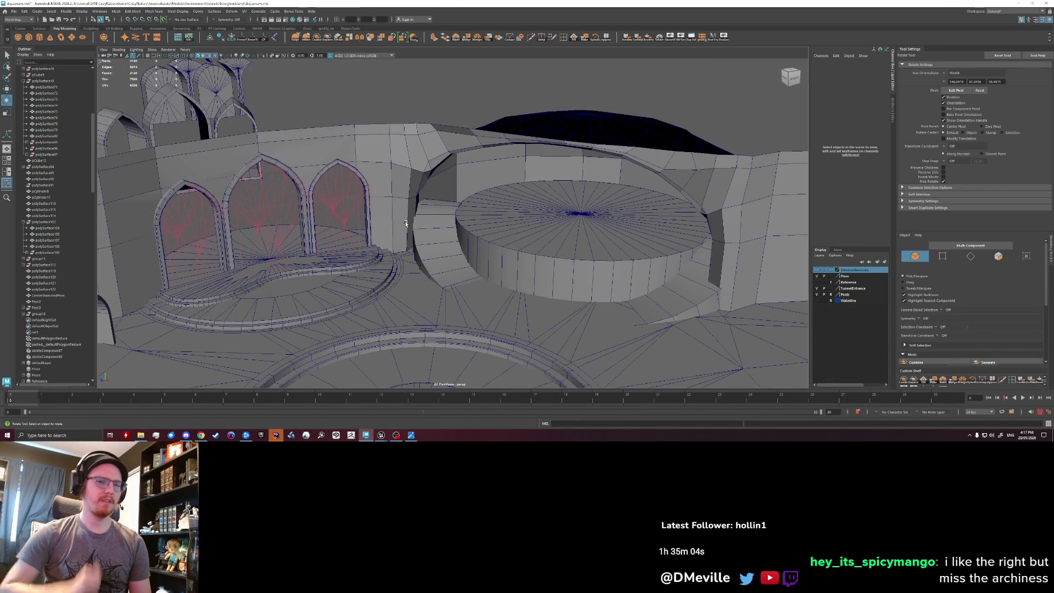
{"action": "mouse_move", "coordinate": [405, 224]}
{"action": "left_mouse_down", "text": "alt"}
{"action": "mouse_move", "coordinate": [428, 182]}
{"action": "mouse_move", "coordinate": [479, 232]}
{"action": "mouse_move", "coordinate": [433, 252]}
{"action": "mouse_move", "coordinate": [405, 246]}
{"action": "mouse_move", "coordinate": [461, 236]}
{"action": "left_mouse_up", "text": "alt"}
{"action": "scroll", "coordinate": [478, 240], "scroll_direction": "up", "scroll_amount": 3}
{"action": "left_click", "coordinate": [448, 225]}
{"action": "key", "text": "ctrl+z"}
{"action": "key", "text": "ctrl+z"}
{"action": "key", "text": "ctrl+z"}
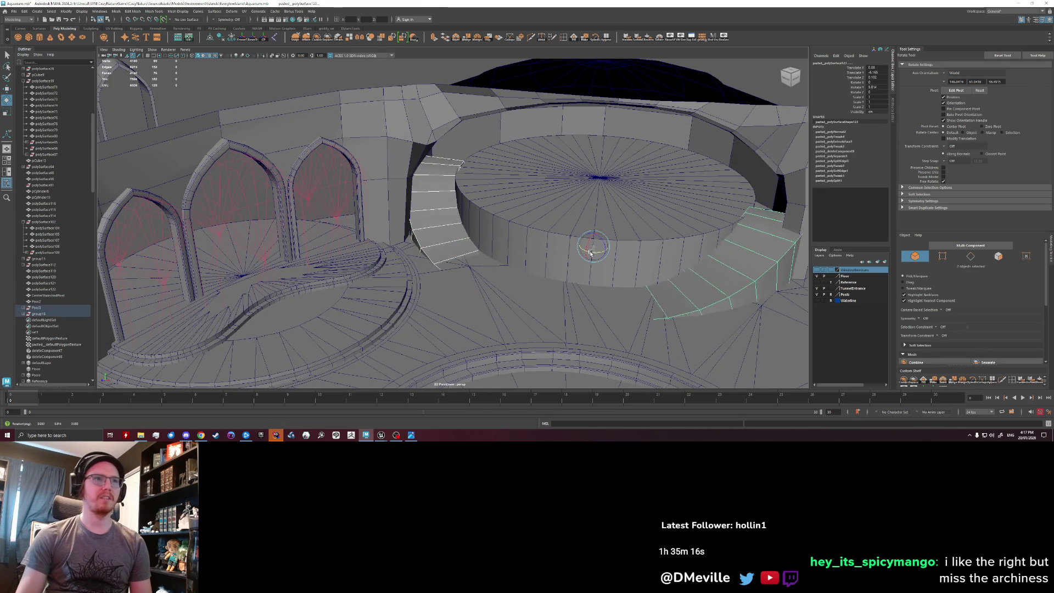
{"action": "left_click_drag", "start_coordinate": [592, 253], "coordinate": [423, 274]}
{"action": "key", "text": "ctrl+z"}
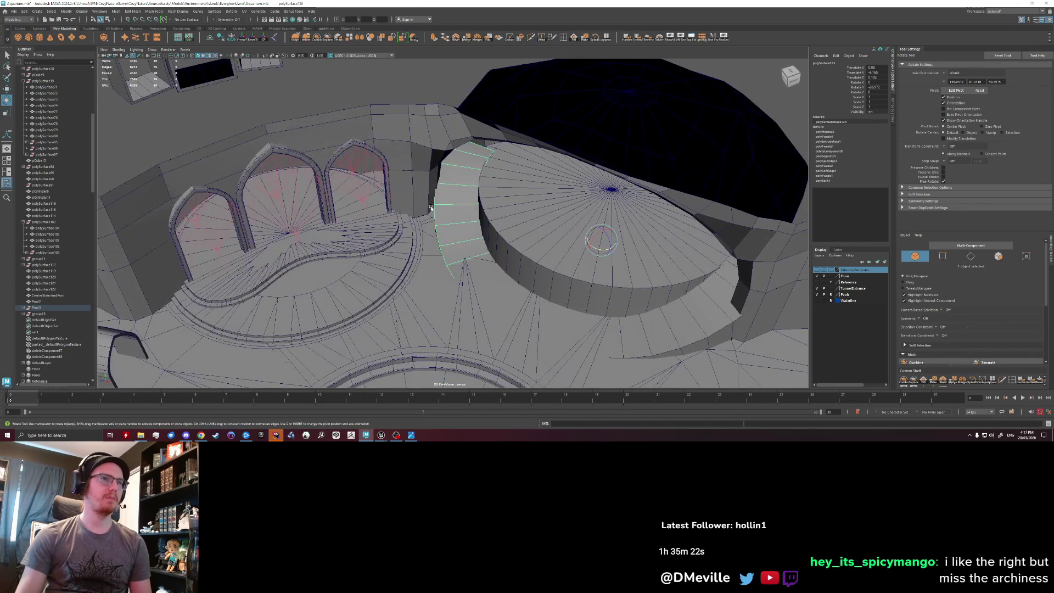
Select both curved stairs and the pool platform, then combine them into one mesh.
{"action": "left_click_drag", "start_coordinate": [441, 266], "coordinate": [605, 285], "text": "alt"}
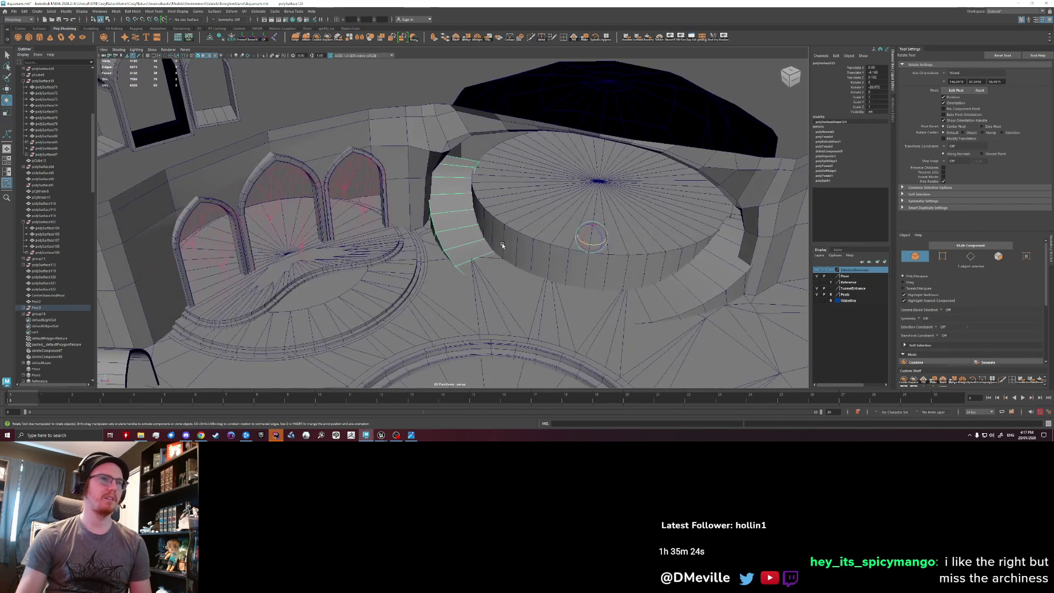
{"action": "left_click", "coordinate": [668, 290], "text": "shift"}
{"action": "key", "text": "w"}
{"action": "left_click", "coordinate": [589, 242], "text": "shift"}
{"action": "left_click_drag", "start_coordinate": [577, 238], "coordinate": [573, 247]}
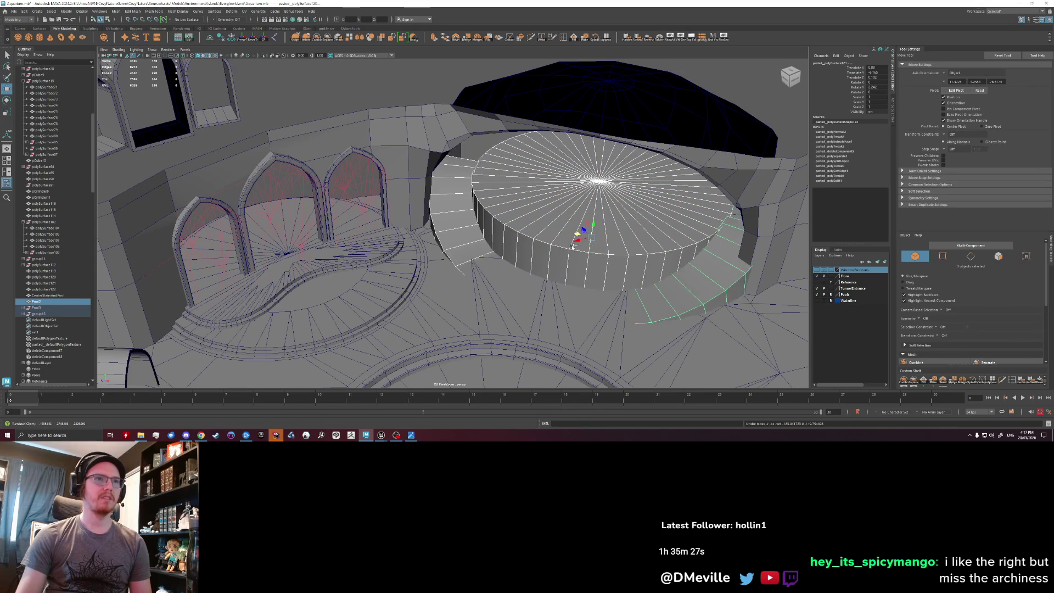
{"action": "left_click", "coordinate": [317, 39]}
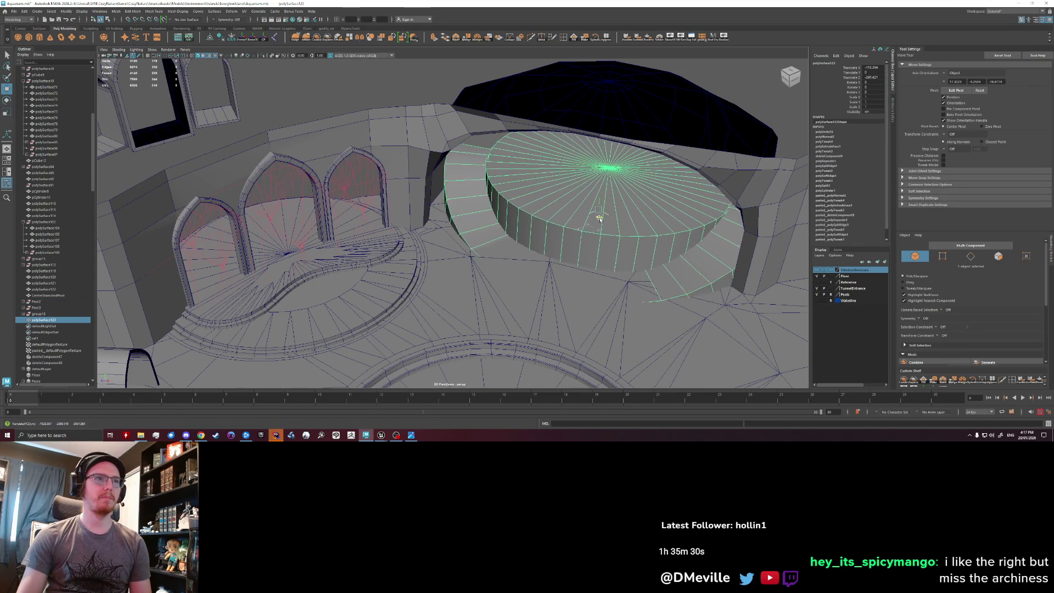
Orbit around the combined pool from several angles, including below the floor.
{"action": "mouse_move", "coordinate": [602, 218]}
{"action": "left_mouse_down", "text": "alt"}
{"action": "mouse_move", "coordinate": [592, 258]}
{"action": "mouse_move", "coordinate": [510, 232]}
{"action": "mouse_move", "coordinate": [454, 228]}
{"action": "mouse_move", "coordinate": [434, 258]}
{"action": "mouse_move", "coordinate": [426, 246]}
{"action": "mouse_move", "coordinate": [553, 224]}
{"action": "left_mouse_up", "text": "alt"}
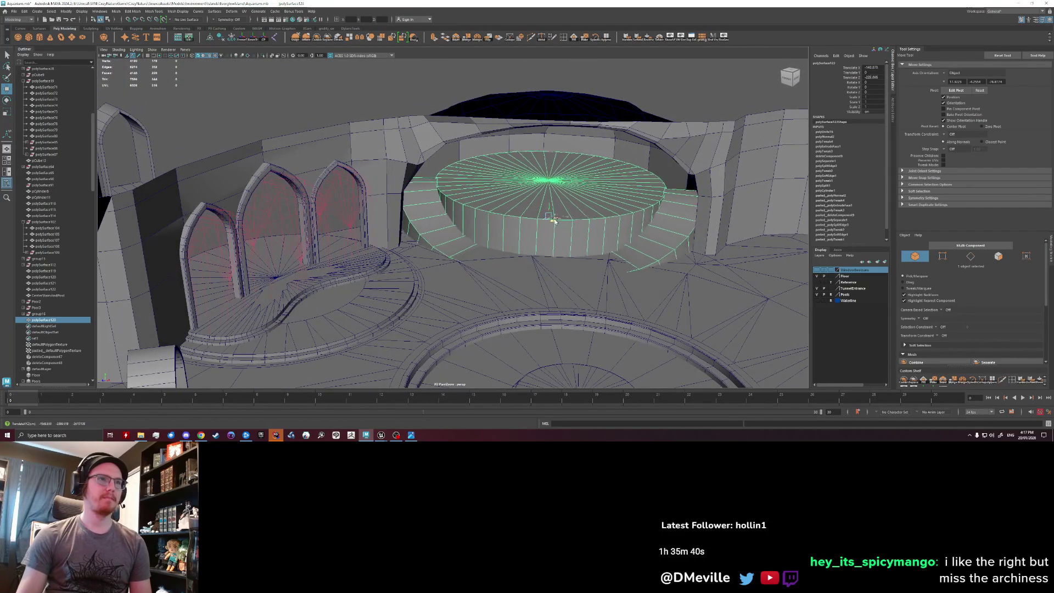
{"action": "key", "text": "e"}
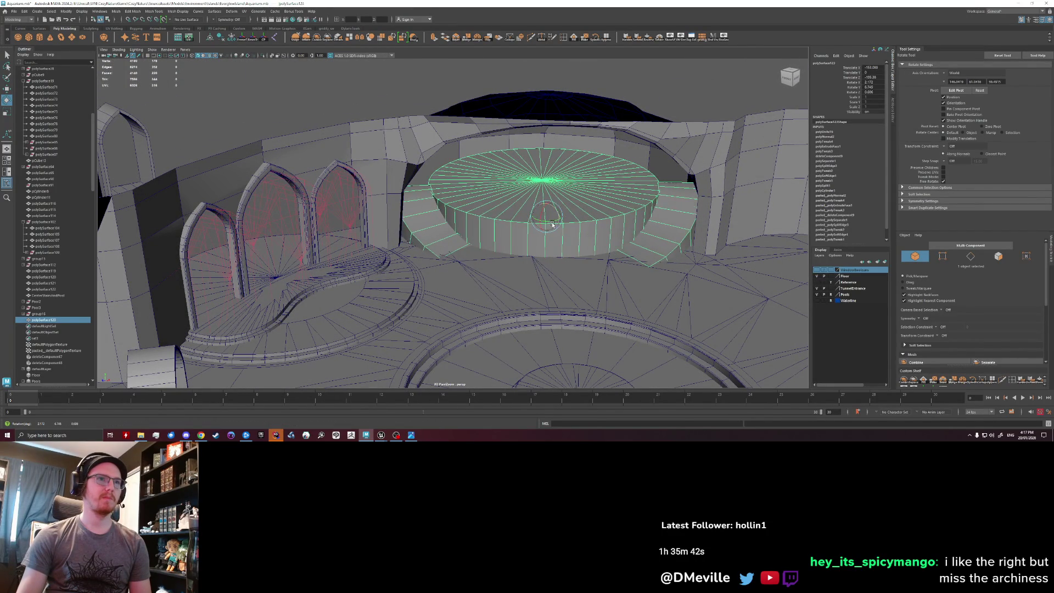
{"action": "mouse_move", "coordinate": [553, 223]}
{"action": "left_mouse_down", "text": "alt"}
{"action": "mouse_move", "coordinate": [509, 236]}
{"action": "mouse_move", "coordinate": [417, 220]}
{"action": "left_mouse_up", "text": "alt"}
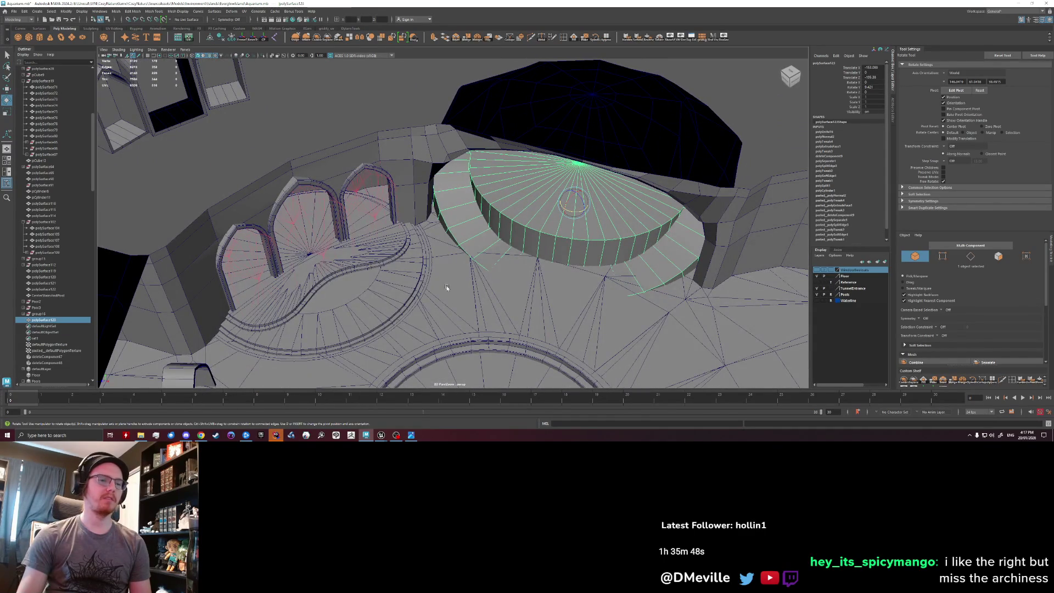
{"action": "mouse_move", "coordinate": [522, 324]}
{"action": "left_mouse_down", "text": "alt"}
{"action": "mouse_move", "coordinate": [447, 264]}
{"action": "mouse_move", "coordinate": [345, 249]}
{"action": "mouse_move", "coordinate": [433, 264]}
{"action": "mouse_move", "coordinate": [483, 285]}
{"action": "mouse_move", "coordinate": [484, 300]}
{"action": "left_mouse_up", "text": "alt"}
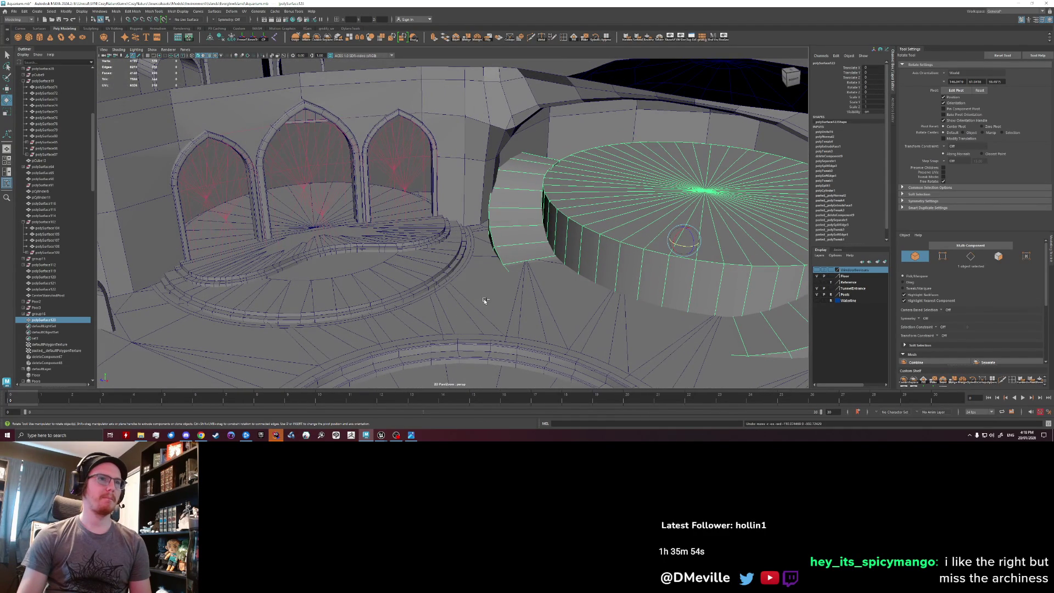
{"action": "mouse_move", "coordinate": [459, 232]}
{"action": "left_mouse_down", "text": "alt"}
{"action": "mouse_move", "coordinate": [465, 263]}
{"action": "mouse_move", "coordinate": [486, 257]}
{"action": "left_mouse_up", "text": "alt"}
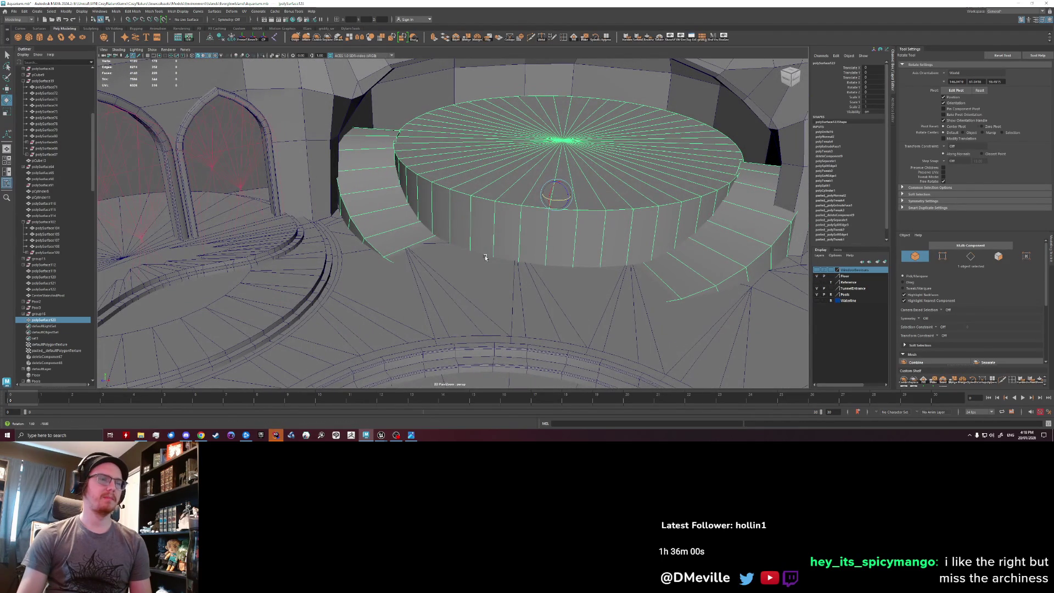
{"action": "mouse_move", "coordinate": [484, 257]}
{"action": "left_mouse_down", "text": "alt"}
{"action": "mouse_move", "coordinate": [477, 276]}
{"action": "mouse_move", "coordinate": [409, 287]}
{"action": "left_mouse_up", "text": "alt"}
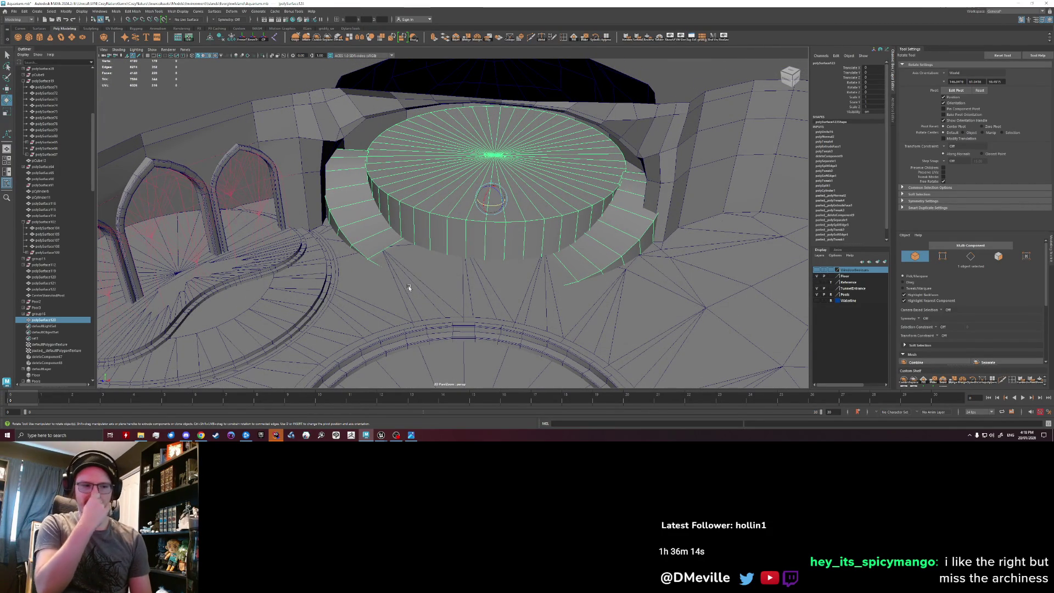
{"action": "mouse_move", "coordinate": [541, 304]}
{"action": "left_mouse_down", "text": "alt"}
{"action": "mouse_move", "coordinate": [543, 263]}
{"action": "mouse_move", "coordinate": [560, 274]}
{"action": "left_mouse_up", "text": "alt"}
{"action": "mouse_move", "coordinate": [564, 236]}
{"action": "left_mouse_down", "text": "alt"}
{"action": "mouse_move", "coordinate": [499, 270]}
{"action": "mouse_move", "coordinate": [403, 169]}
{"action": "left_mouse_up", "text": "alt"}
Select the combined pool object together with the floor.
{"action": "left_click", "coordinate": [555, 242]}
{"action": "left_click", "coordinate": [499, 269]}
{"action": "left_click", "coordinate": [429, 309], "text": "shift"}
{"action": "scroll", "coordinate": [442, 274], "scroll_direction": "up", "scroll_amount": 2}
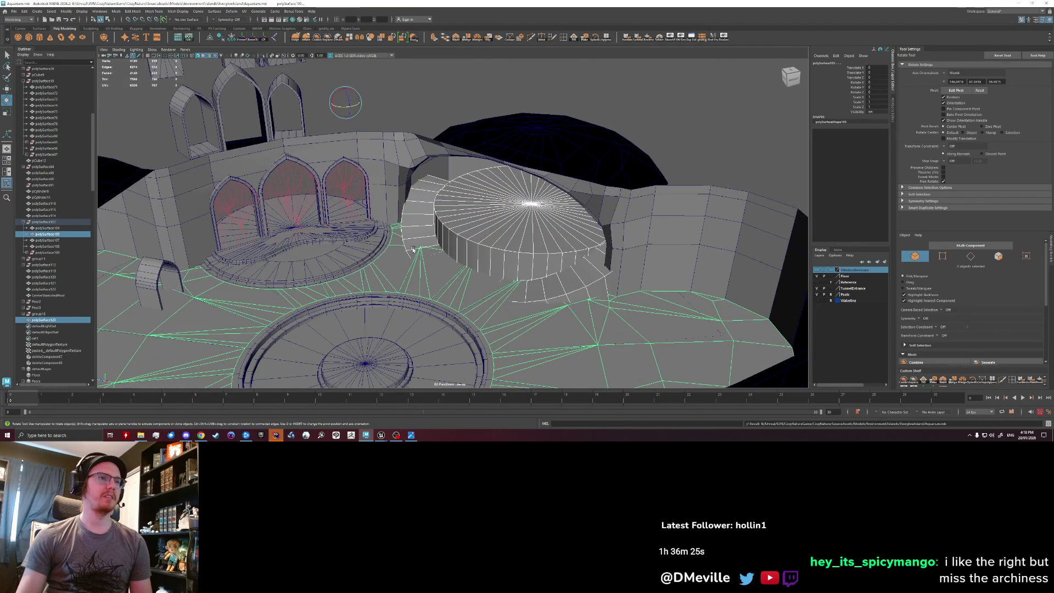
Select the arched wall, side arches, stairs, pool ring, floor and cylinder platform.
{"action": "left_click_drag", "start_coordinate": [413, 249], "coordinate": [335, 204], "text": "alt"}
{"action": "left_click", "coordinate": [335, 203]}
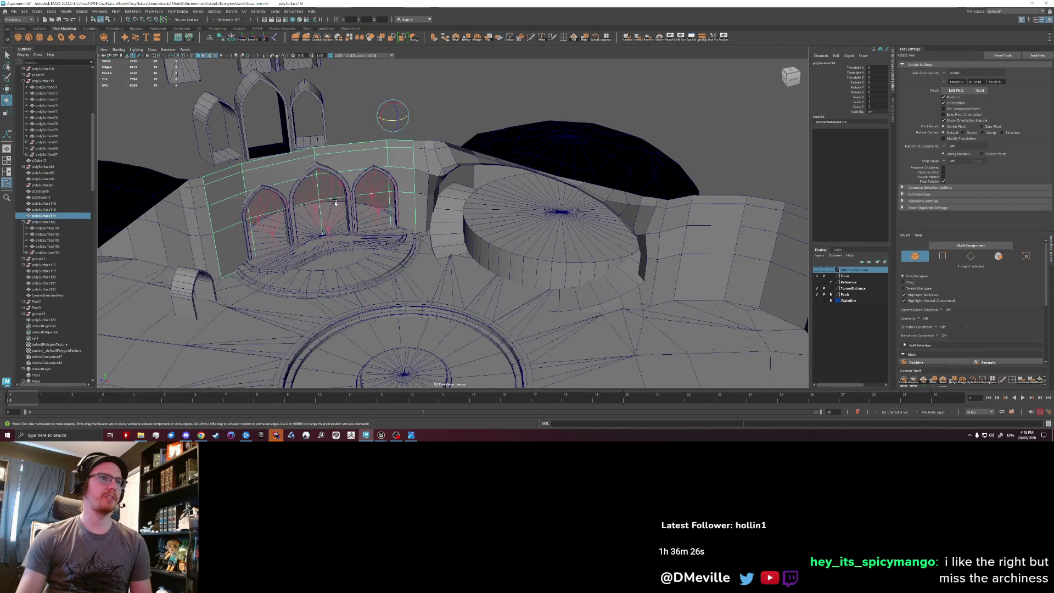
{"action": "key", "text": "q"}
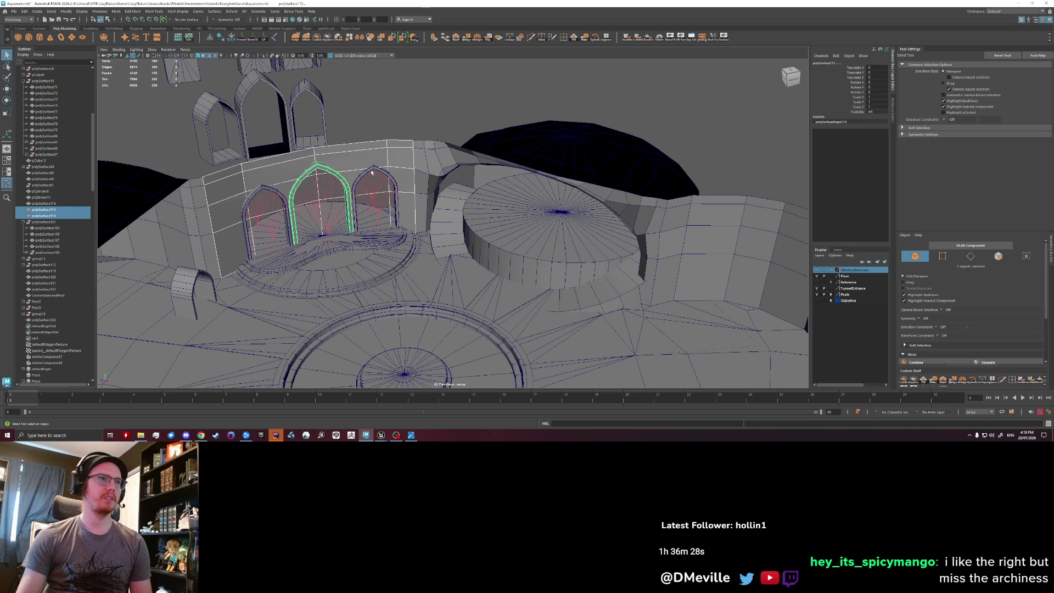
{"action": "left_click", "coordinate": [372, 173], "text": "shift"}
{"action": "left_click", "coordinate": [302, 274], "text": "shift"}
{"action": "left_click", "coordinate": [412, 336], "text": "shift"}
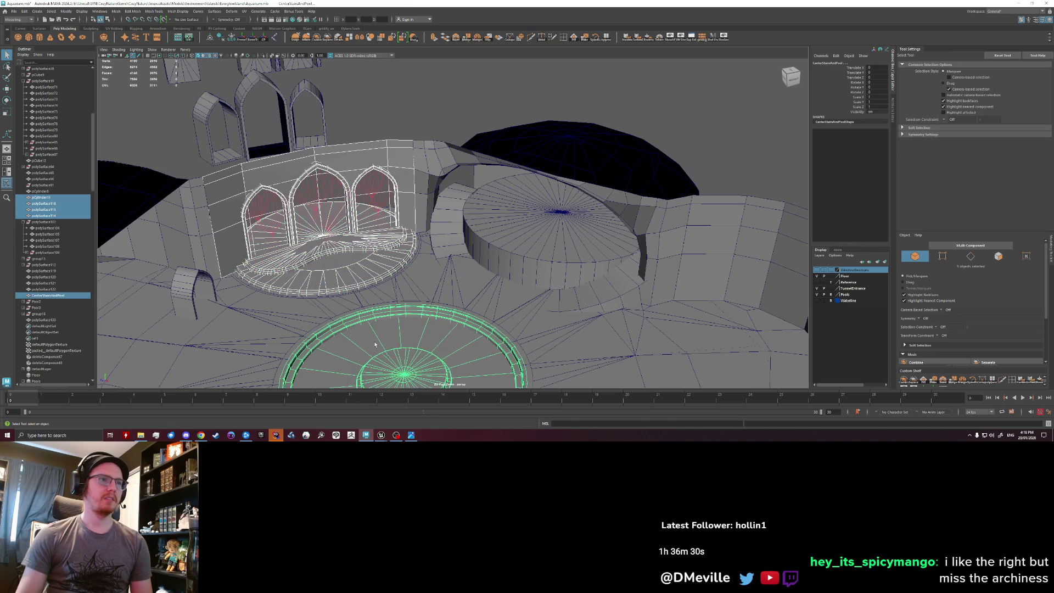
{"action": "left_click", "coordinate": [417, 308], "text": "shift"}
{"action": "left_click", "coordinate": [456, 264], "text": "shift"}
Refine the selection, adding another floor piece, pCylinder6 and the dome-and-wall mesh.
{"action": "left_click", "coordinate": [349, 297], "text": "shift"}
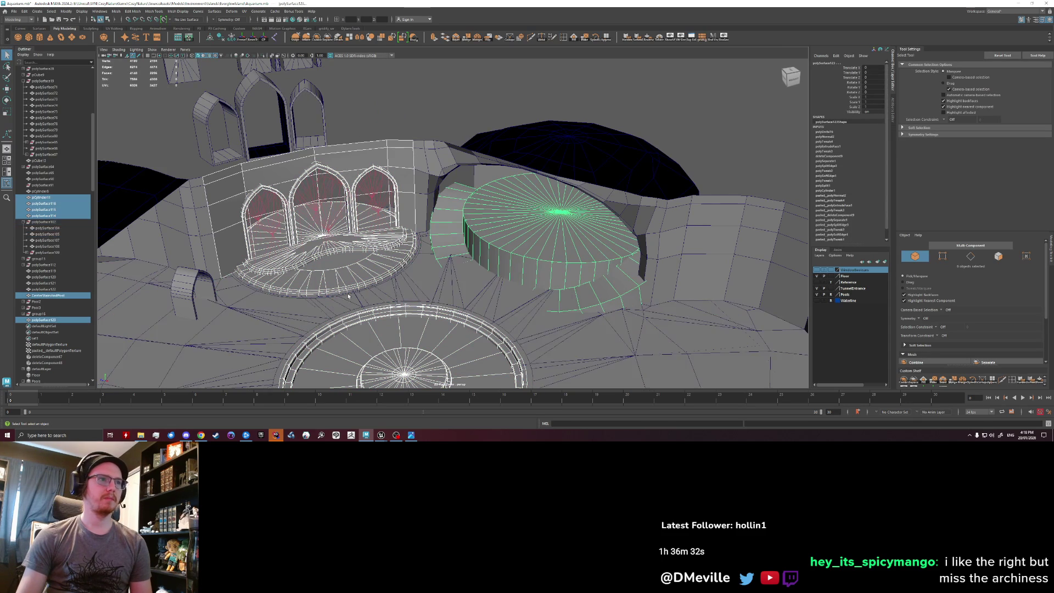
{"action": "left_click", "coordinate": [351, 295], "text": "shift"}
{"action": "left_click", "coordinate": [349, 295], "text": "shift"}
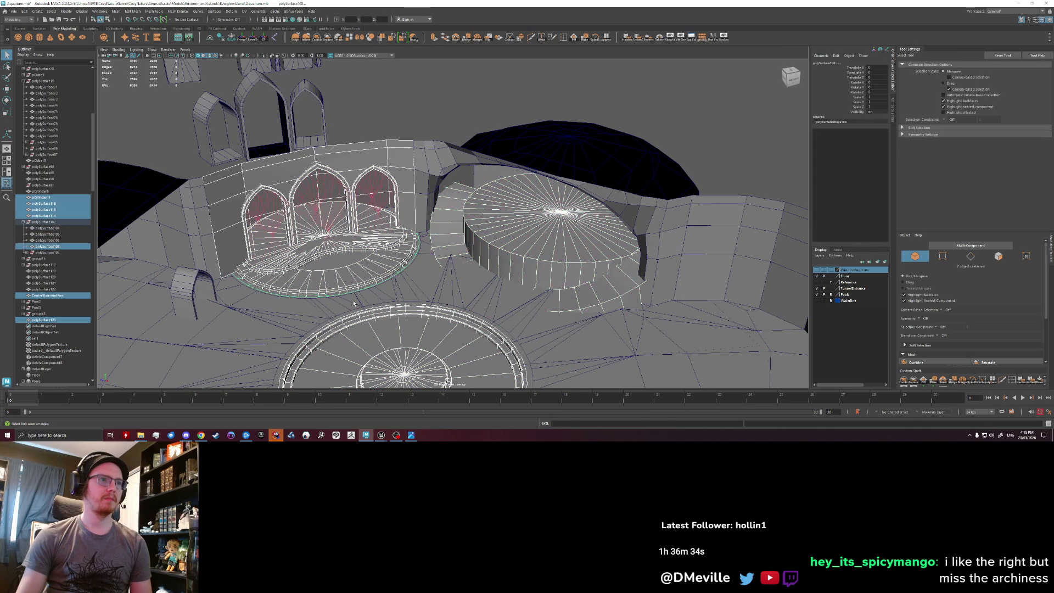
{"action": "left_click", "coordinate": [372, 317], "text": "shift"}
{"action": "left_click", "coordinate": [364, 311], "text": "shift"}
{"action": "left_click", "coordinate": [417, 299], "text": "shift"}
{"action": "left_click", "coordinate": [456, 312], "text": "shift"}
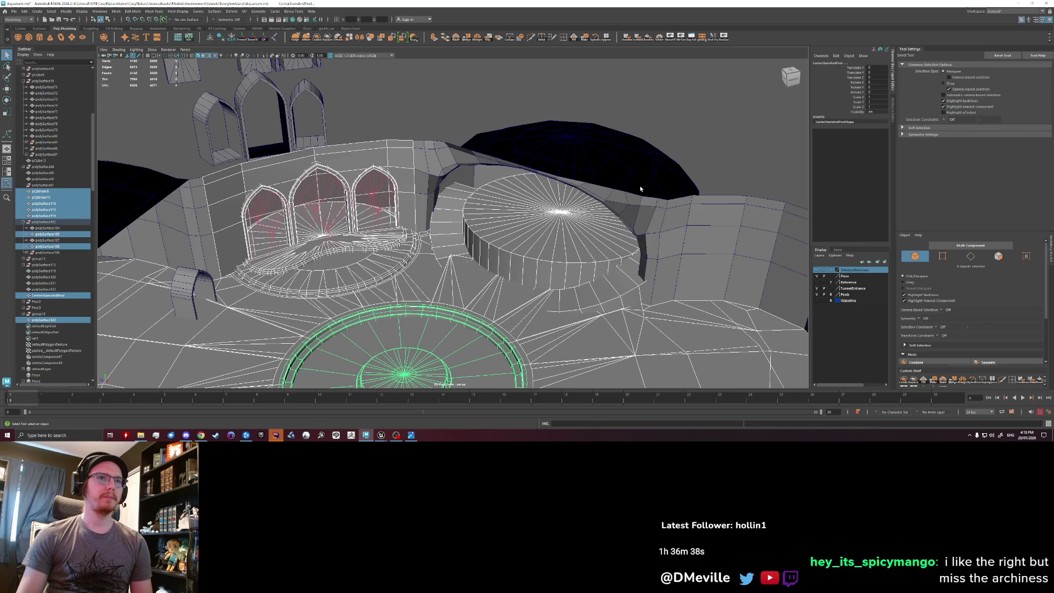
{"action": "left_click", "coordinate": [625, 195], "text": "shift"}
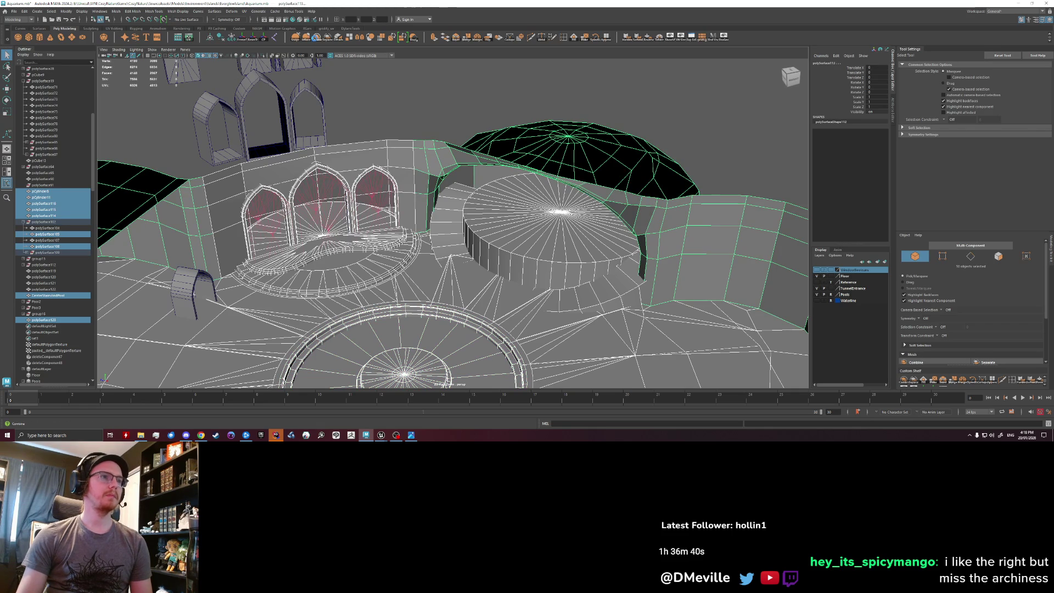
Try combining the cave pieces, undo it, and delete the arched wall's history.
{"action": "left_click", "coordinate": [317, 39]}
{"action": "key", "text": "ctrl+z"}
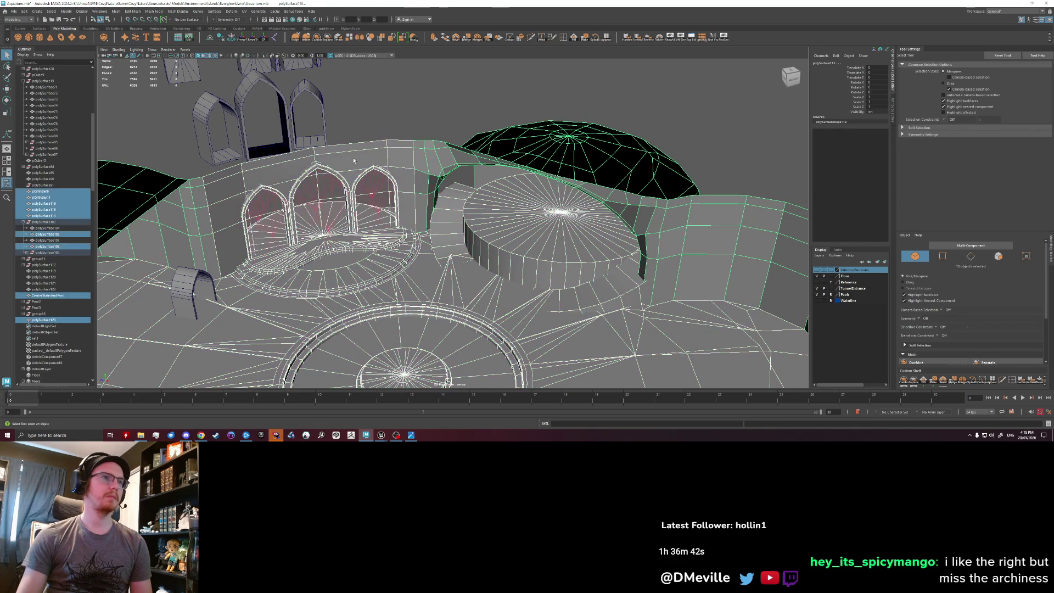
{"action": "left_click", "coordinate": [354, 160]}
{"action": "left_click", "coordinate": [221, 38]}
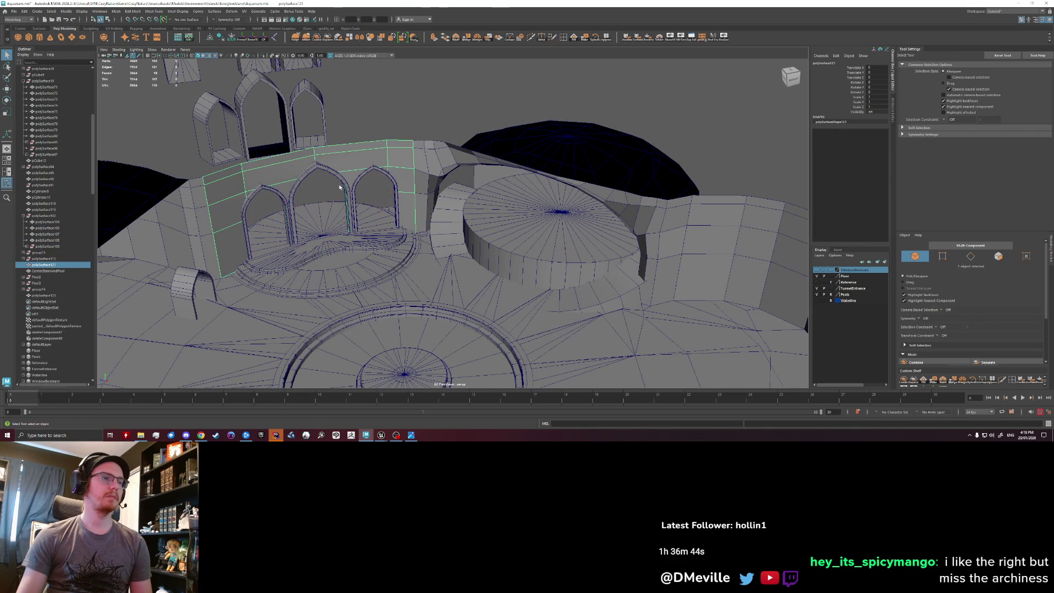
Export the dome, floor and wall meshes over AquariumCaveBlockout.fbx, then switch to Unreal.
{"action": "left_click_drag", "start_coordinate": [533, 377], "coordinate": [541, 373]}
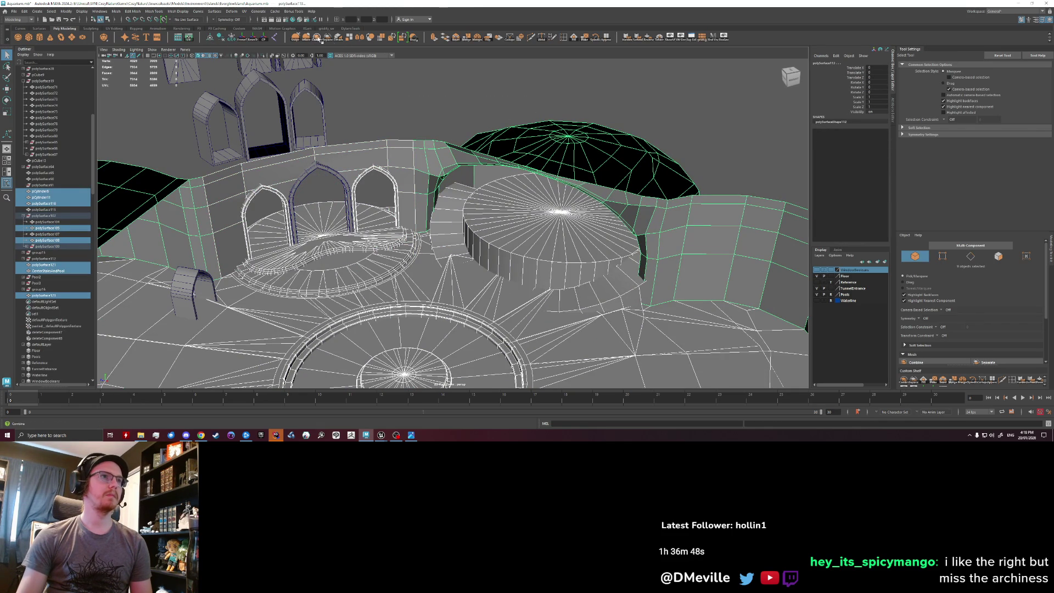
{"action": "left_click", "coordinate": [14, 11]}
{"action": "left_click", "coordinate": [44, 96]}
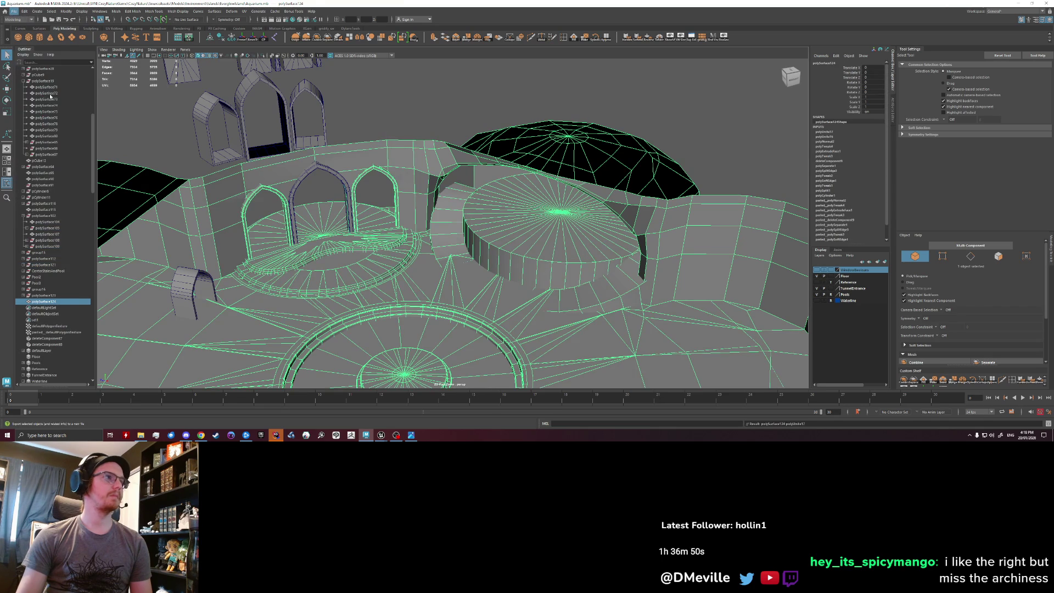
{"action": "left_click", "coordinate": [483, 251]}
{"action": "left_click", "coordinate": [864, 319]}
{"action": "left_click", "coordinate": [636, 210]}
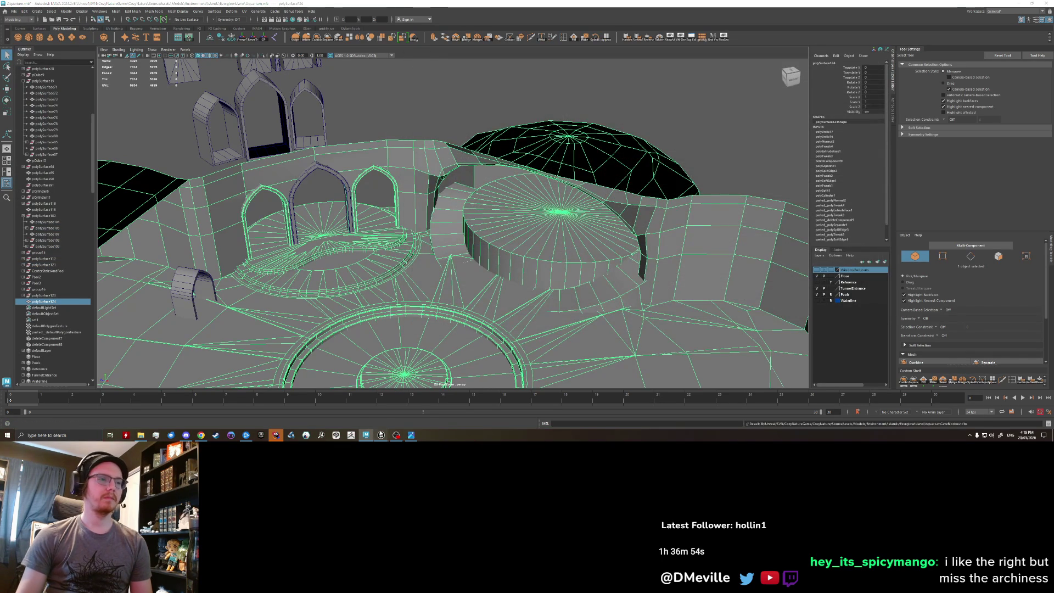
{"action": "left_click", "coordinate": [381, 435]}
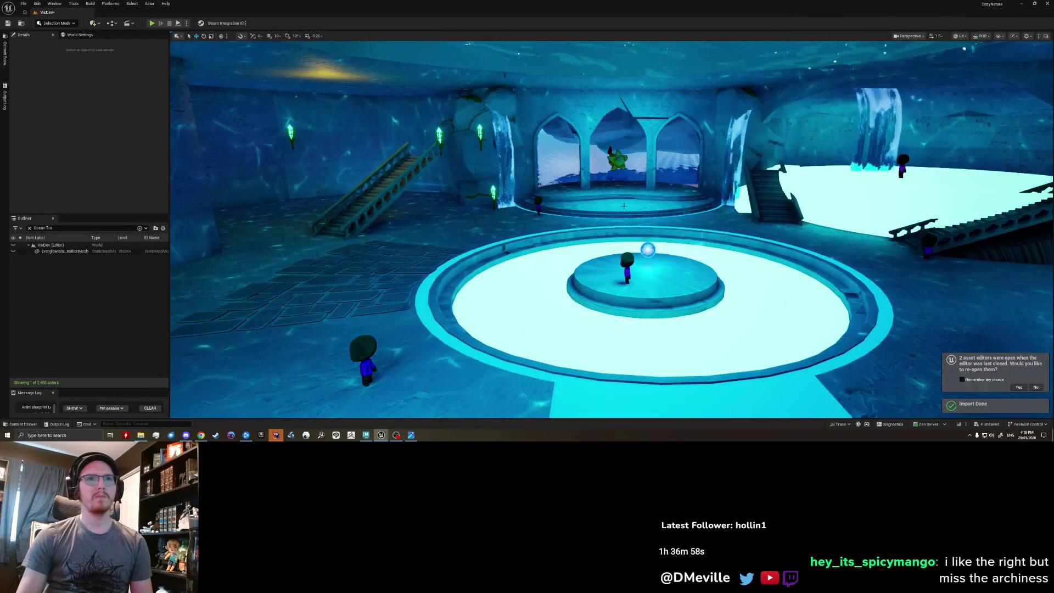
Move SM_StairsRailing_2 right and down toward the pool, then open the Stairs folder.
{"action": "mouse_move", "coordinate": [620, 210]}
{"action": "right_mouse_down"}
{"action": "mouse_move", "coordinate": [720, 214]}
{"action": "mouse_move", "coordinate": [689, 215]}
{"action": "right_mouse_up"}
{"action": "left_click", "coordinate": [679, 267]}
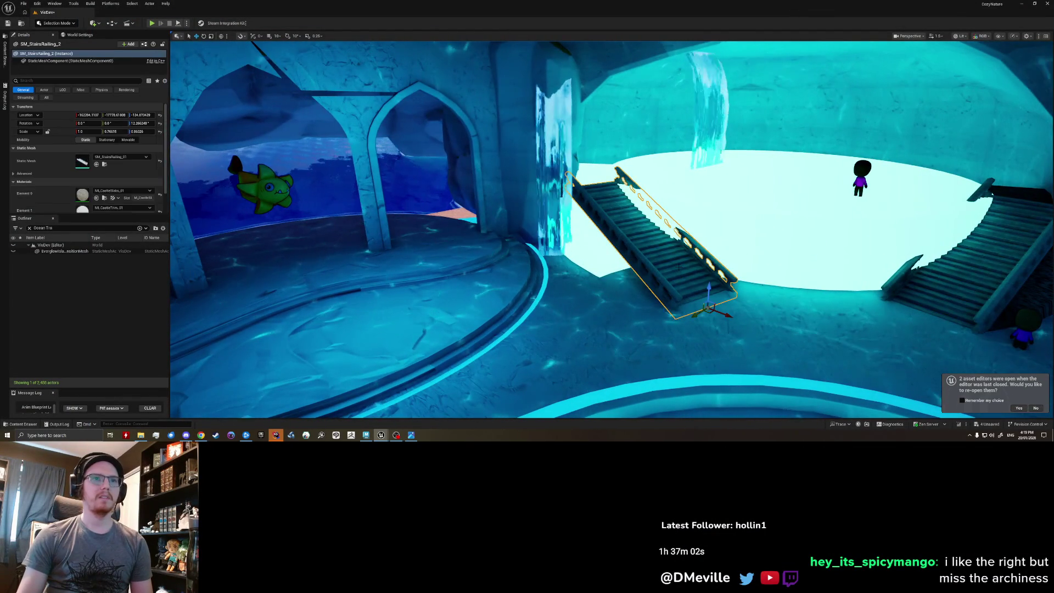
{"action": "left_click_drag", "start_coordinate": [722, 315], "coordinate": [868, 361]}
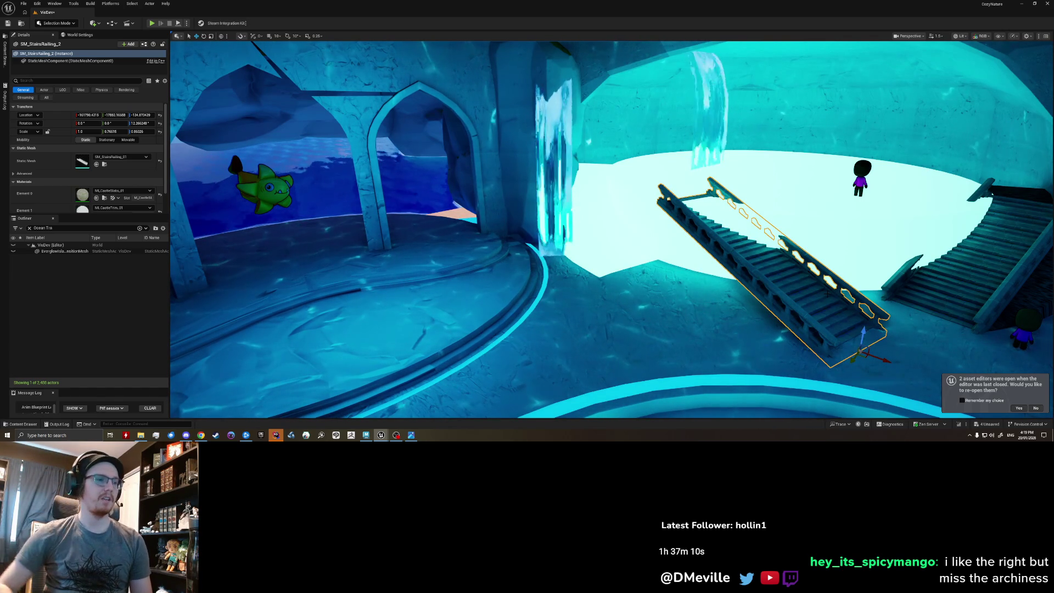
{"action": "left_click", "coordinate": [104, 165]}
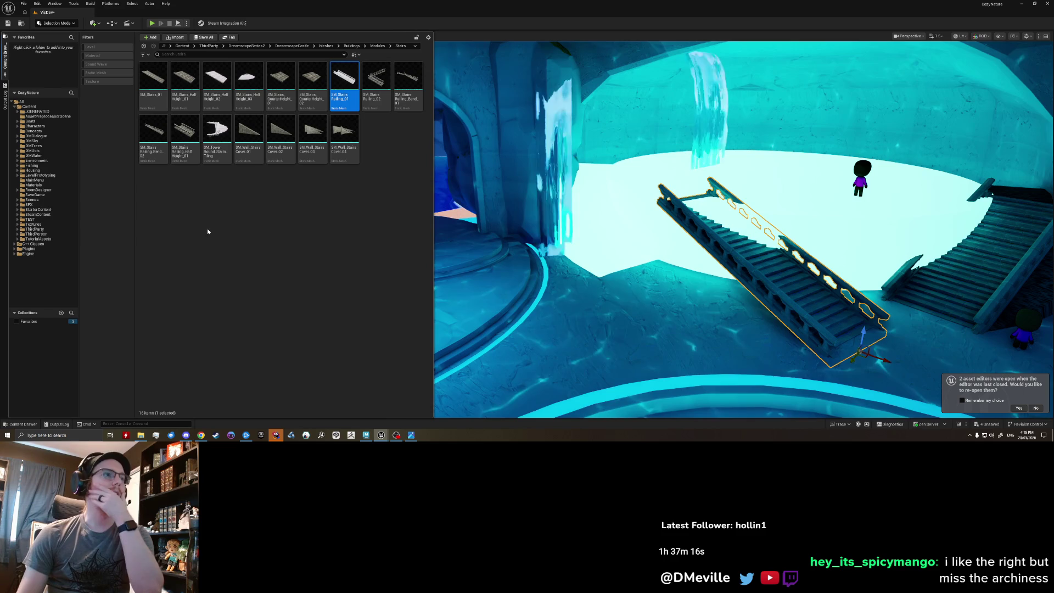
Place SM_StairsRailing_Bend_02, rotate it to about 159 degrees, and move it across.
{"action": "mouse_move", "coordinate": [159, 131]}
{"action": "left_click_drag", "start_coordinate": [158, 130], "coordinate": [612, 330]}
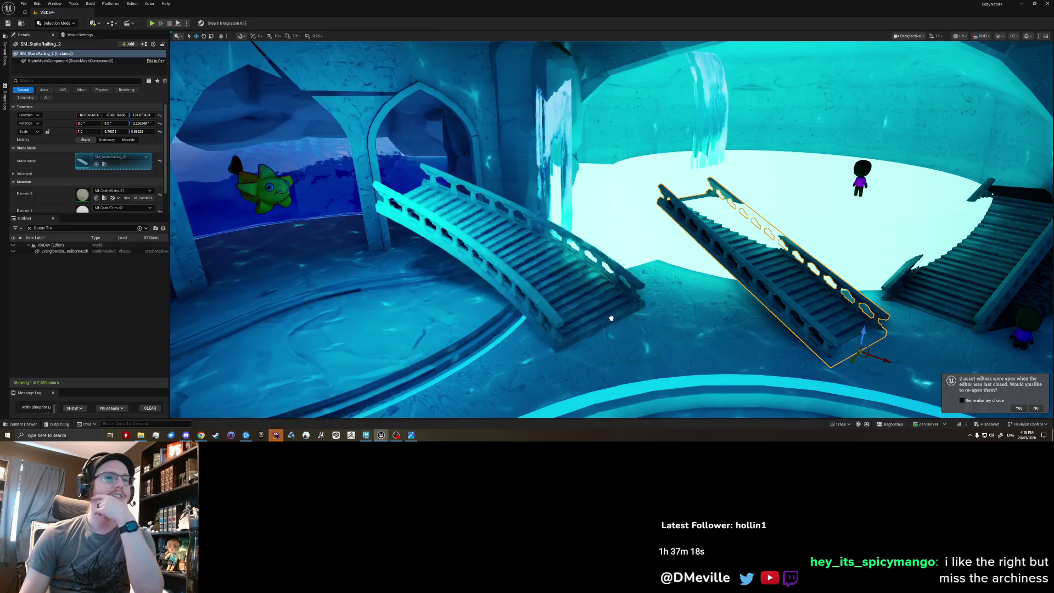
{"action": "key", "text": "e"}
{"action": "mouse_move", "coordinate": [621, 342]}
{"action": "left_mouse_down"}
{"action": "mouse_move", "coordinate": [581, 323]}
{"action": "mouse_move", "coordinate": [596, 330]}
{"action": "left_mouse_up"}
{"action": "key", "text": "w"}
{"action": "key", "text": "f"}
{"action": "mouse_move", "coordinate": [506, 279]}
{"action": "left_mouse_down"}
{"action": "mouse_move", "coordinate": [737, 250]}
{"action": "mouse_move", "coordinate": [563, 309]}
{"action": "mouse_move", "coordinate": [563, 293]}
{"action": "left_mouse_up"}
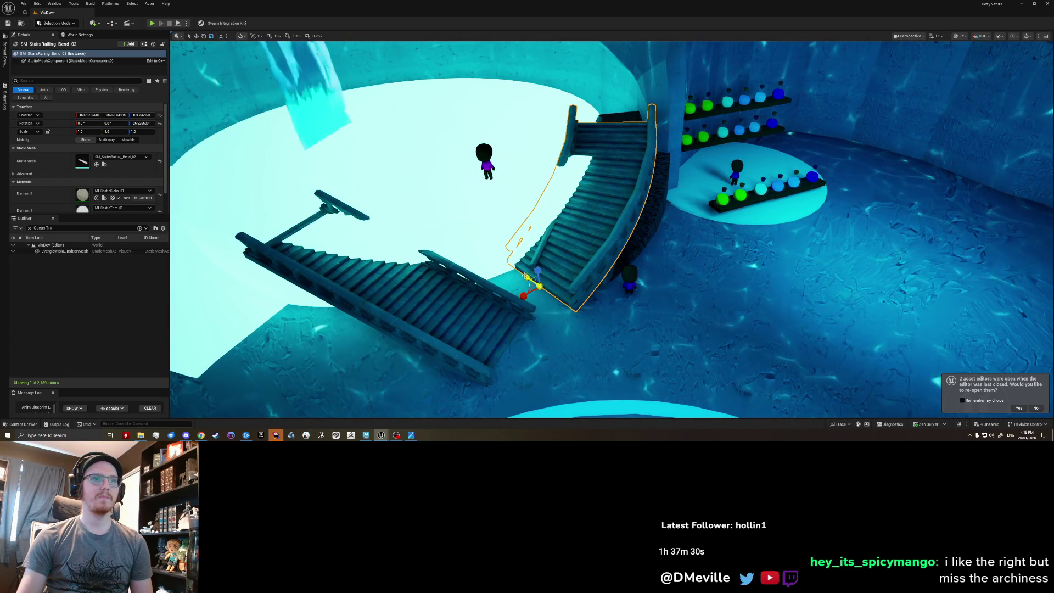
Scale the curved staircase to about 1.26 and rotate it to about 136 degrees.
{"action": "left_click_drag", "start_coordinate": [538, 242], "coordinate": [551, 259], "text": "alt"}
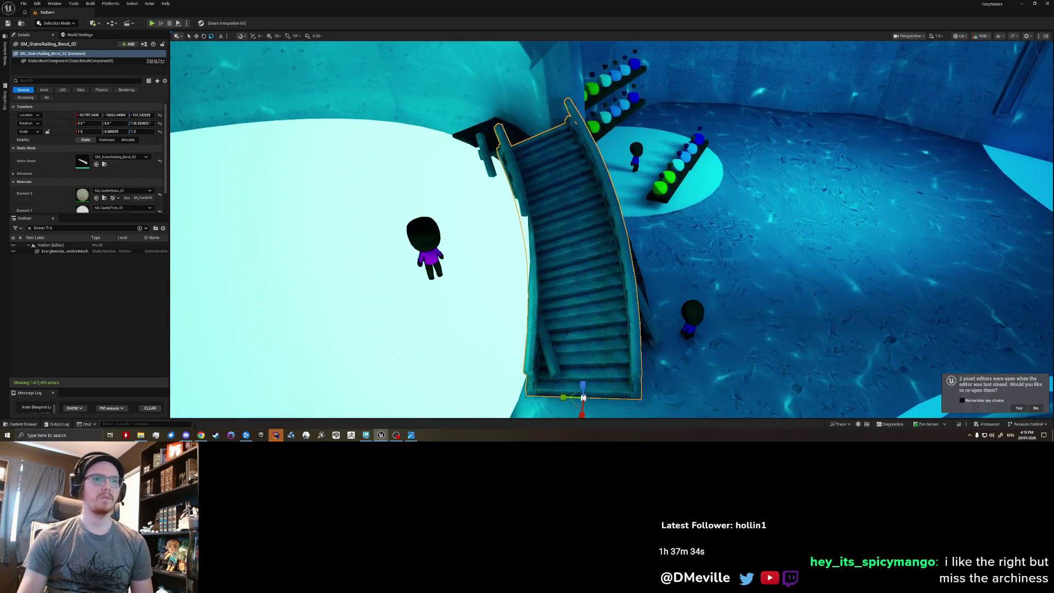
{"action": "key", "text": "ctrl+z"}
{"action": "scroll", "coordinate": [567, 331], "scroll_direction": "down", "scroll_amount": 2}
{"action": "mouse_move", "coordinate": [577, 330]}
{"action": "left_mouse_down"}
{"action": "mouse_move", "coordinate": [589, 321]}
{"action": "mouse_move", "coordinate": [576, 332]}
{"action": "left_mouse_up"}
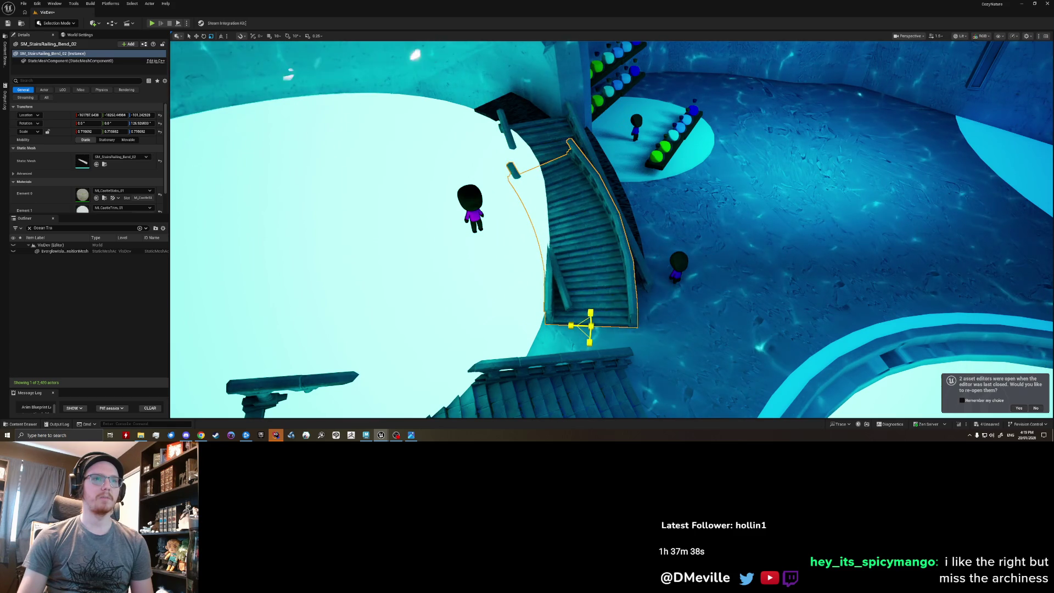
{"action": "left_click_drag", "start_coordinate": [586, 355], "coordinate": [622, 312]}
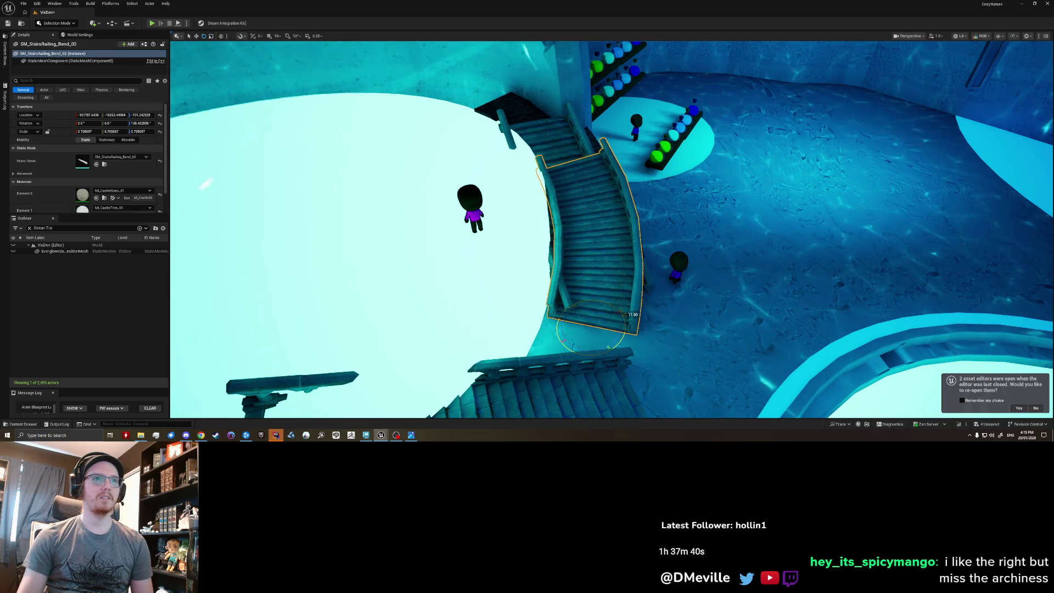
{"action": "right_click_drag", "start_coordinate": [622, 312], "coordinate": [522, 274]}
Delete the left staircase and the right staircase's upper railing.
{"action": "left_click", "coordinate": [556, 233]}
{"action": "key", "text": "Delete"}
{"action": "left_click", "coordinate": [692, 132]}
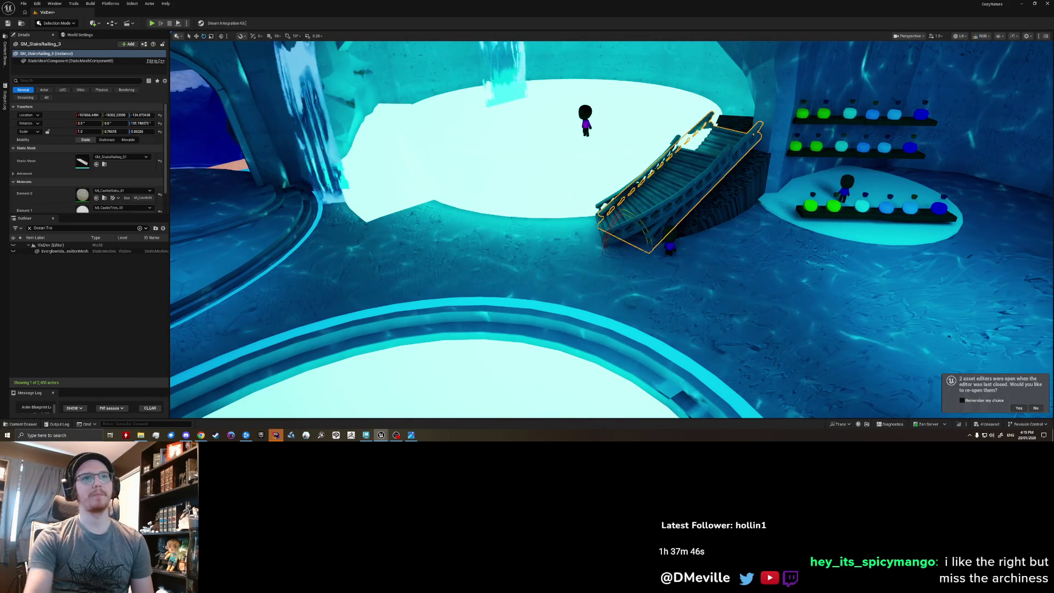
{"action": "key", "text": "Delete"}
{"action": "mouse_move", "coordinate": [521, 274]}
{"action": "right_mouse_down"}
{"action": "mouse_move", "coordinate": [511, 272]}
{"action": "mouse_move", "coordinate": [527, 269]}
{"action": "right_mouse_up"}
{"action": "right_click", "coordinate": [691, 50]}
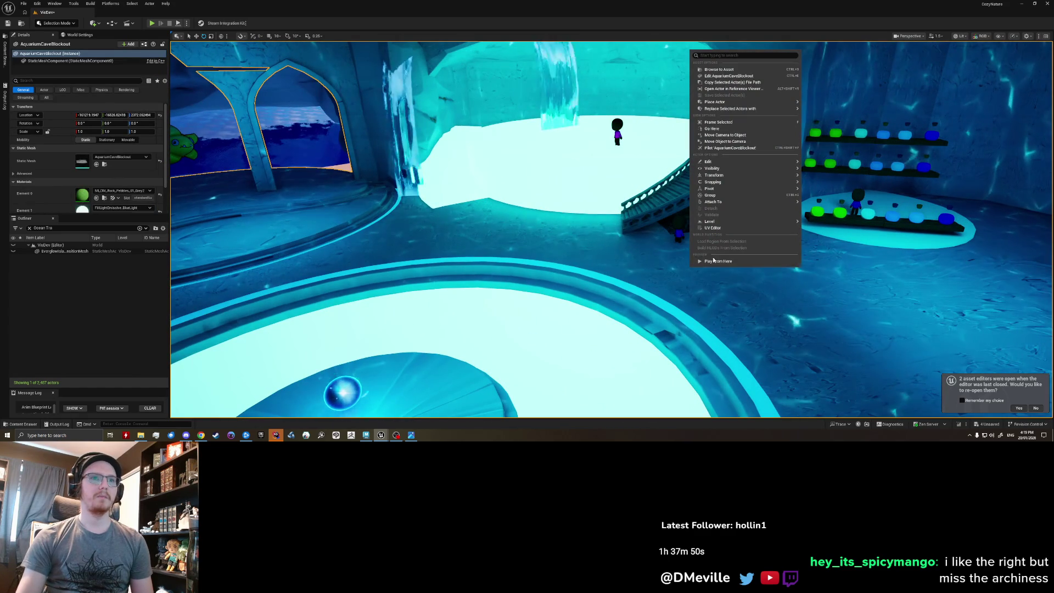
Play the level from the pool area, walk forward, stop the session, and return to Maya.
{"action": "left_click", "coordinate": [714, 262]}
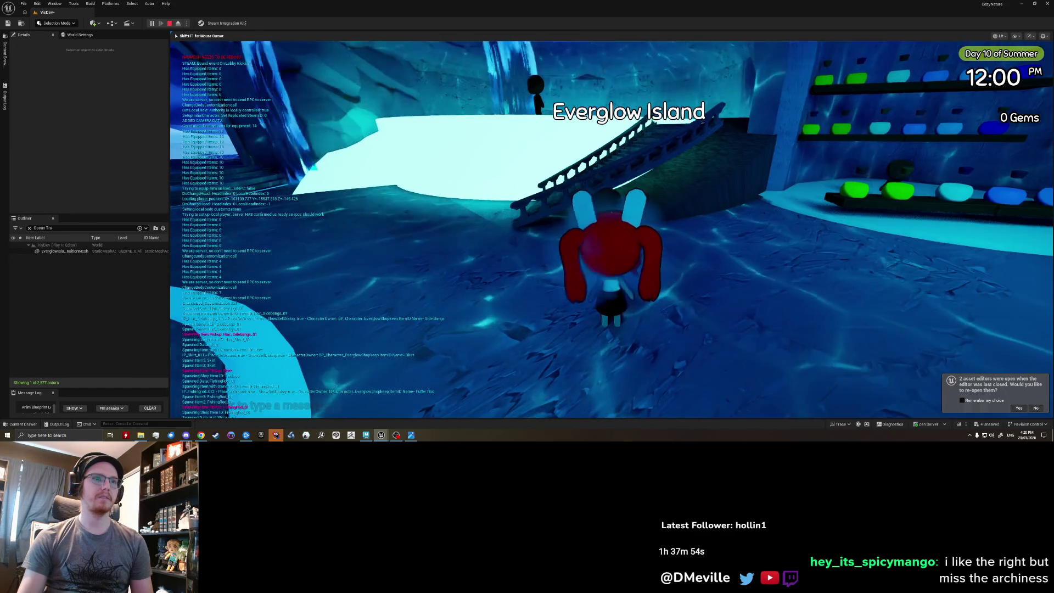
{"action": "key", "text": "w"}
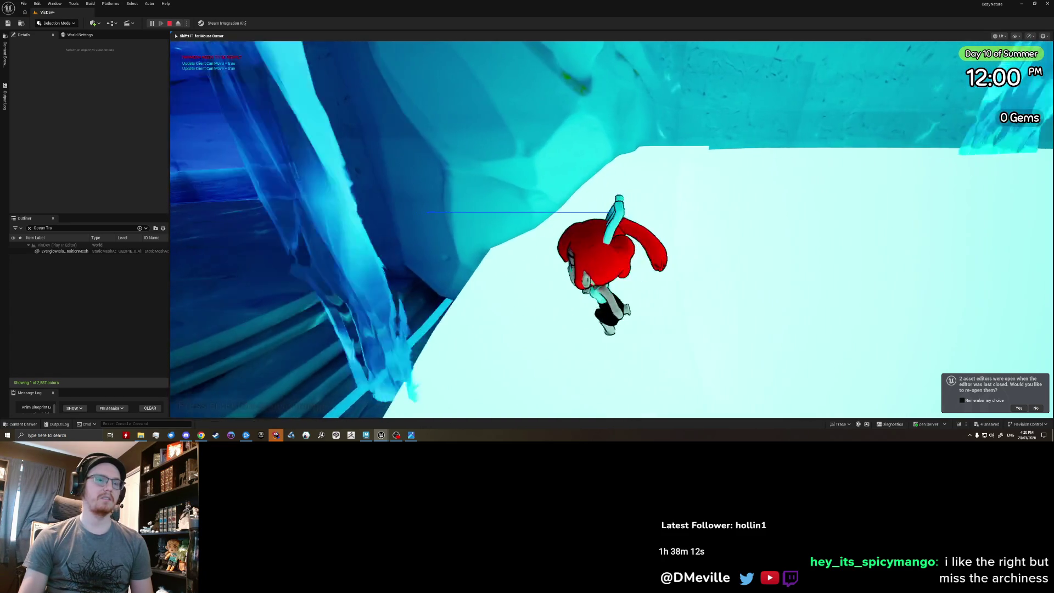
{"action": "key", "text": "Escape"}
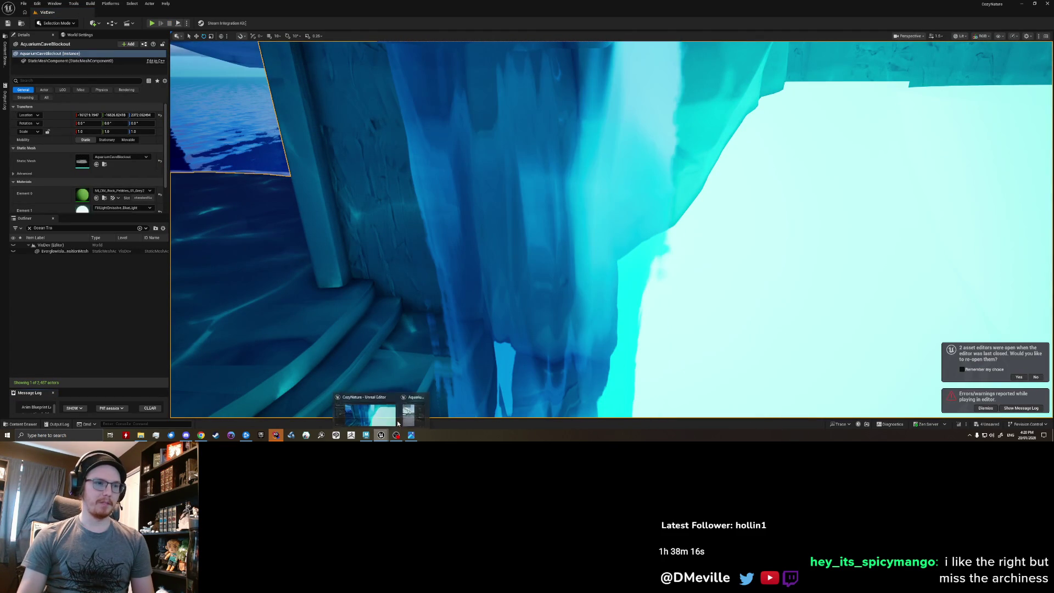
{"action": "right_click_drag", "start_coordinate": [535, 338], "coordinate": [536, 337]}
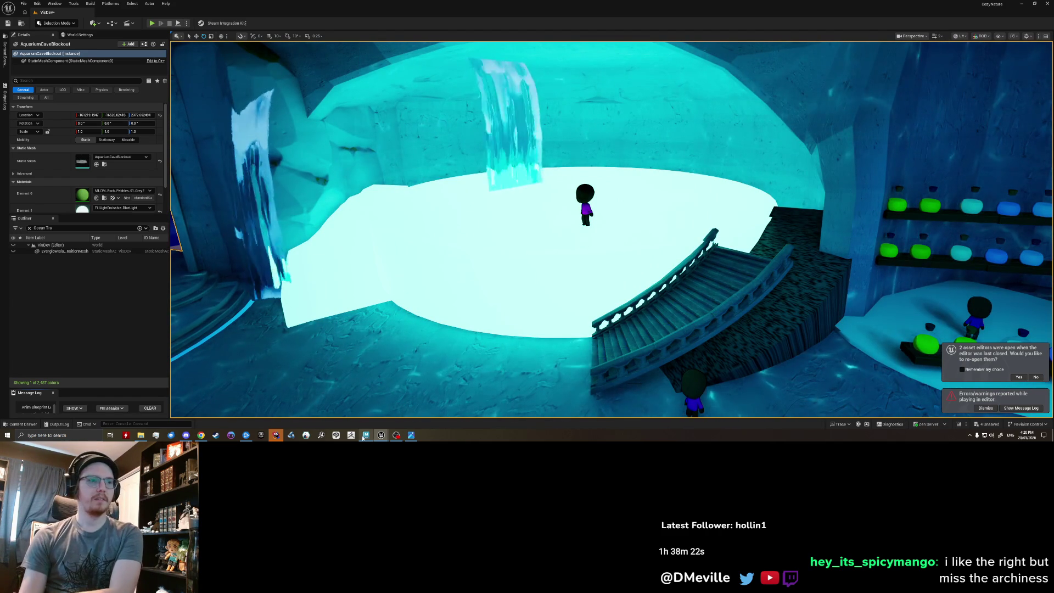
{"action": "key", "text": "alt+Tab"}
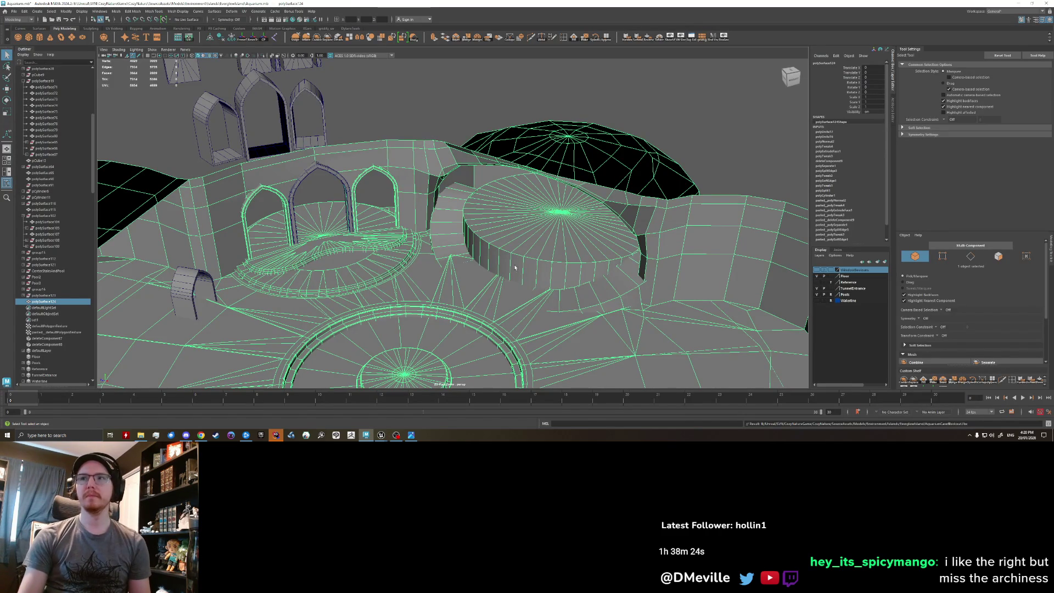
Clear the previous selections and select the mesh holding the pool steps.
{"action": "scroll", "coordinate": [516, 264], "scroll_direction": "down", "scroll_amount": 3}
{"action": "right_click_drag", "start_coordinate": [535, 242], "coordinate": [554, 227]}
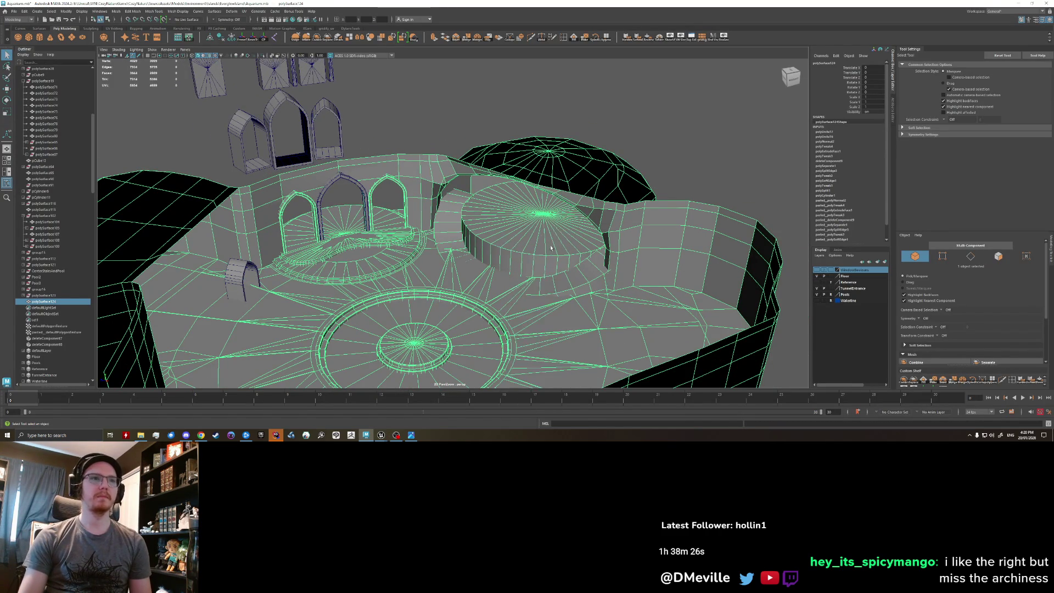
{"action": "scroll", "coordinate": [554, 227], "scroll_direction": "up", "scroll_amount": 5}
{"action": "key", "text": "ctrl+z"}
{"action": "key", "text": "ctrl+z"}
{"action": "key", "text": "ctrl+z"}
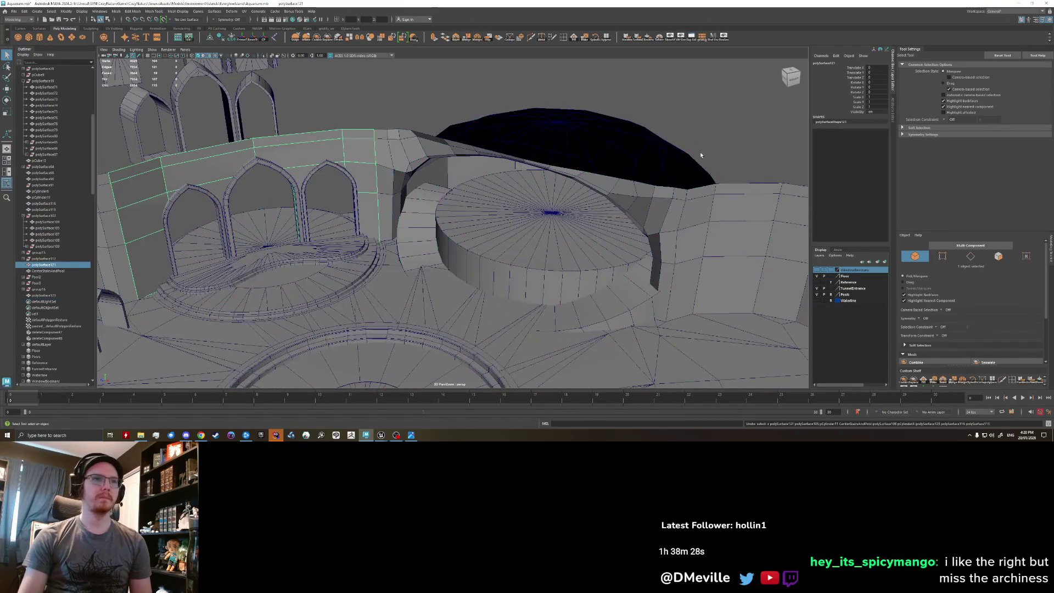
{"action": "key", "text": "ctrl+z"}
{"action": "key", "text": "ctrl+z"}
{"action": "key", "text": "ctrl+z"}
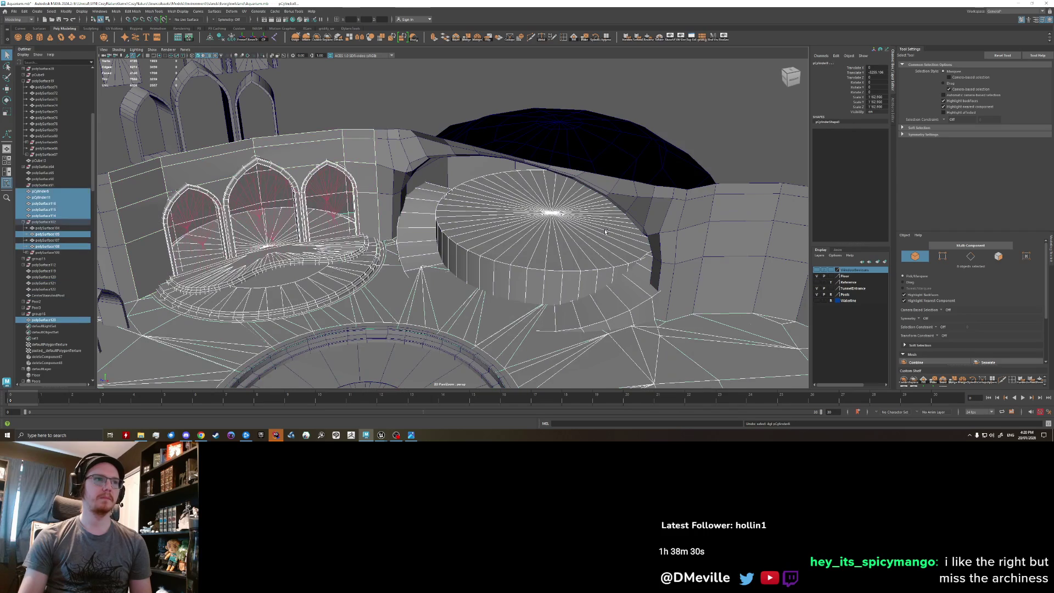
{"action": "scroll", "coordinate": [511, 262], "scroll_direction": "up", "scroll_amount": 4}
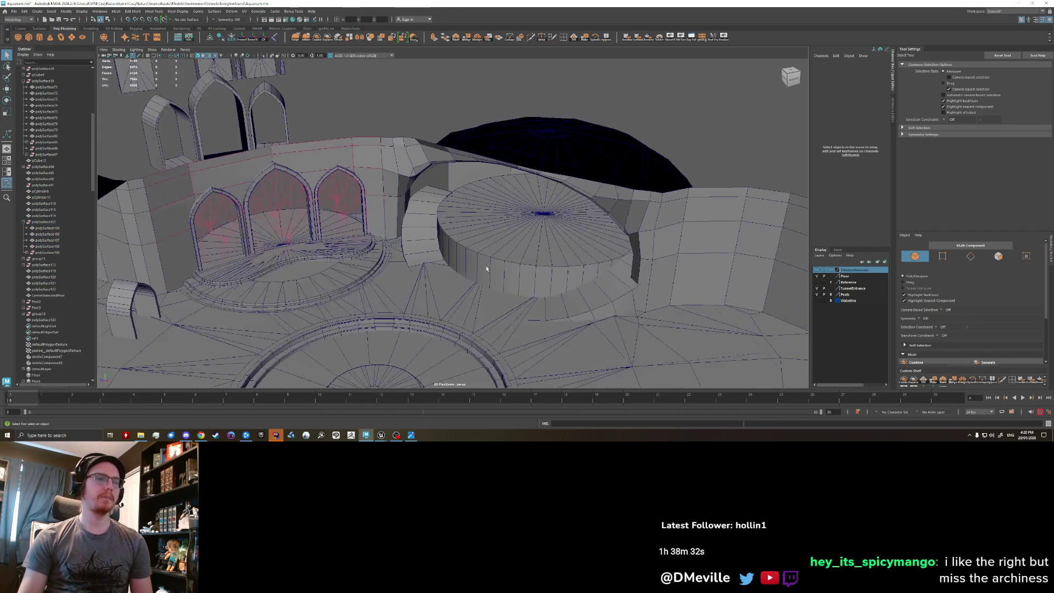
{"action": "left_click_drag", "start_coordinate": [494, 278], "coordinate": [459, 285], "text": "alt"}
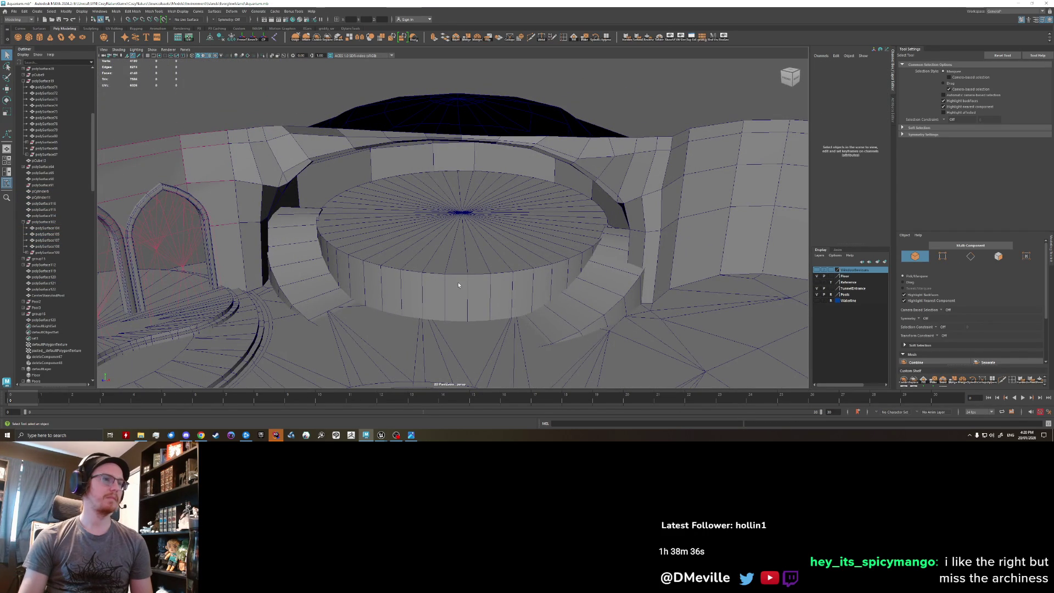
{"action": "left_click", "coordinate": [459, 285]}
Assign lambert1 to the right-hand step faces, then return to object mode and deselect.
{"action": "right_click_drag", "start_coordinate": [303, 265], "coordinate": [302, 272]}
{"action": "left_click", "coordinate": [593, 296]}
{"action": "mouse_move", "coordinate": [579, 277]}
{"action": "right_mouse_down"}
{"action": "mouse_move", "coordinate": [583, 426]}
{"action": "mouse_move", "coordinate": [631, 280]}
{"action": "mouse_move", "coordinate": [626, 182]}
{"action": "right_mouse_up"}
{"action": "left_click", "coordinate": [637, 120]}
{"action": "right_click_drag", "start_coordinate": [461, 271], "coordinate": [459, 231]}
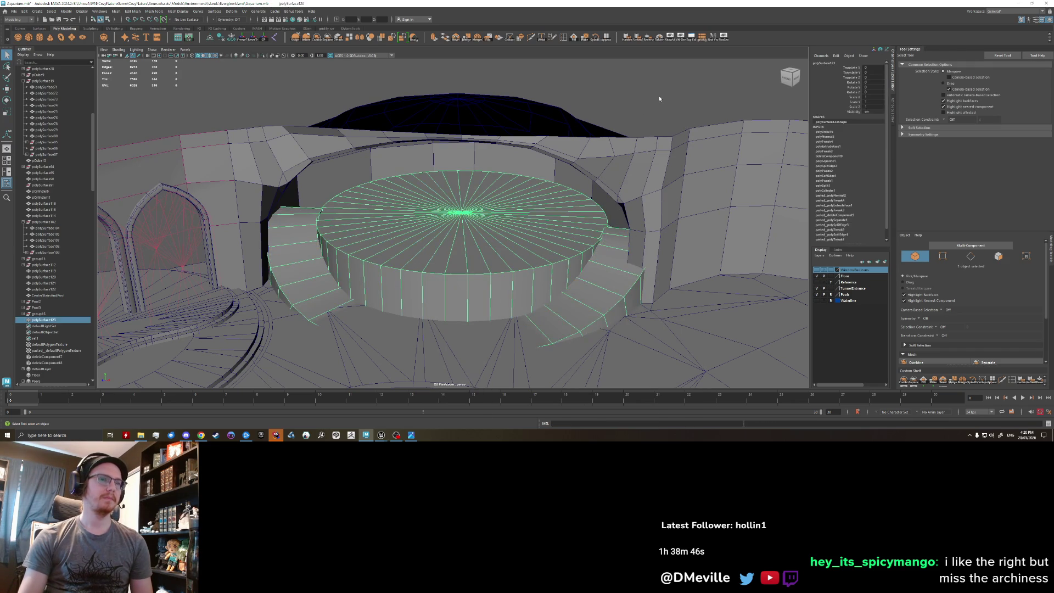
{"action": "left_click", "coordinate": [659, 96]}
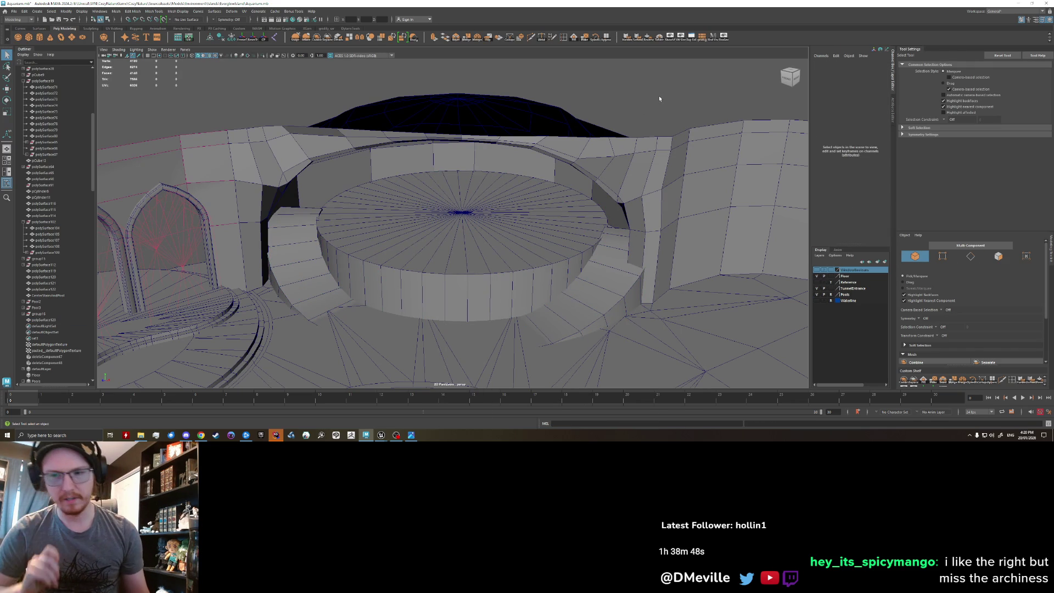
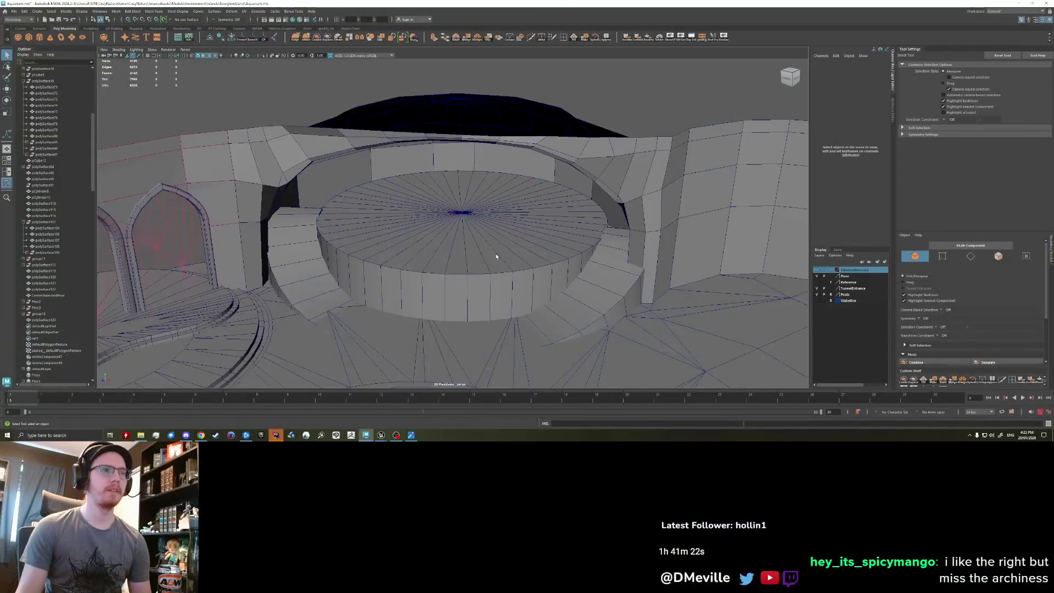
Create a new polygon cube in front of the round platform.
{"action": "key", "text": "alt+Tab"}
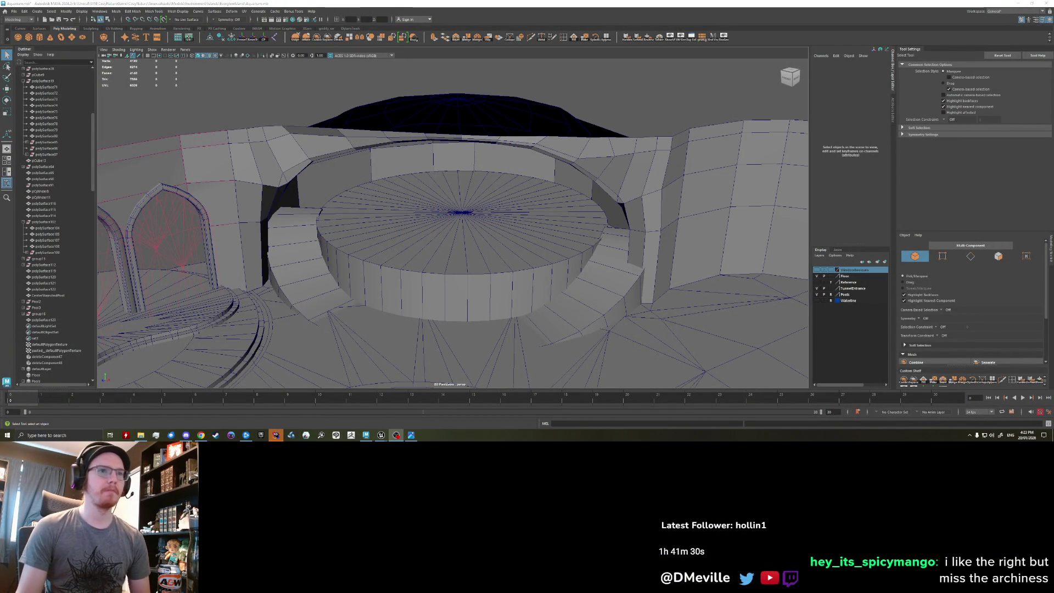
{"action": "scroll", "coordinate": [358, 280], "scroll_direction": "down", "scroll_amount": 2}
{"action": "scroll", "coordinate": [359, 280], "scroll_direction": "down", "scroll_amount": 3}
{"action": "scroll", "coordinate": [362, 272], "scroll_direction": "up", "scroll_amount": 5}
{"action": "scroll", "coordinate": [372, 253], "scroll_direction": "up", "scroll_amount": 1}
{"action": "left_click_drag", "start_coordinate": [372, 253], "coordinate": [307, 238], "text": "alt"}
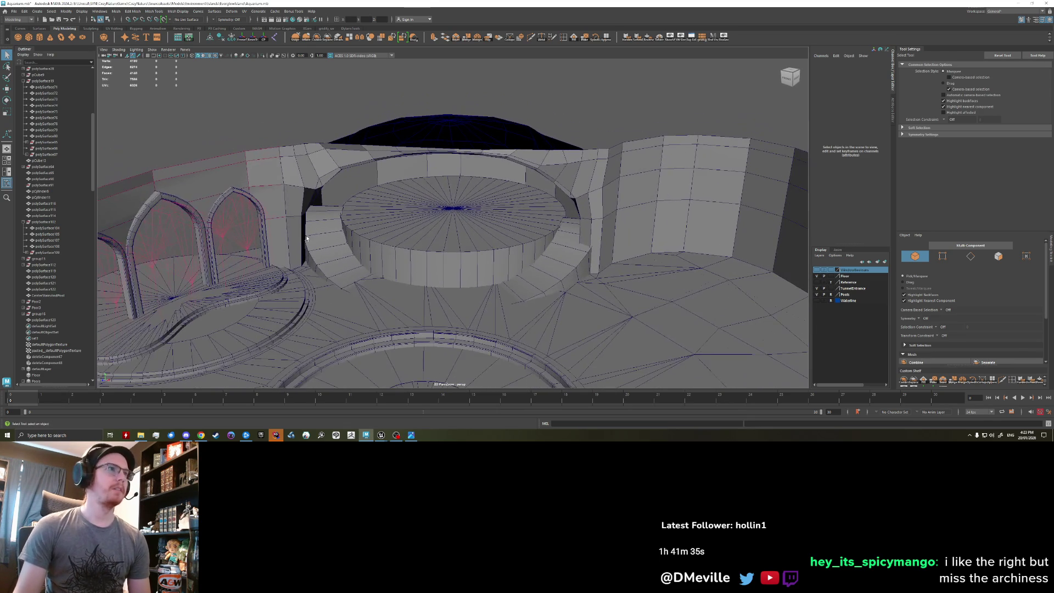
{"action": "left_click", "coordinate": [31, 38]}
{"action": "scroll", "coordinate": [443, 169], "scroll_direction": "down", "scroll_amount": 5}
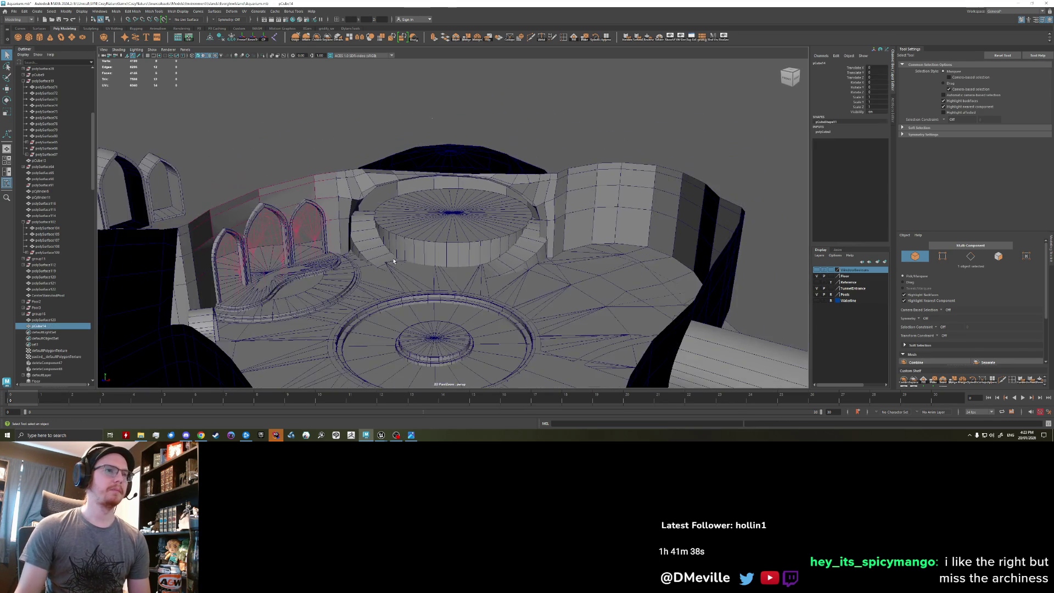
Scale the small cube up into a large box, keeping it unrotated.
{"action": "key", "text": "r"}
{"action": "left_click_drag", "start_coordinate": [443, 169], "coordinate": [544, 167]}
{"action": "key", "text": "e"}
{"action": "mouse_move", "coordinate": [441, 163]}
{"action": "left_mouse_down"}
{"action": "mouse_move", "coordinate": [464, 177]}
{"action": "mouse_move", "coordinate": [401, 168]}
{"action": "left_mouse_up"}
{"action": "key", "text": "ctrl+z"}
Delete five of the box's faces, keeping one upright square face.
{"action": "right_click_drag", "start_coordinate": [401, 167], "coordinate": [401, 192]}
{"action": "left_click_drag", "start_coordinate": [329, 138], "coordinate": [495, 296]}
{"action": "mouse_move", "coordinate": [418, 203]}
{"action": "left_mouse_down", "text": "alt"}
{"action": "mouse_move", "coordinate": [394, 207]}
{"action": "mouse_move", "coordinate": [421, 224]}
{"action": "mouse_move", "coordinate": [389, 183]}
{"action": "mouse_move", "coordinate": [396, 202]}
{"action": "left_mouse_up", "text": "alt"}
{"action": "left_click", "coordinate": [385, 208], "text": "ctrl"}
{"action": "key", "text": "Delete"}
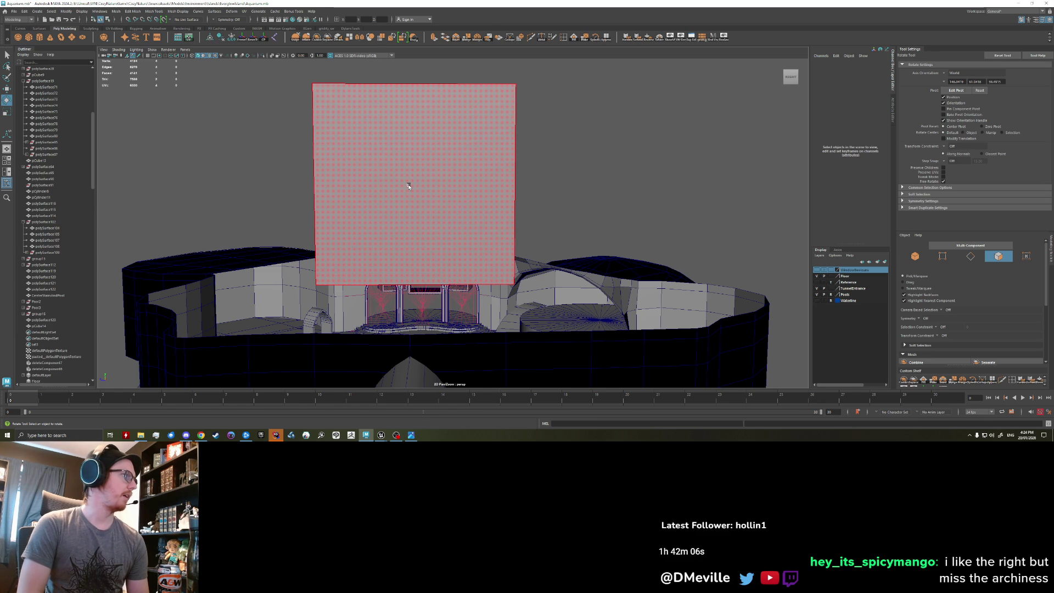
Turn on symmetry across the Object Z axis.
{"action": "right_click_drag", "start_coordinate": [408, 182], "coordinate": [323, 118], "text": "alt"}
{"action": "left_click", "coordinate": [255, 128]}
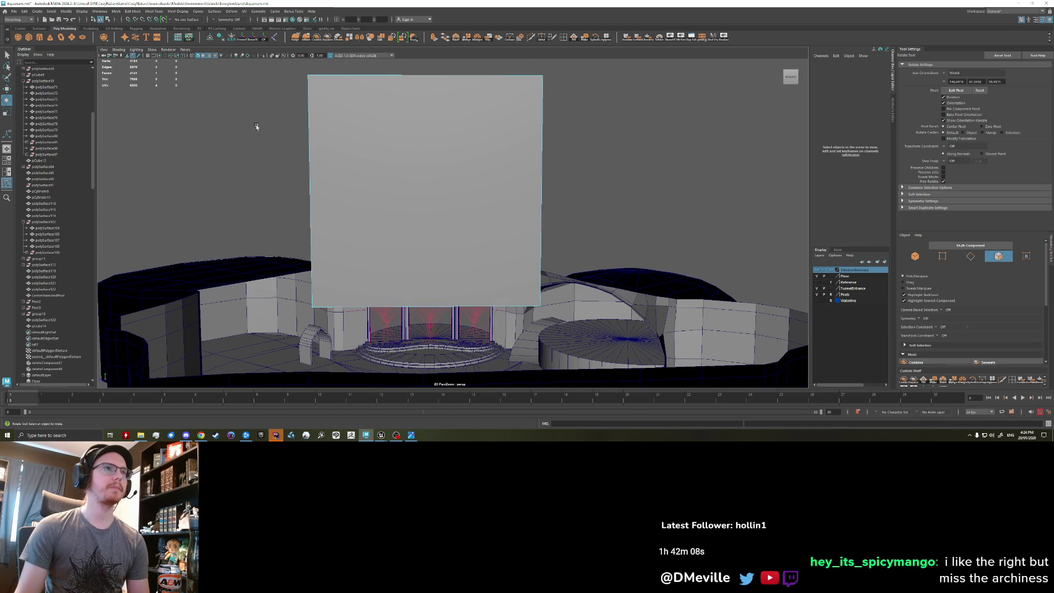
{"action": "left_click", "coordinate": [225, 20]}
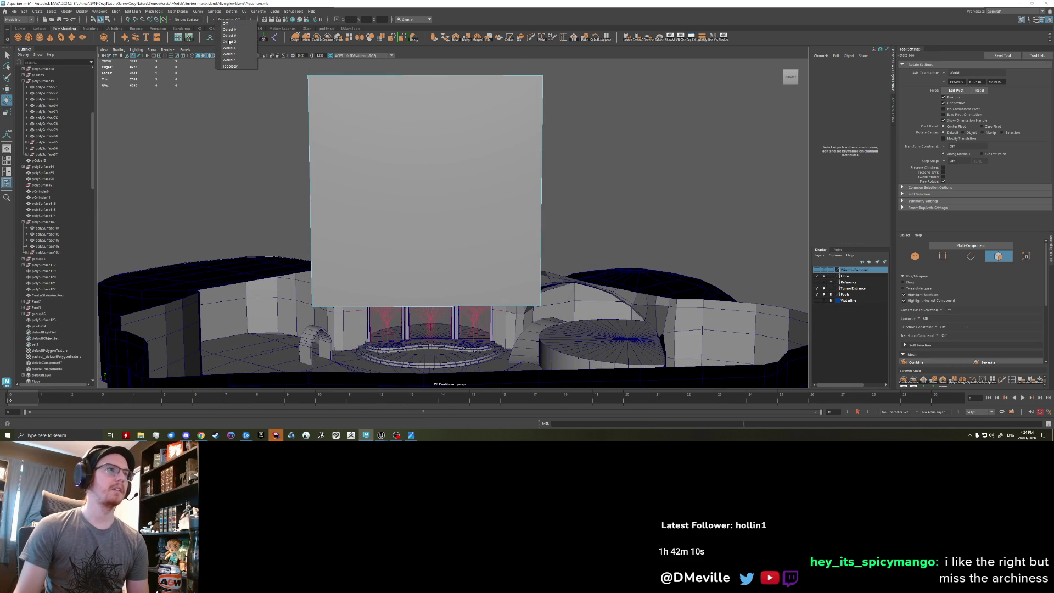
{"action": "left_click", "coordinate": [229, 42]}
{"action": "right_click_drag", "start_coordinate": [452, 163], "coordinate": [466, 153]}
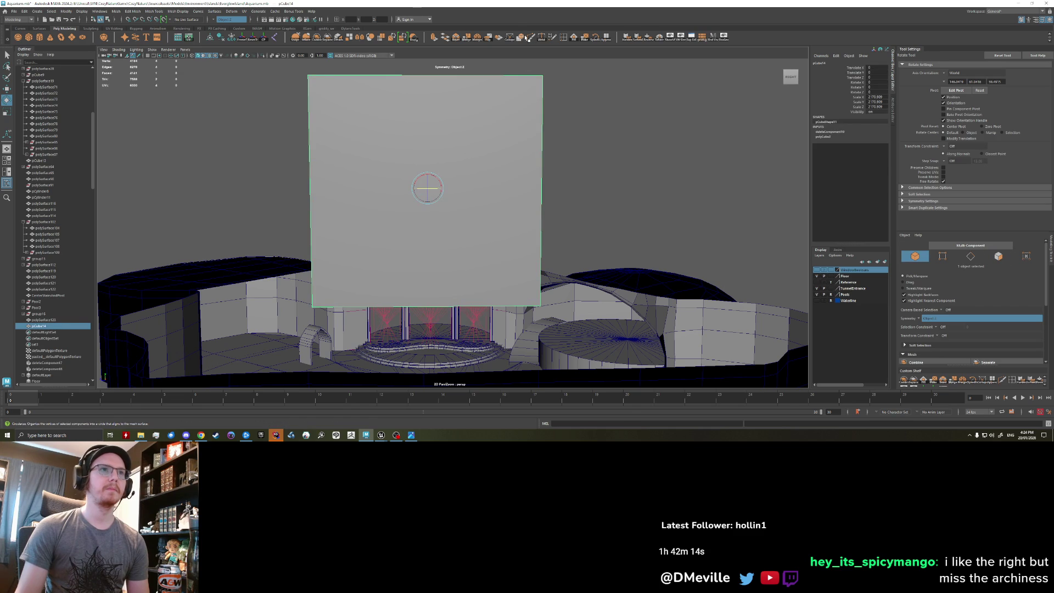
Undo repeatedly until the upright square face is removed from the scene.
{"action": "key", "text": "ctrl+z"}
{"action": "key", "text": "ctrl+z"}
{"action": "key", "text": "ctrl+z"}
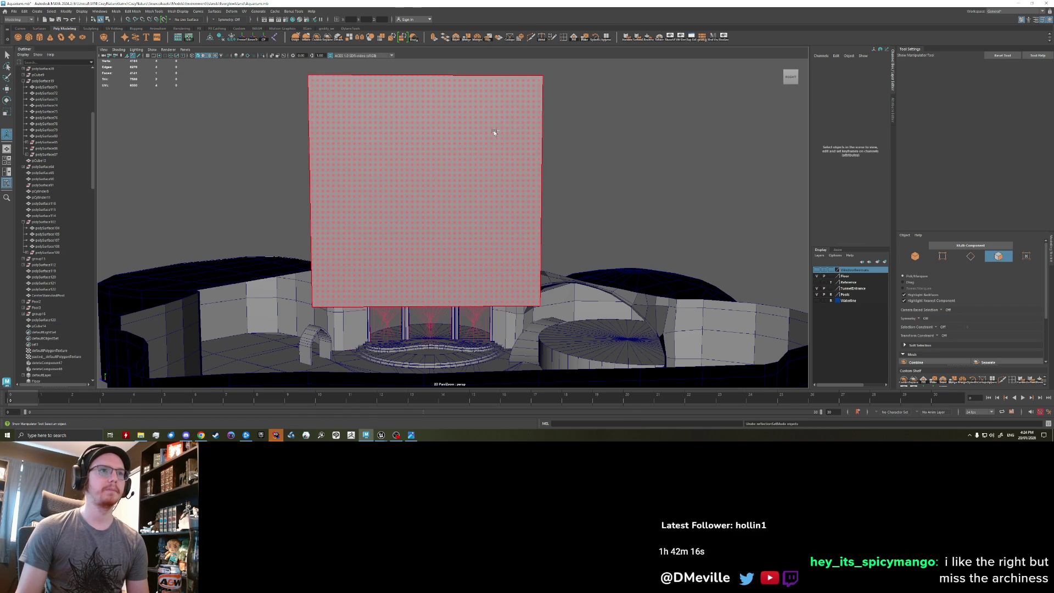
{"action": "key", "text": "ctrl+z"}
{"action": "key", "text": "ctrl+z"}
{"action": "key", "text": "ctrl+z"}
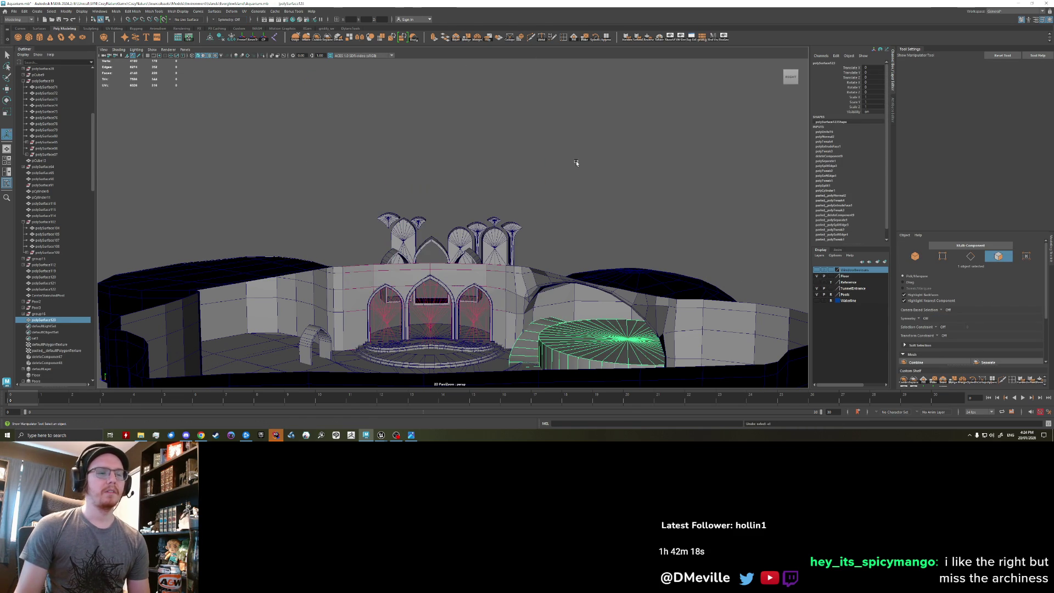
{"action": "right_click_drag", "start_coordinate": [577, 163], "coordinate": [517, 155], "text": "alt"}
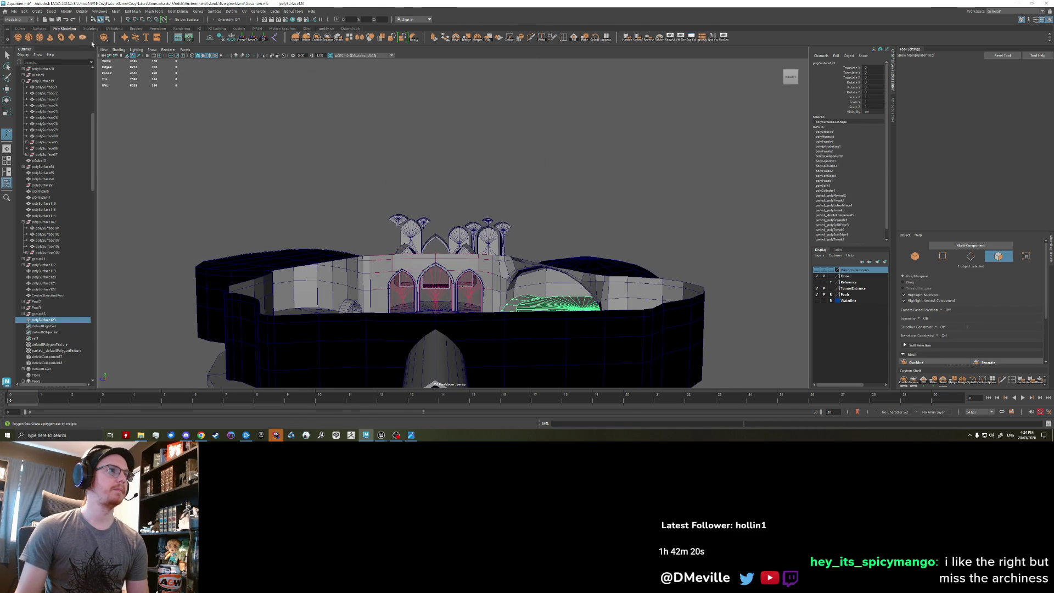
{"action": "left_click", "coordinate": [72, 36]}
Frame the new grid plane, scale it uniformly over the floor, and enter edge selection.
{"action": "key", "text": "f"}
{"action": "mouse_move", "coordinate": [329, 183]}
{"action": "left_mouse_down", "text": "alt"}
{"action": "mouse_move", "coordinate": [355, 184]}
{"action": "mouse_move", "coordinate": [380, 219]}
{"action": "left_mouse_up", "text": "alt"}
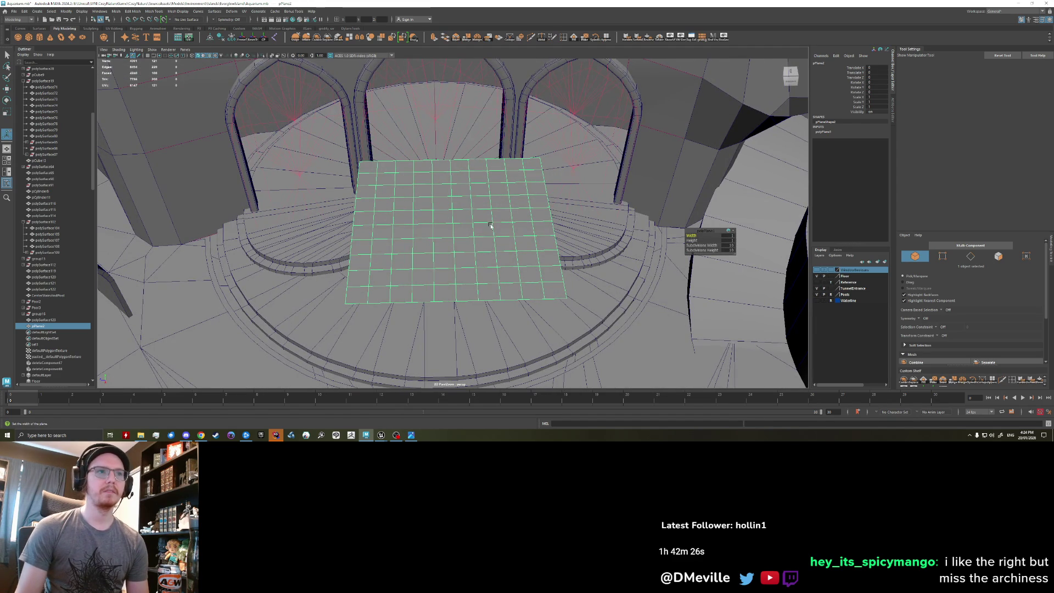
{"action": "left_click_drag", "start_coordinate": [691, 235], "coordinate": [703, 237]}
{"action": "key", "text": "ctrl+z"}
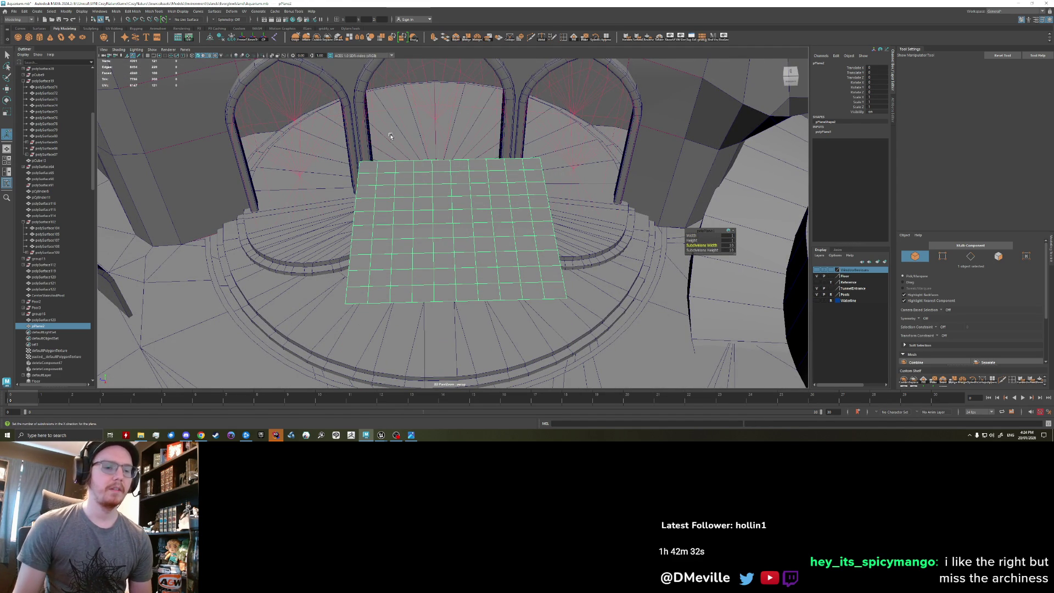
{"action": "left_click_drag", "start_coordinate": [437, 219], "coordinate": [438, 205]}
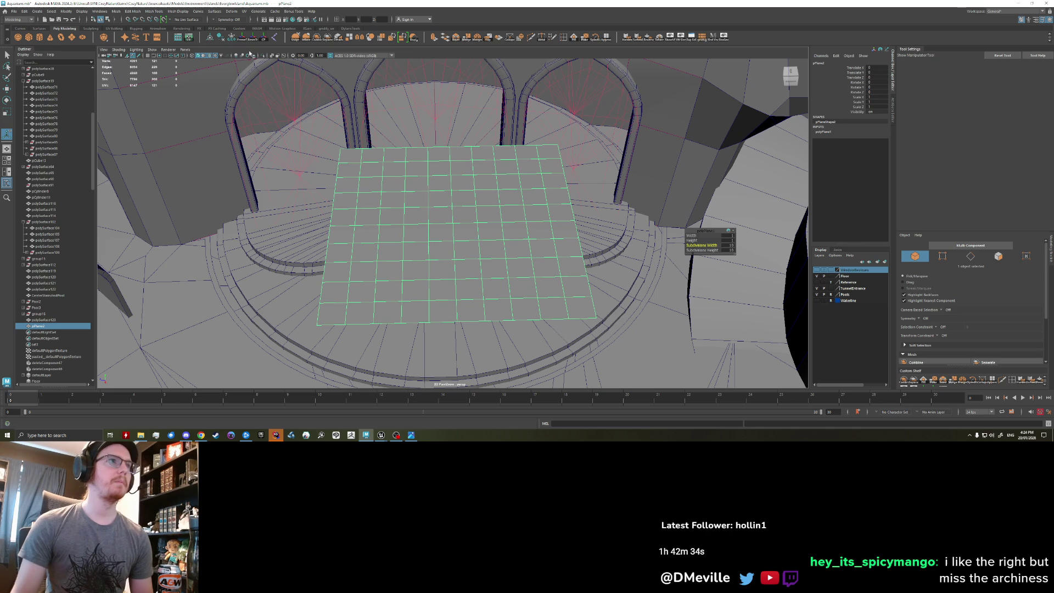
{"action": "left_click", "coordinate": [231, 41]}
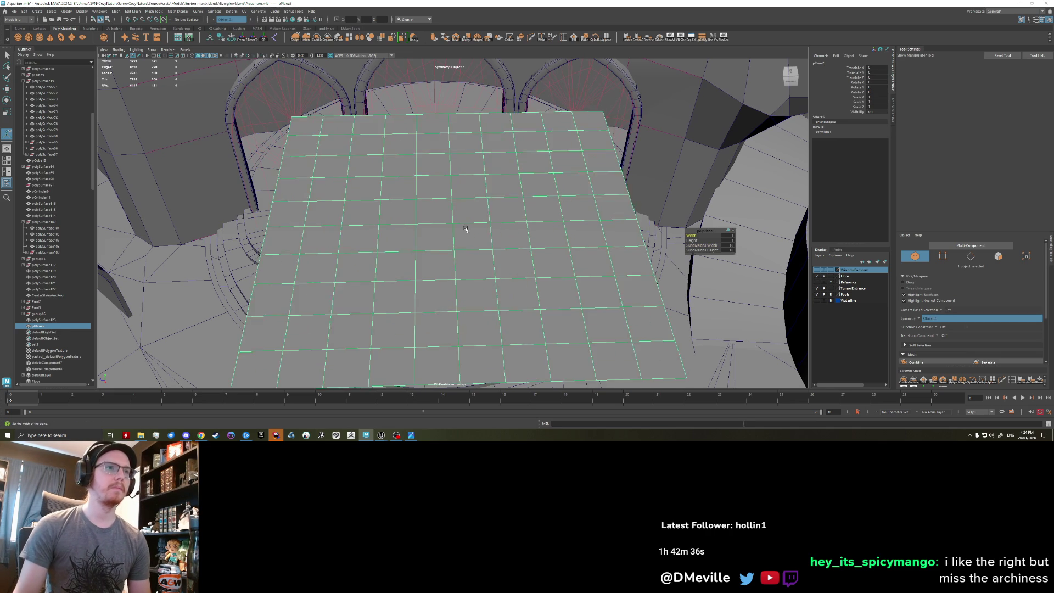
{"action": "right_click_drag", "start_coordinate": [447, 224], "coordinate": [409, 224]}
{"action": "mouse_move", "coordinate": [440, 231]}
{"action": "left_mouse_down", "text": "alt"}
{"action": "mouse_move", "coordinate": [450, 220]}
{"action": "mouse_move", "coordinate": [483, 224]}
{"action": "left_mouse_up", "text": "alt"}
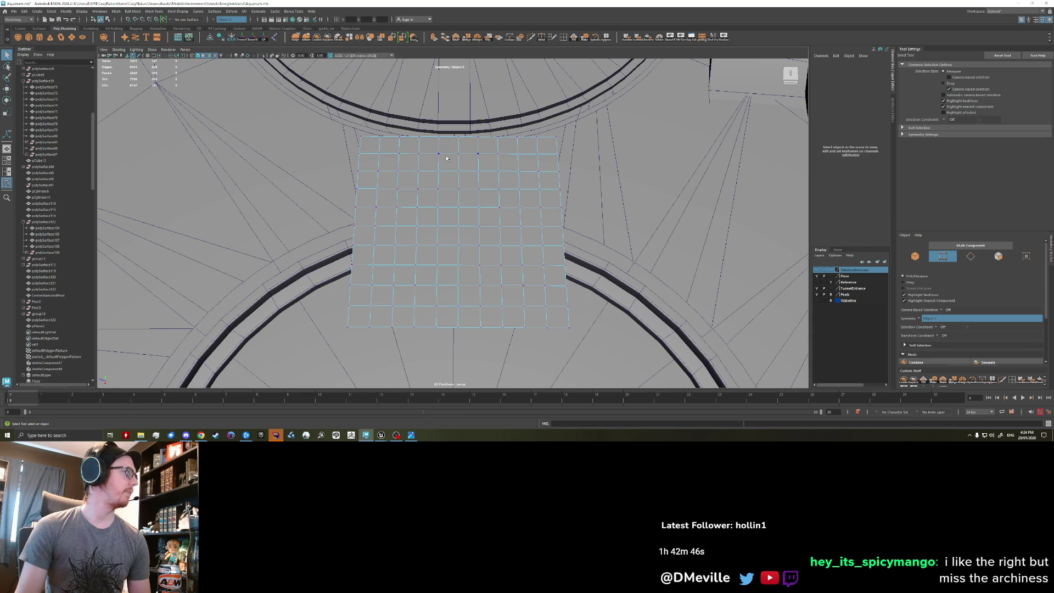
Raise the plane's top-edge vertices with soft selection to start an arch curve.
{"action": "left_click", "coordinate": [364, 133]}
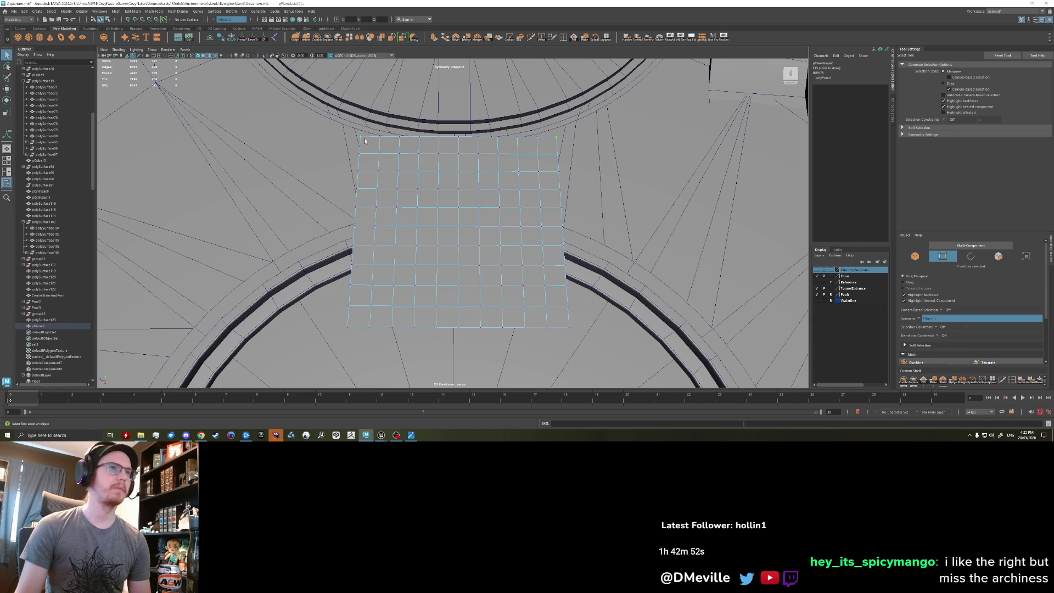
{"action": "key", "text": "w"}
{"action": "mouse_move", "coordinate": [359, 149]}
{"action": "left_mouse_down"}
{"action": "mouse_move", "coordinate": [385, 144]}
{"action": "mouse_move", "coordinate": [384, 160]}
{"action": "left_mouse_up"}
{"action": "key", "text": "ctrl+z"}
{"action": "left_click_drag", "start_coordinate": [379, 144], "coordinate": [378, 174], "text": "shift"}
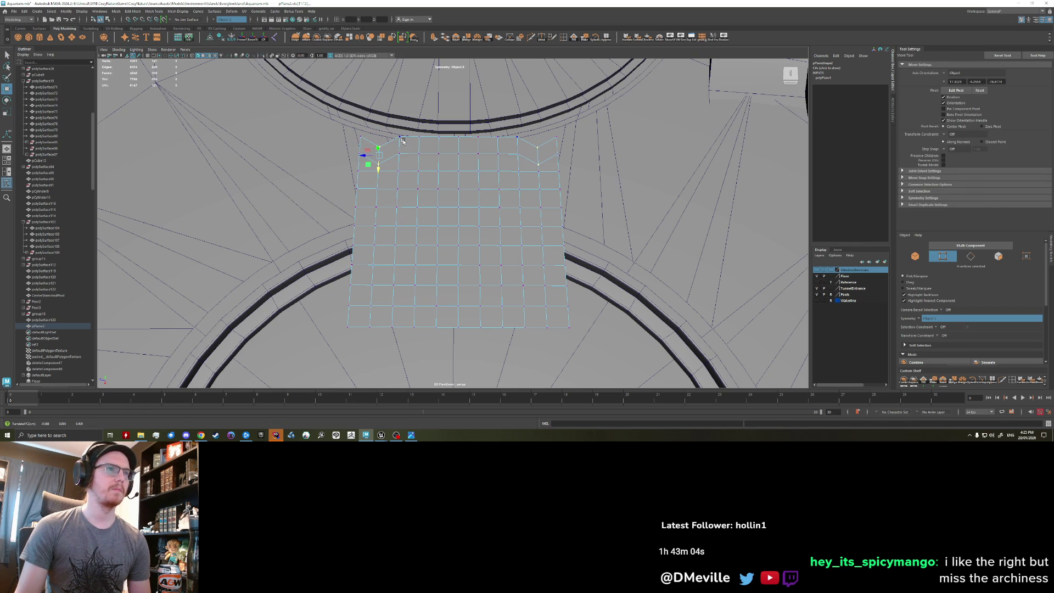
{"action": "left_click", "coordinate": [453, 143]}
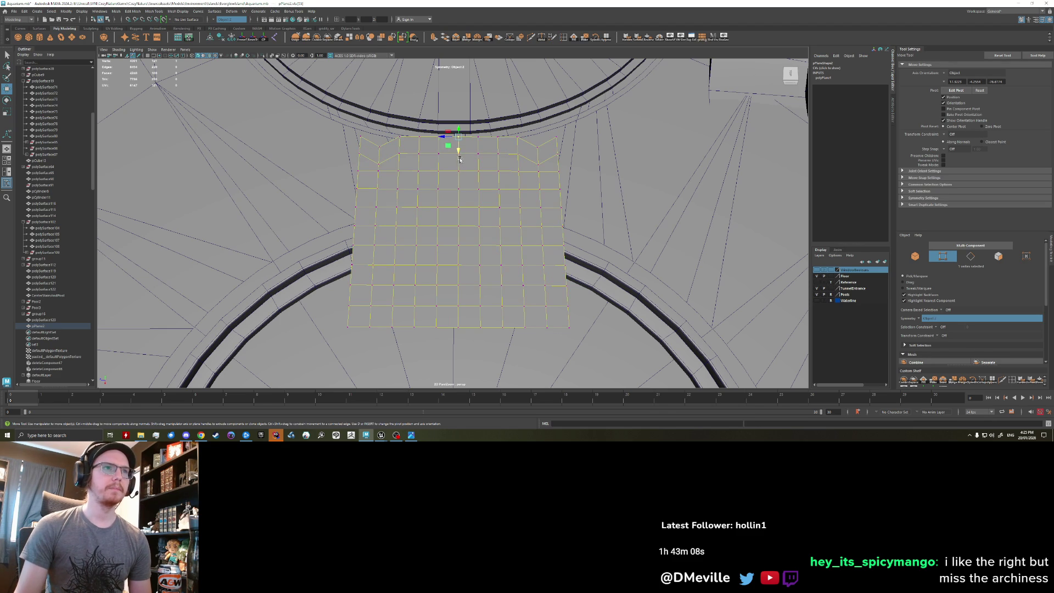
{"action": "right_click_drag", "start_coordinate": [459, 159], "coordinate": [463, 154]}
{"action": "mouse_move", "coordinate": [461, 155]}
{"action": "left_mouse_down"}
{"action": "mouse_move", "coordinate": [457, 130]}
{"action": "mouse_move", "coordinate": [420, 140]}
{"action": "left_mouse_up"}
Lift the neighbouring mirrored top vertices to round off the pointed-arch outline.
{"action": "left_click", "coordinate": [415, 136]}
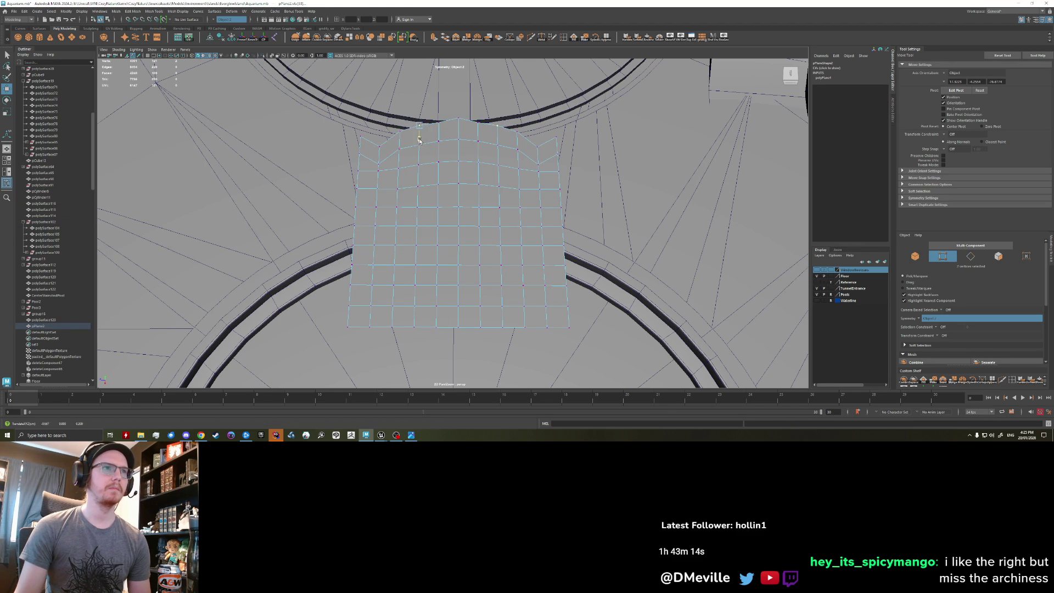
{"action": "left_click", "coordinate": [439, 123]}
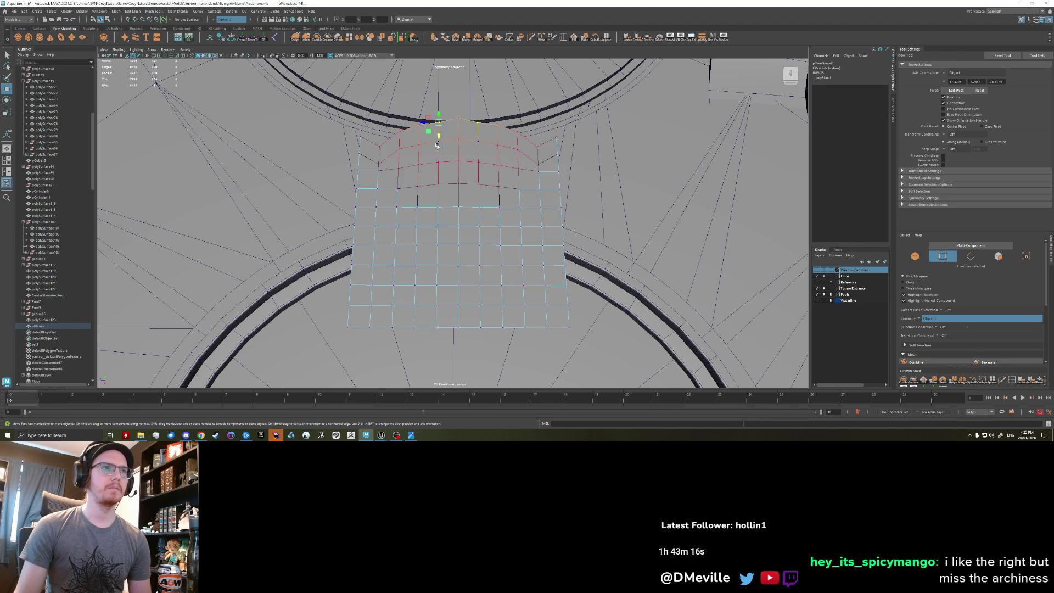
{"action": "left_click_drag", "start_coordinate": [439, 138], "coordinate": [439, 133]}
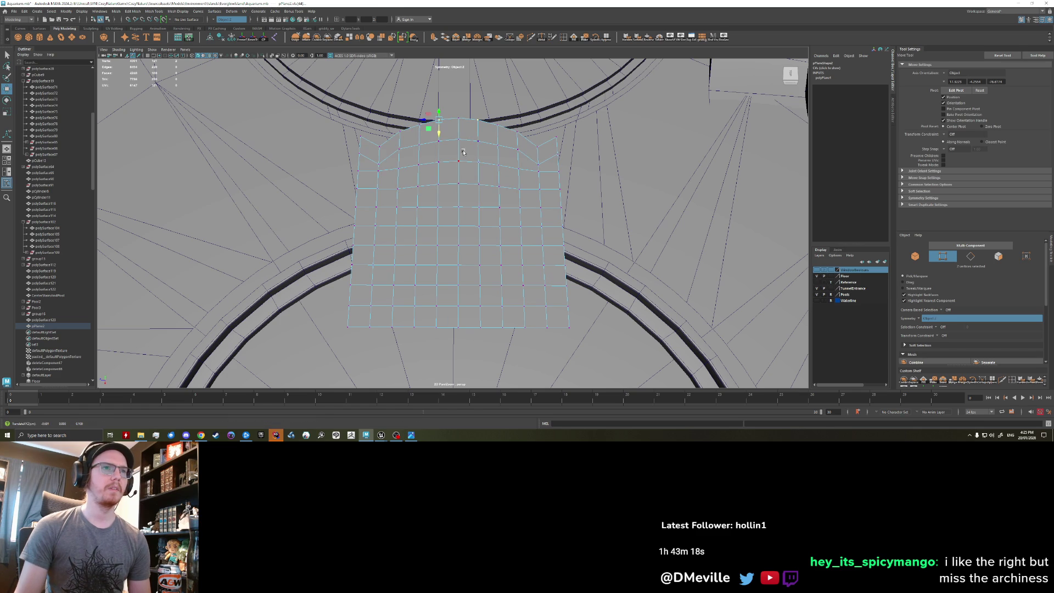
{"action": "left_click", "coordinate": [381, 148]}
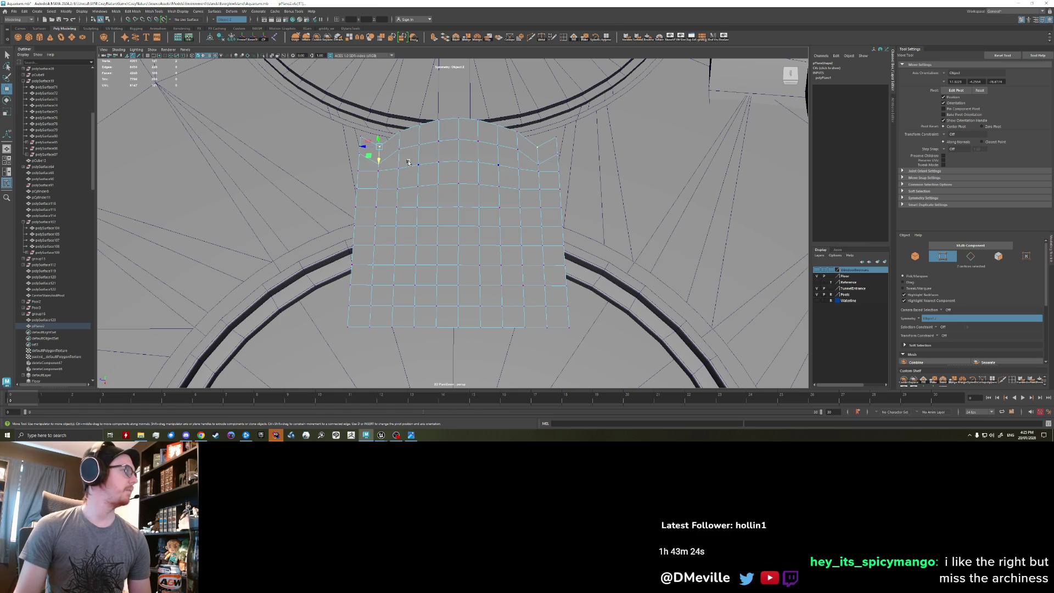
{"action": "left_click_drag", "start_coordinate": [408, 161], "coordinate": [453, 203], "text": "alt"}
{"action": "right_click_drag", "start_coordinate": [410, 168], "coordinate": [431, 295]}
{"action": "left_click", "coordinate": [410, 309]}
{"action": "left_click", "coordinate": [392, 310]}
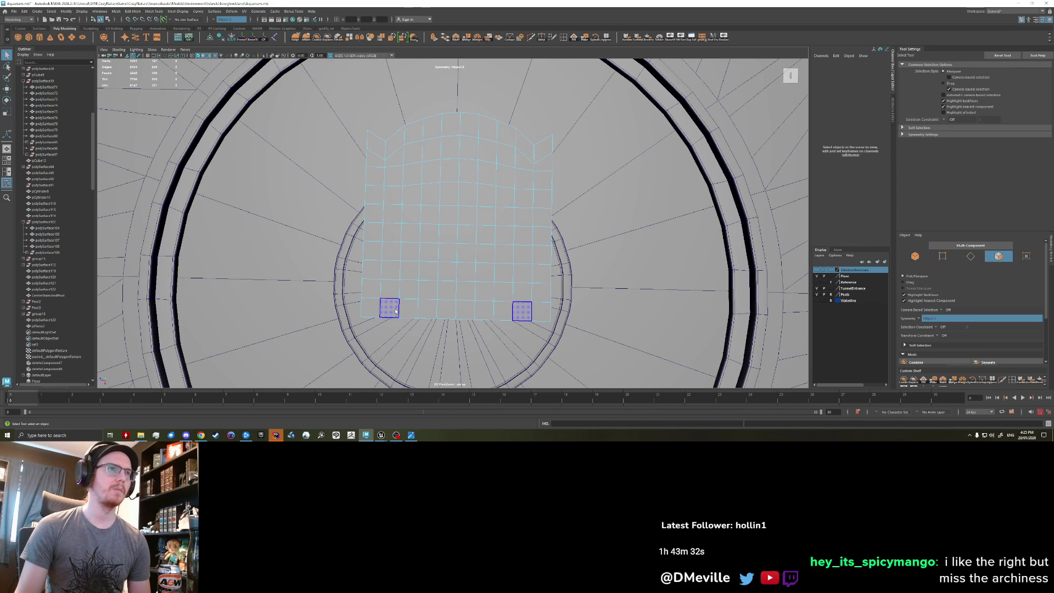
Delete the bottom row, side columns and central faces, leaving a one-face-wide arch frame.
{"action": "left_click", "coordinate": [396, 311]}
{"action": "double_click", "coordinate": [451, 310], "text": "shift"}
{"action": "left_click", "coordinate": [395, 167], "text": "shift"}
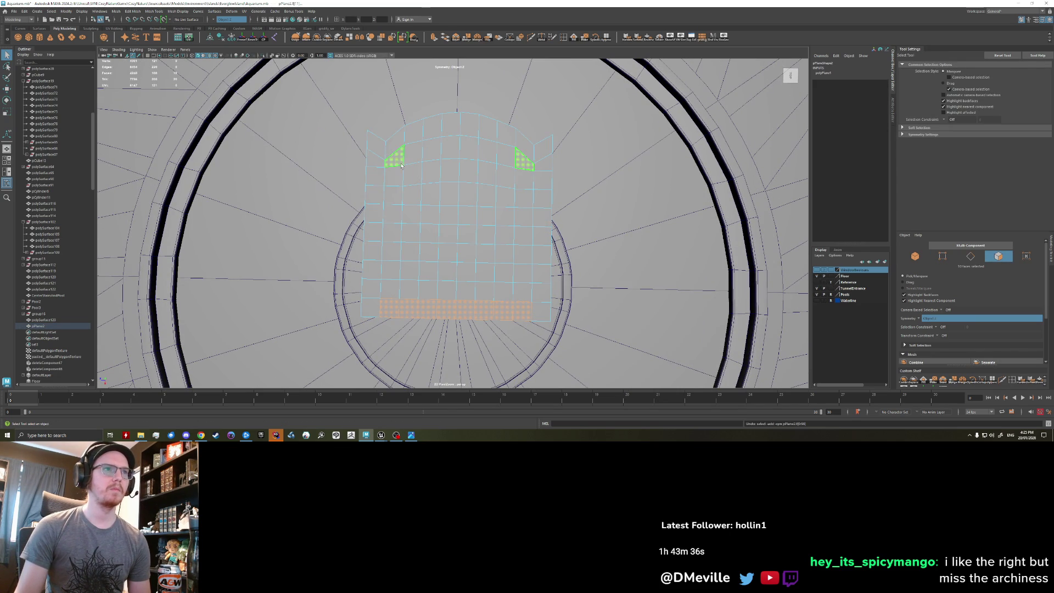
{"action": "double_click", "coordinate": [390, 289], "text": "shift"}
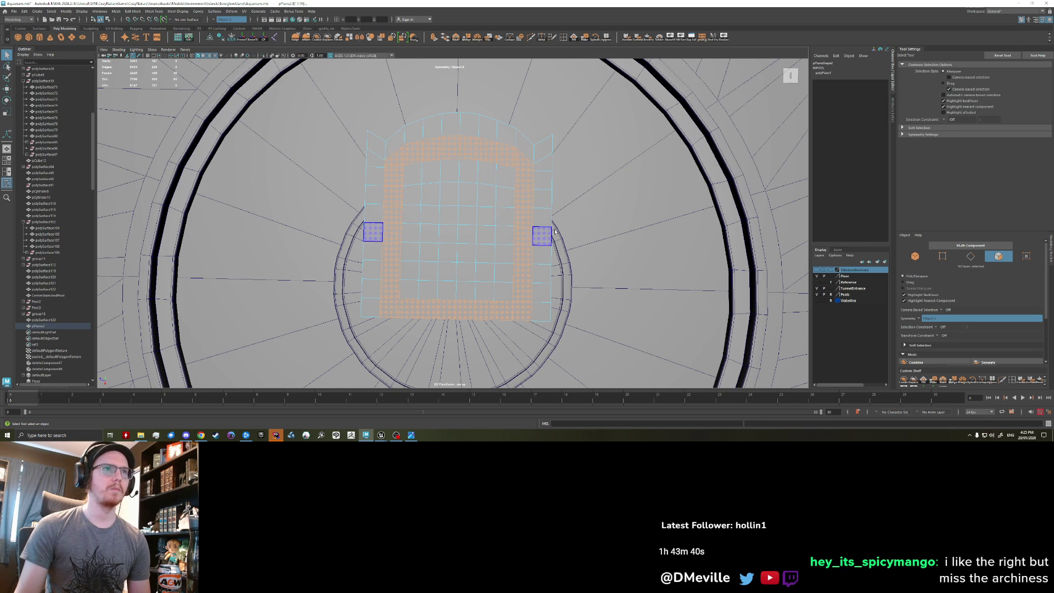
{"action": "key", "text": "Delete"}
{"action": "left_click", "coordinate": [467, 230]}
{"action": "key", "text": "Delete"}
{"action": "right_click_drag", "start_coordinate": [384, 162], "coordinate": [401, 158]}
{"action": "left_click", "coordinate": [386, 163]}
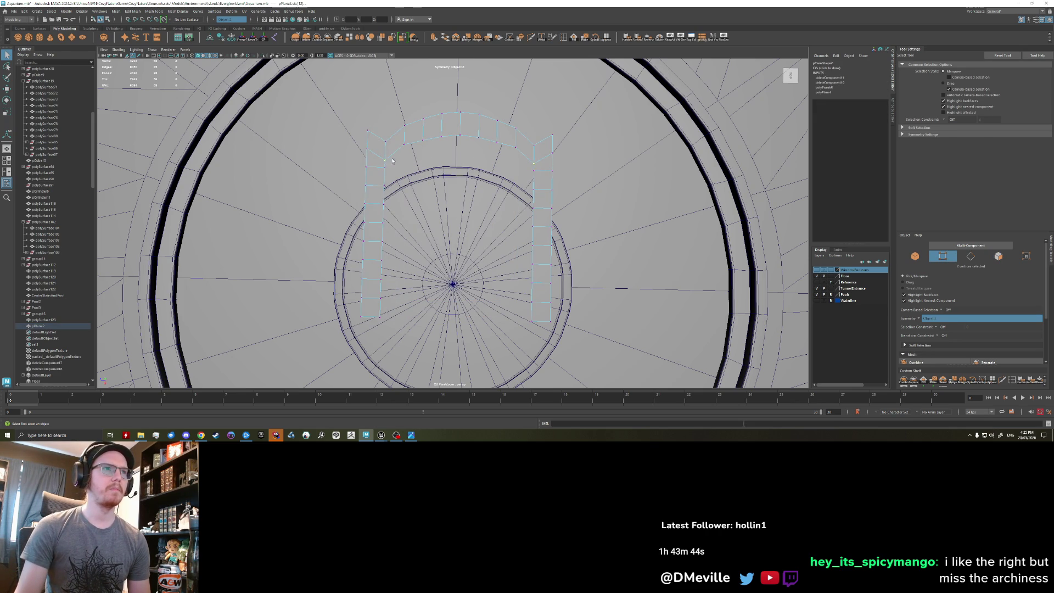
{"action": "key", "text": "w"}
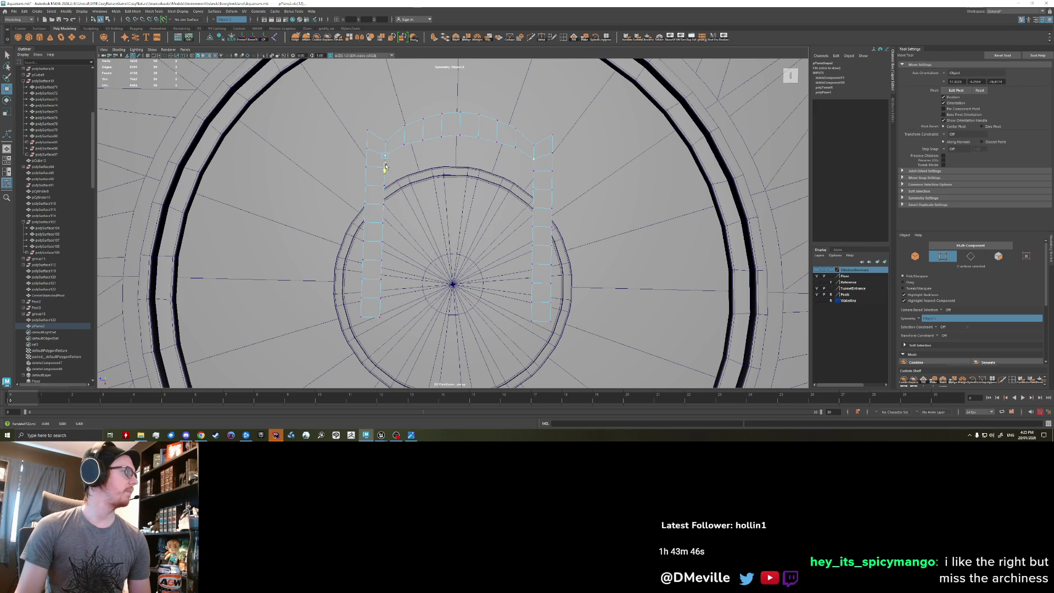
Adjust the arch's left-column vertices up and inward to tidy its shape.
{"action": "mouse_move", "coordinate": [385, 165]}
{"action": "left_mouse_down"}
{"action": "mouse_move", "coordinate": [353, 156]}
{"action": "mouse_move", "coordinate": [364, 154]}
{"action": "left_mouse_up"}
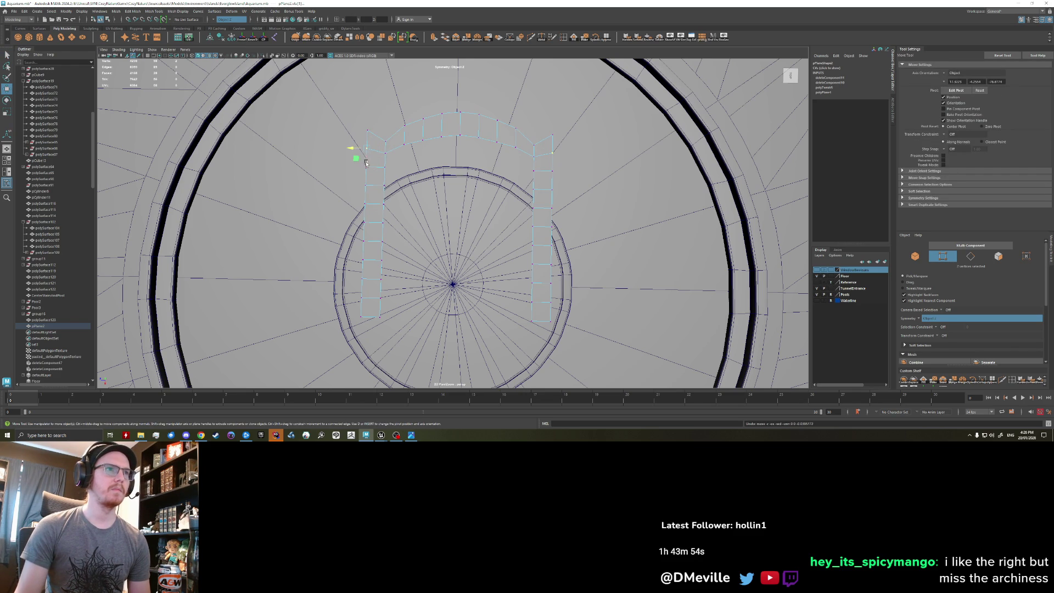
{"action": "left_click", "coordinate": [367, 166]}
{"action": "mouse_move", "coordinate": [366, 175]}
{"action": "left_mouse_down"}
{"action": "mouse_move", "coordinate": [364, 160]}
{"action": "mouse_move", "coordinate": [365, 198]}
{"action": "left_mouse_up"}
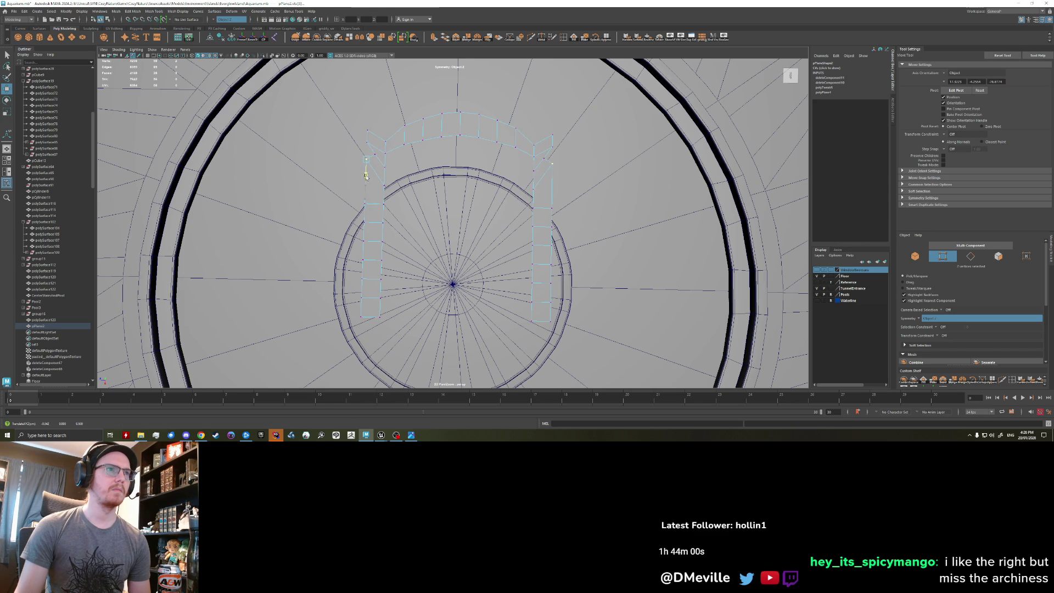
{"action": "right_click_drag", "start_coordinate": [426, 129], "coordinate": [434, 108]}
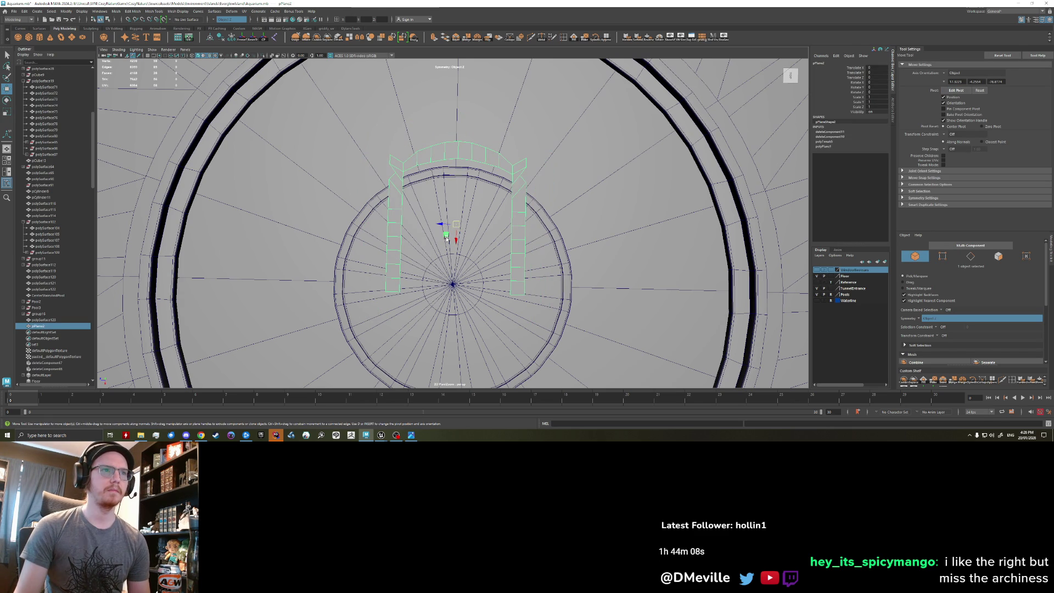
{"action": "mouse_move", "coordinate": [447, 237]}
{"action": "left_mouse_down"}
{"action": "mouse_move", "coordinate": [440, 228]}
{"action": "mouse_move", "coordinate": [511, 280]}
{"action": "left_mouse_up"}
{"action": "key", "text": "ctrl+z"}
{"action": "key", "text": "ctrl+z"}
Snap the arch's pivot to its lower-right corner and make a mirrored duplicate beside it.
{"action": "key", "text": "d"}
{"action": "left_click_drag", "start_coordinate": [458, 229], "coordinate": [531, 303]}
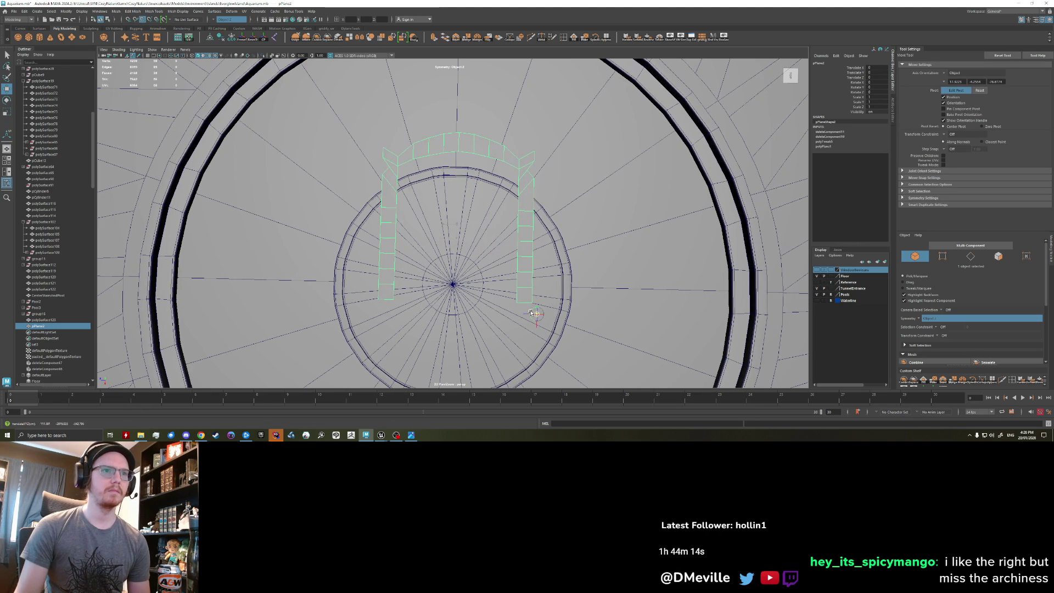
{"action": "key", "text": "d"}
{"action": "right_click_drag", "start_coordinate": [520, 213], "coordinate": [527, 217]}
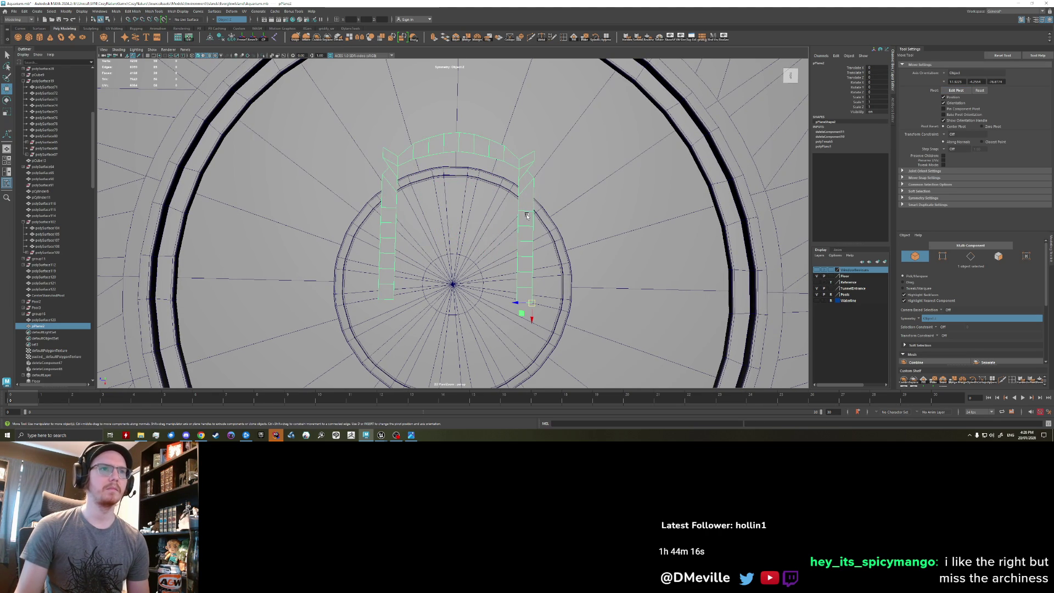
{"action": "key", "text": "ctrl+z"}
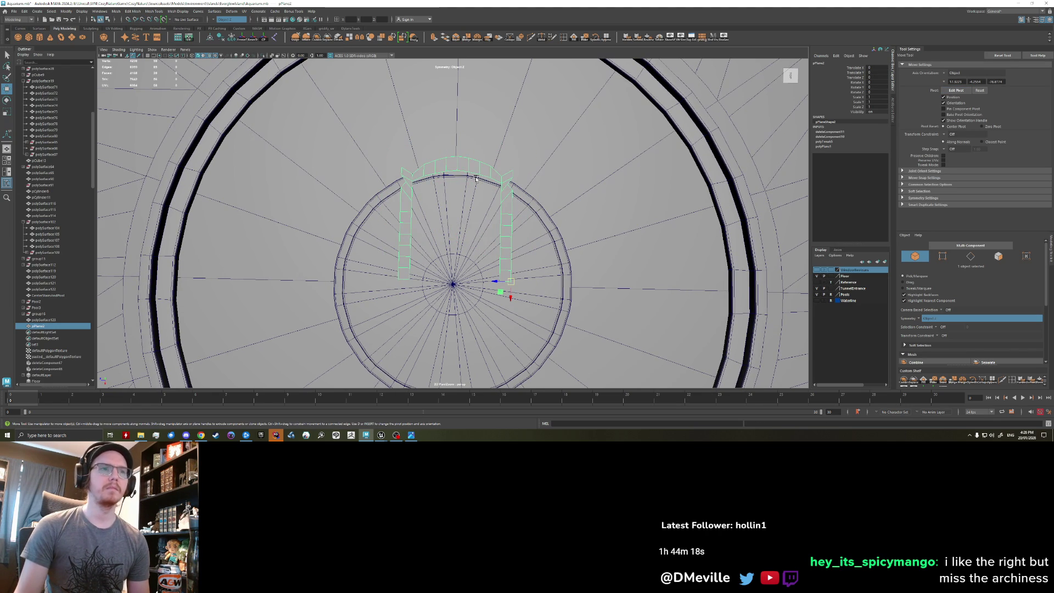
{"action": "key", "text": "ctrl+shift+d"}
{"action": "left_click", "coordinate": [467, 175]}
{"action": "middle_click_drag", "start_coordinate": [467, 176], "coordinate": [408, 159]}
Try shifting an arch vertex with its mirror, then undo back to the two whole arches.
{"action": "right_click_drag", "start_coordinate": [408, 159], "coordinate": [318, 177]}
{"action": "key", "text": "q"}
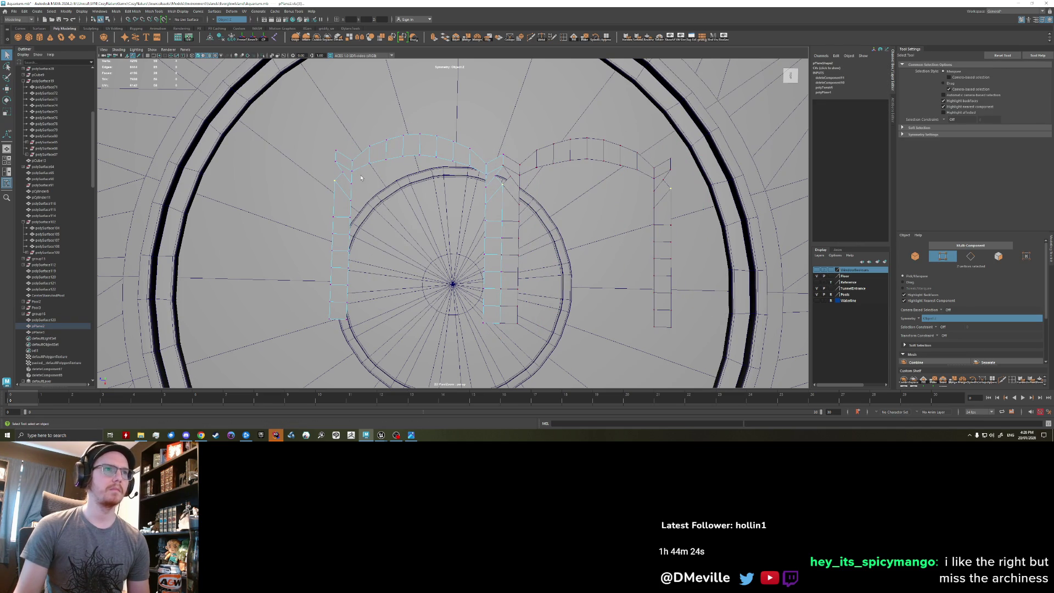
{"action": "key", "text": "w"}
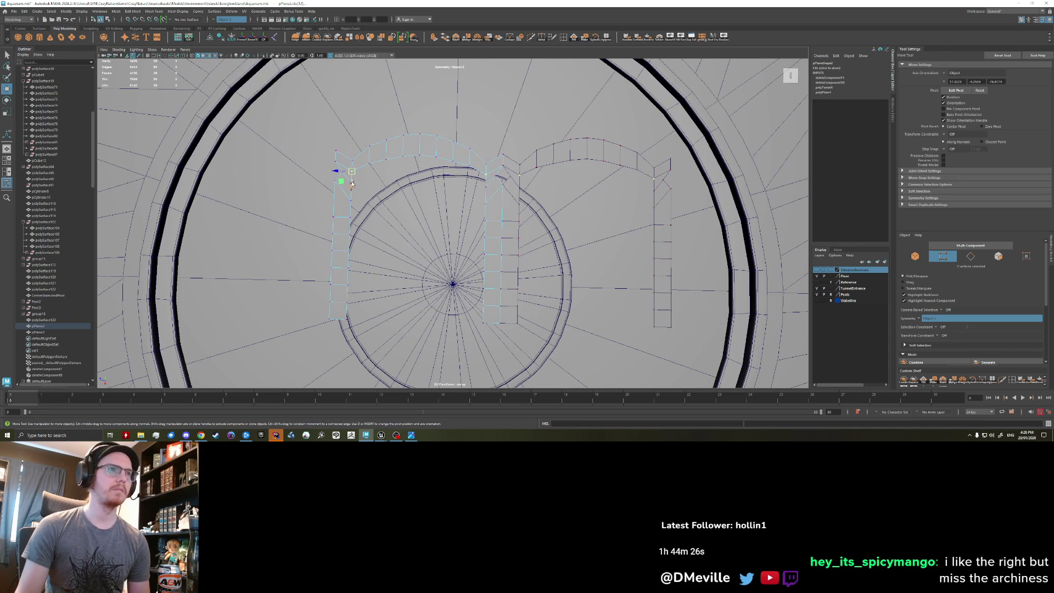
{"action": "middle_click_drag", "start_coordinate": [341, 182], "coordinate": [349, 183]}
{"action": "key", "text": "ctrl+z"}
{"action": "key", "text": "ctrl+z"}
{"action": "key", "text": "ctrl+z"}
{"action": "key", "text": "ctrl+z"}
{"action": "key", "text": "ctrl+z"}
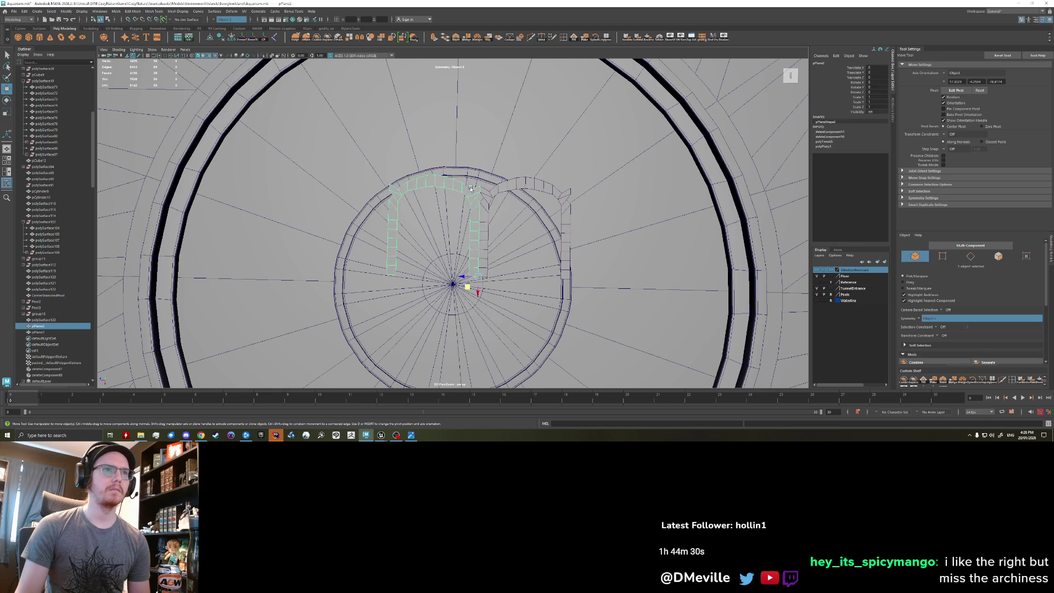
Scale both arches up over the platform and isolate them in the view.
{"action": "key", "text": "ctrl+z"}
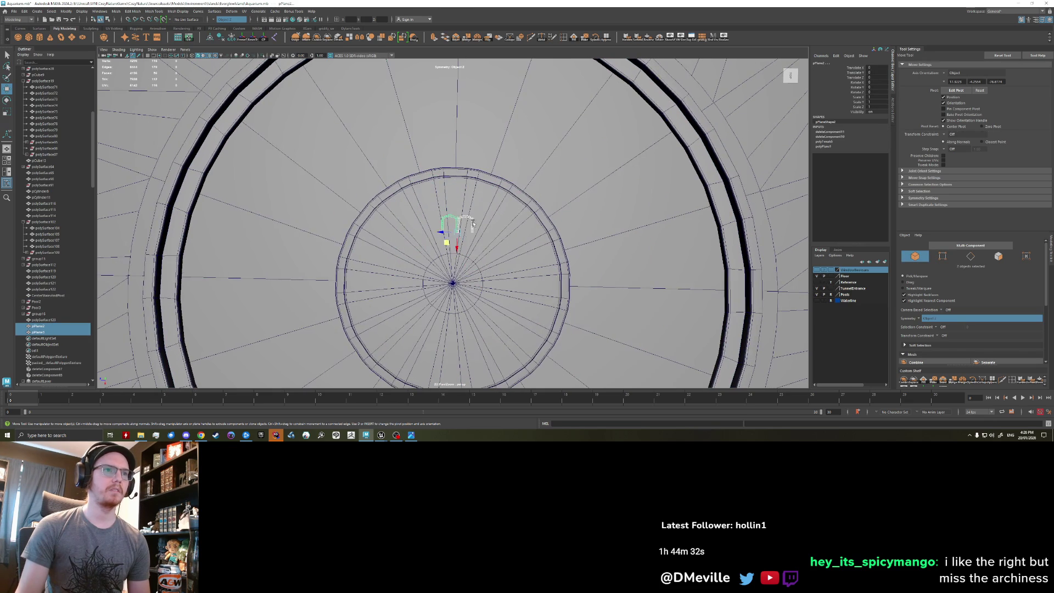
{"action": "key", "text": "r"}
{"action": "mouse_move", "coordinate": [454, 240]}
{"action": "left_mouse_down"}
{"action": "mouse_move", "coordinate": [516, 223]}
{"action": "mouse_move", "coordinate": [505, 216]}
{"action": "mouse_move", "coordinate": [474, 222]}
{"action": "mouse_move", "coordinate": [786, 220]}
{"action": "left_mouse_up"}
{"action": "scroll", "coordinate": [504, 216], "scroll_direction": "down", "scroll_amount": 1}
{"action": "scroll", "coordinate": [500, 222], "scroll_direction": "down", "scroll_amount": 5}
{"action": "key", "text": "w"}
{"action": "key", "text": "ctrl+z"}
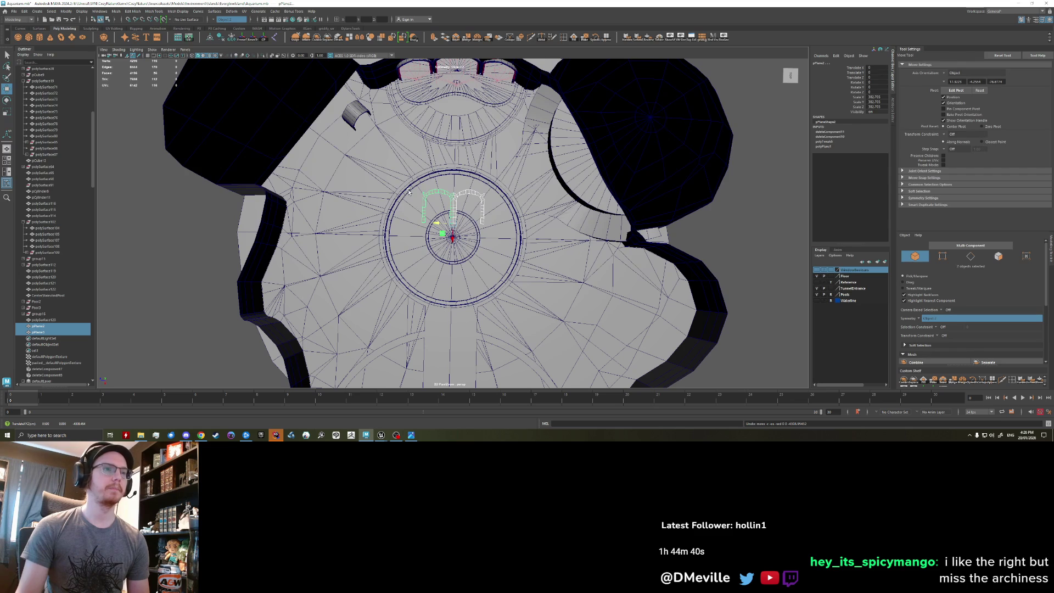
{"action": "scroll", "coordinate": [491, 276], "scroll_direction": "down", "scroll_amount": 3}
{"action": "scroll", "coordinate": [492, 276], "scroll_direction": "down", "scroll_amount": 3}
{"action": "key", "text": "ctrl+1"}
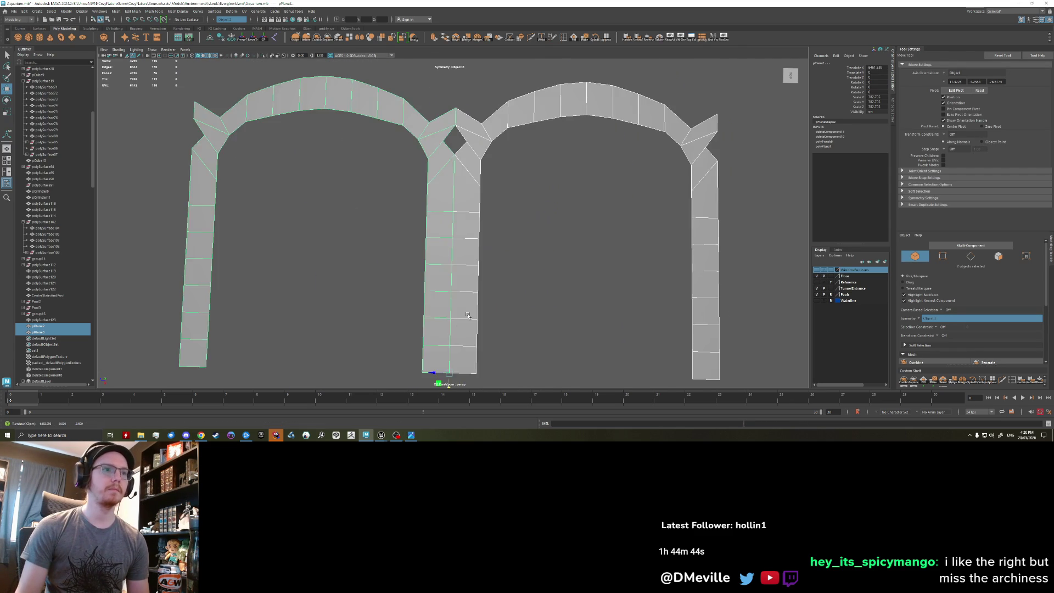
Select the symmetric arch-top vertices and nudge them slightly.
{"action": "left_click", "coordinate": [456, 246]}
{"action": "scroll", "coordinate": [456, 246], "scroll_direction": "down", "scroll_amount": 2}
{"action": "scroll", "coordinate": [457, 246], "scroll_direction": "down", "scroll_amount": 2}
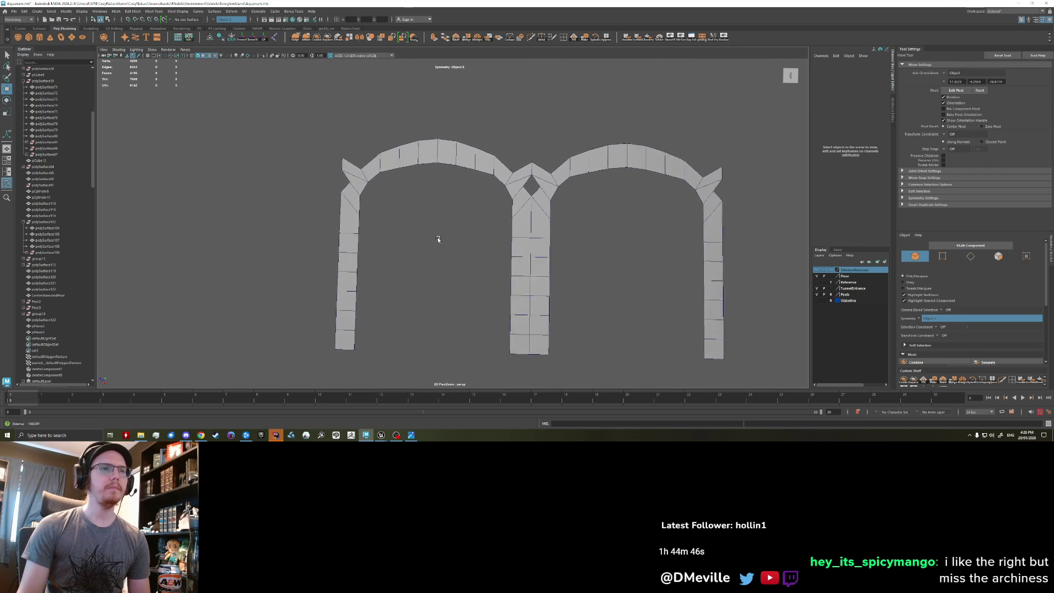
{"action": "right_click_drag", "start_coordinate": [365, 175], "coordinate": [343, 172]}
{"action": "left_click", "coordinate": [439, 167]}
{"action": "key", "text": "w"}
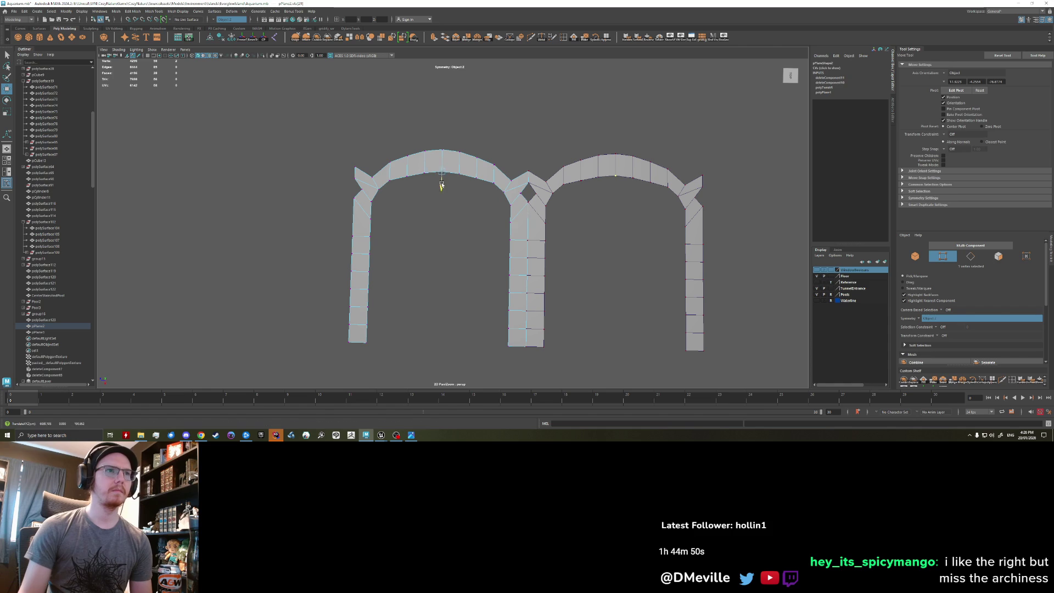
{"action": "left_click", "coordinate": [424, 177]}
{"action": "left_click", "coordinate": [406, 177]}
{"action": "left_click_drag", "start_coordinate": [410, 188], "coordinate": [405, 188]}
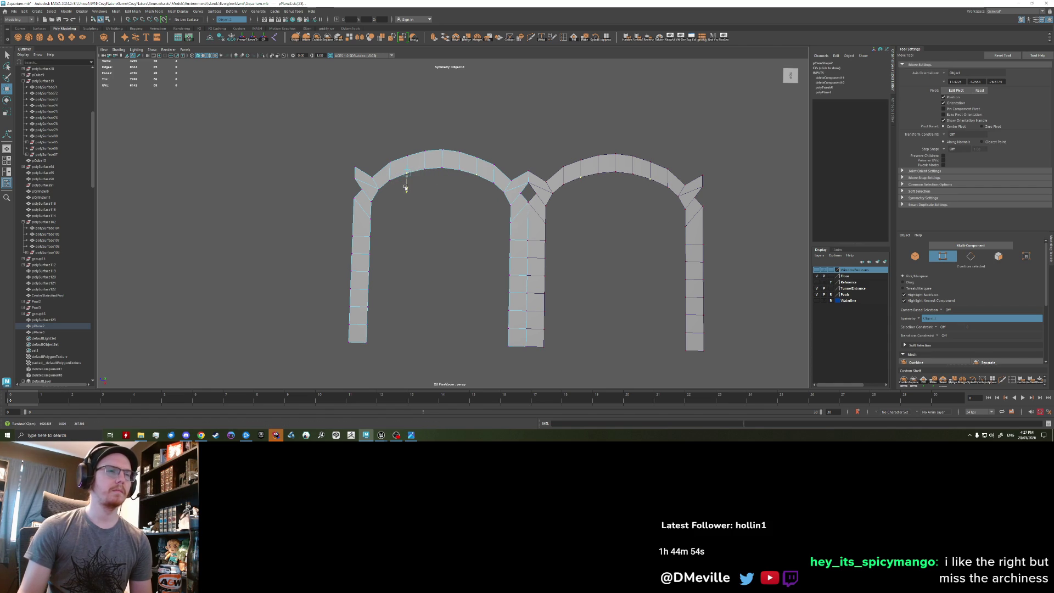
{"action": "key", "text": "q"}
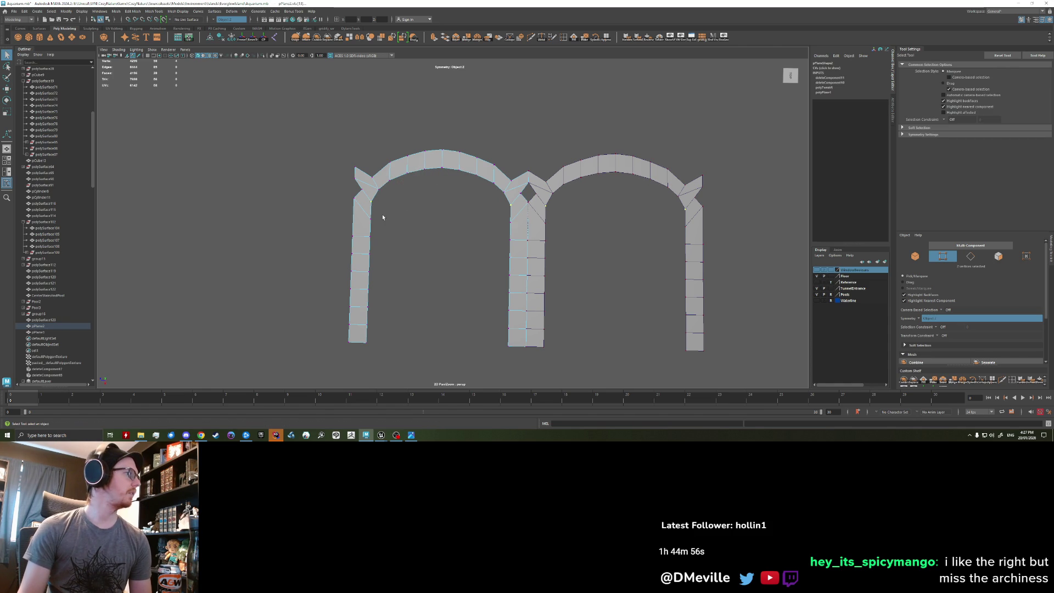
{"action": "key", "text": "w"}
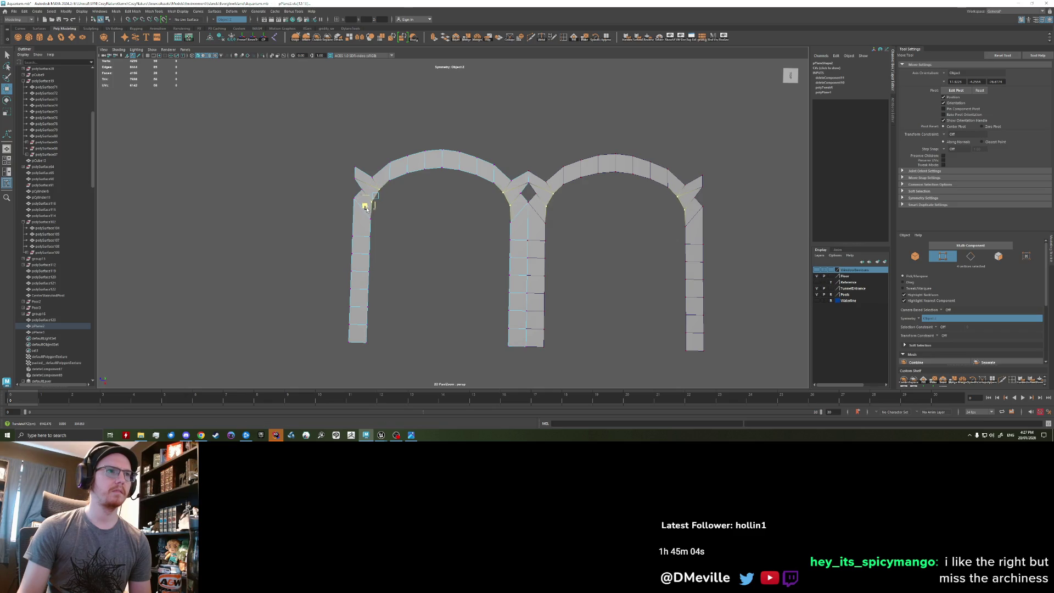
{"action": "key", "text": "q"}
{"action": "key", "text": "w"}
Move vertices along the left arch curve and preview the smoothed mesh.
{"action": "left_click", "coordinate": [363, 229]}
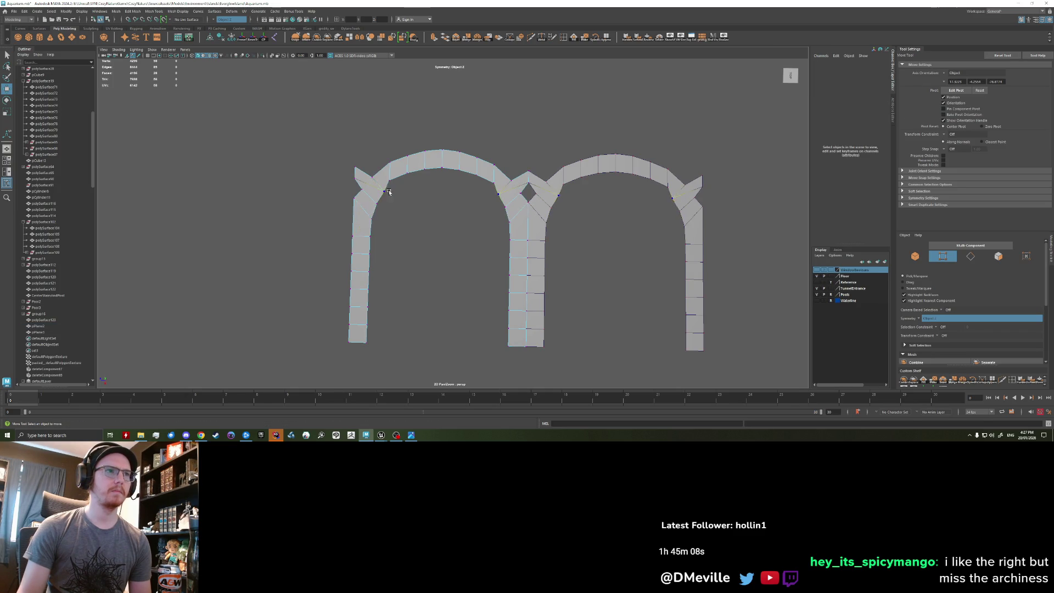
{"action": "scroll", "coordinate": [390, 193], "scroll_direction": "up", "scroll_amount": 3}
{"action": "left_click_drag", "start_coordinate": [355, 174], "coordinate": [357, 177]}
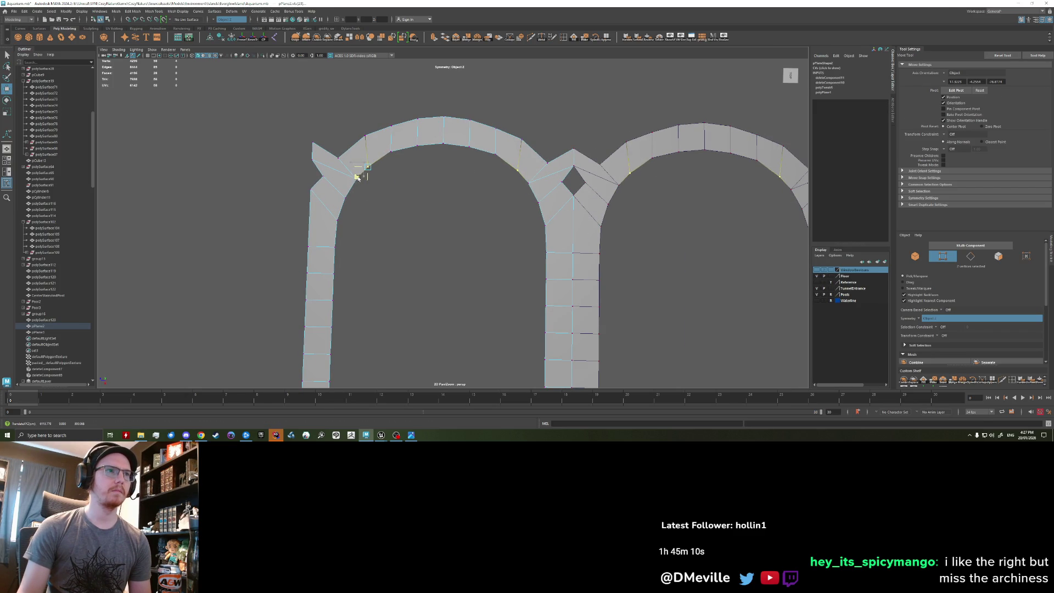
{"action": "left_click", "coordinate": [388, 154]}
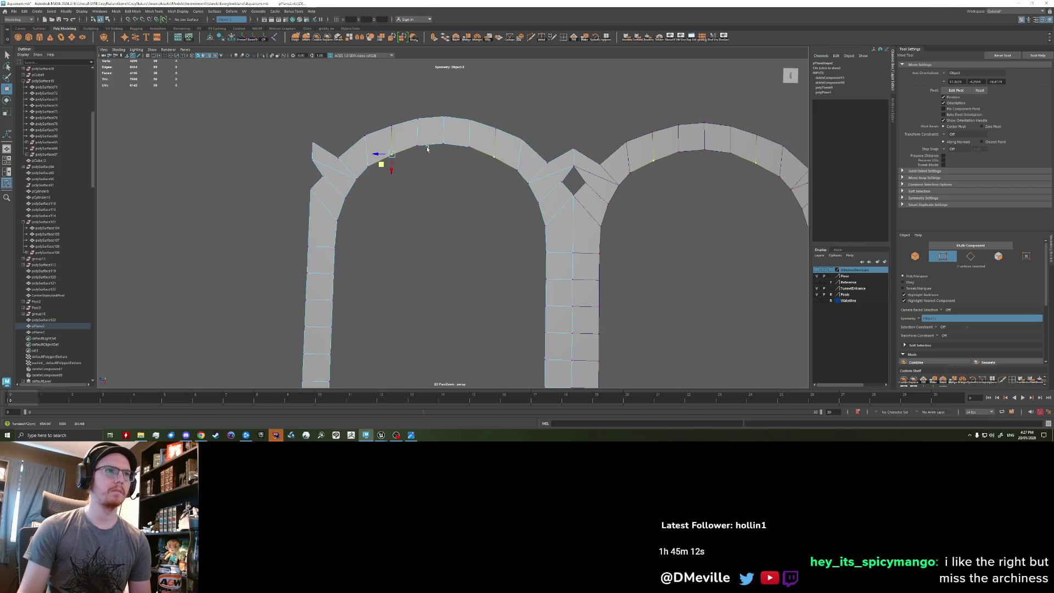
{"action": "left_click", "coordinate": [443, 159]}
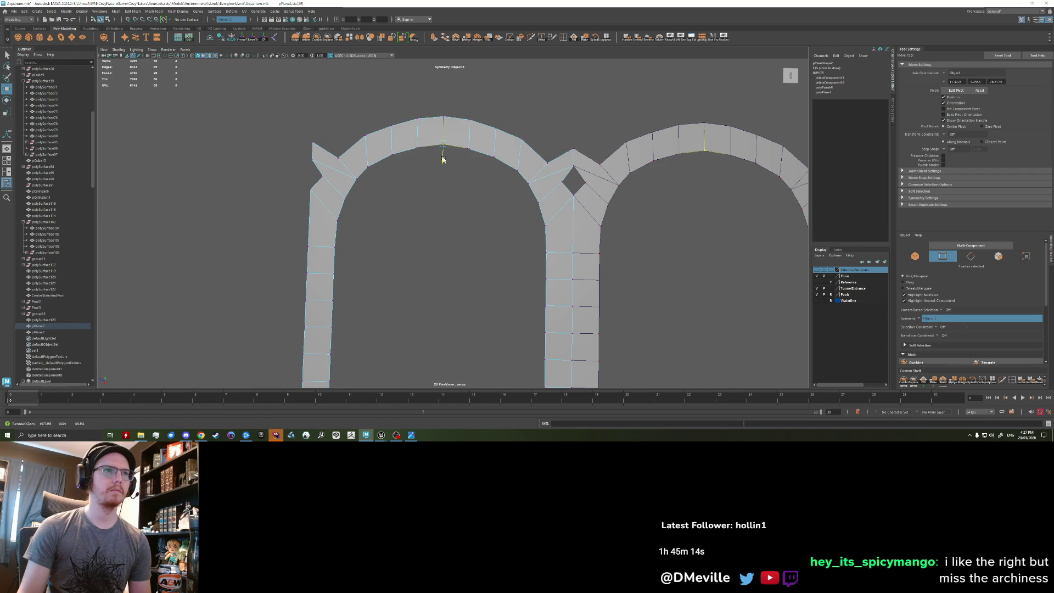
{"action": "scroll", "coordinate": [470, 214], "scroll_direction": "down", "scroll_amount": 5}
{"action": "scroll", "coordinate": [471, 224], "scroll_direction": "up", "scroll_amount": 3}
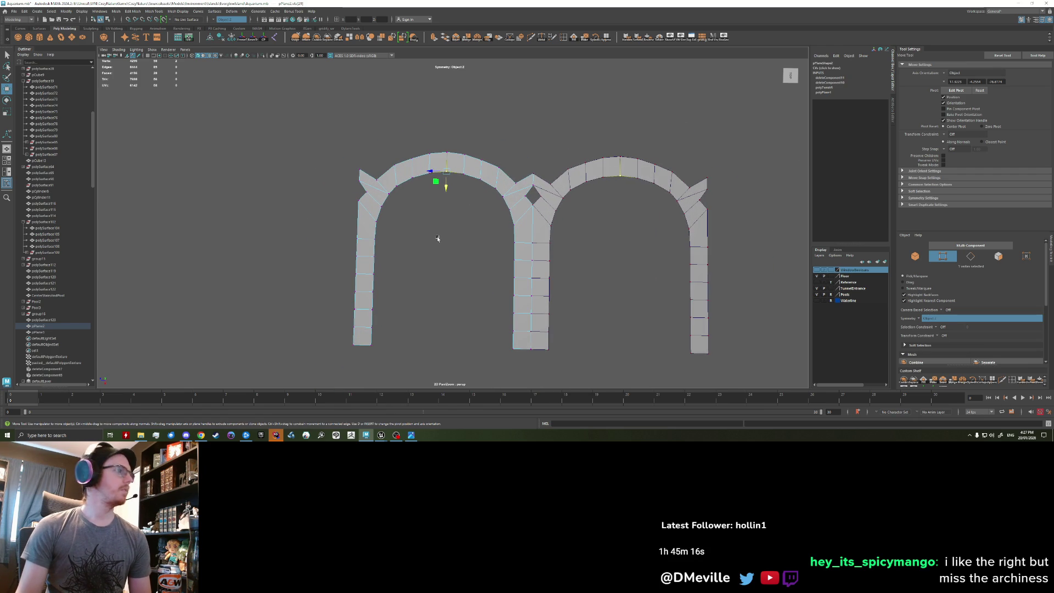
{"action": "key", "text": "3"}
{"action": "key", "text": "1"}
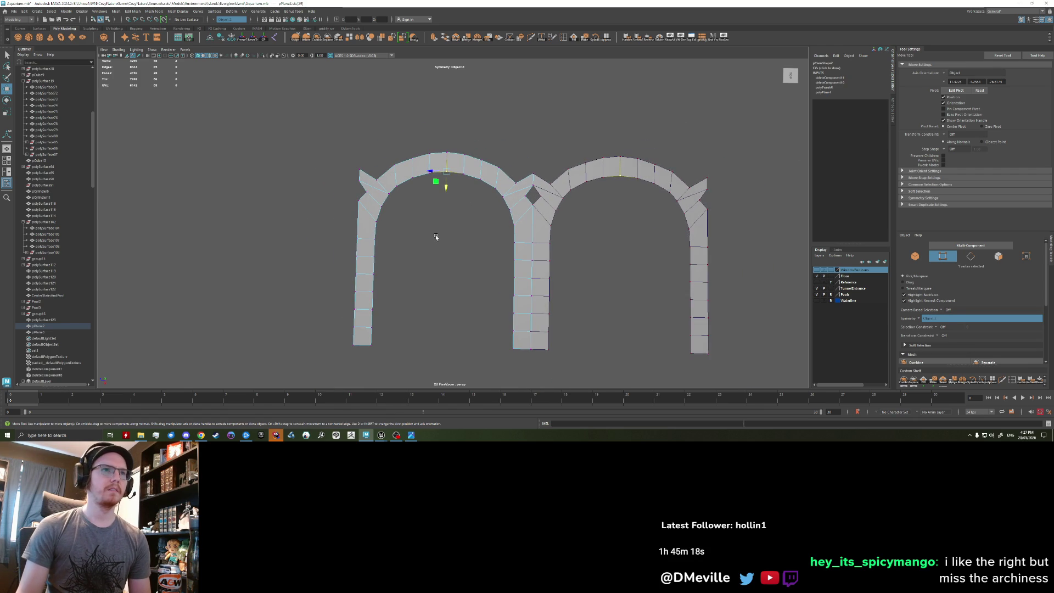
{"action": "scroll", "coordinate": [472, 232], "scroll_direction": "up", "scroll_amount": 1}
{"action": "scroll", "coordinate": [376, 198], "scroll_direction": "up", "scroll_amount": 2}
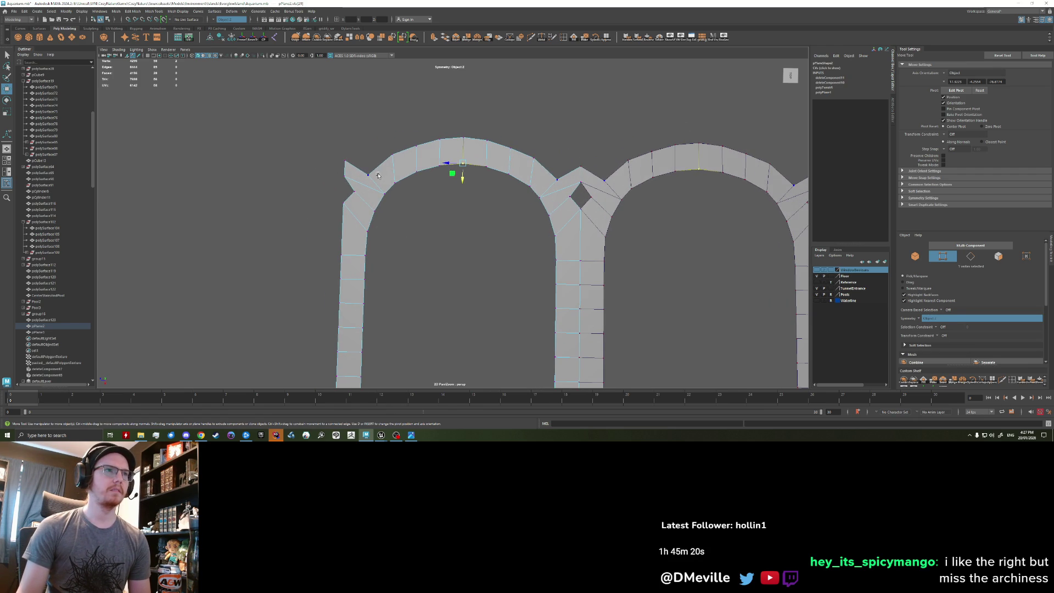
Cut a new edge loop across the arches and reshape the left tip to close the gap.
{"action": "left_click", "coordinate": [355, 194]}
{"action": "left_click", "coordinate": [533, 38]}
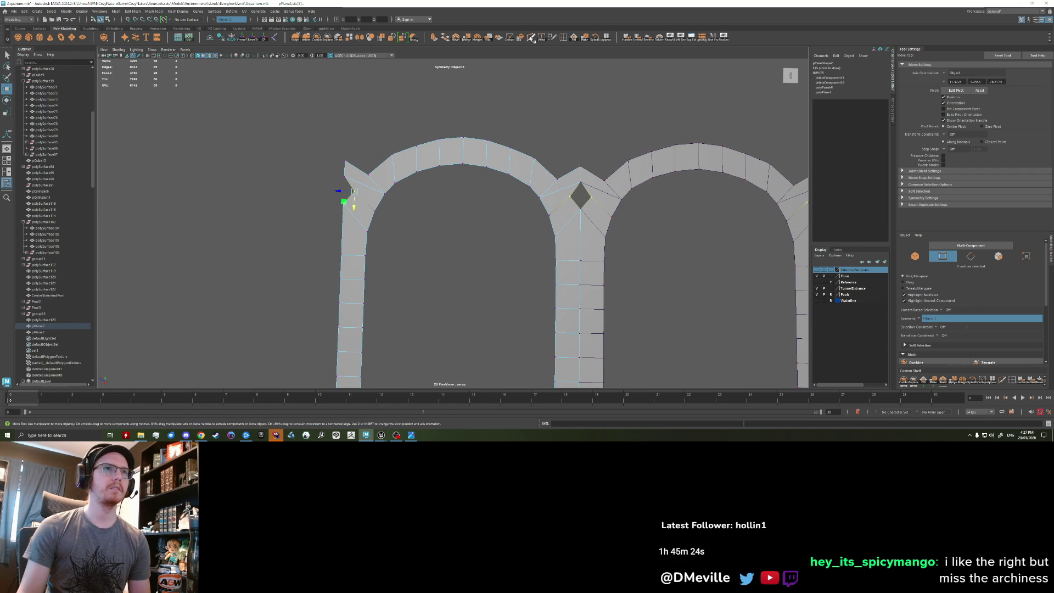
{"action": "left_click", "coordinate": [365, 183], "text": "ctrl"}
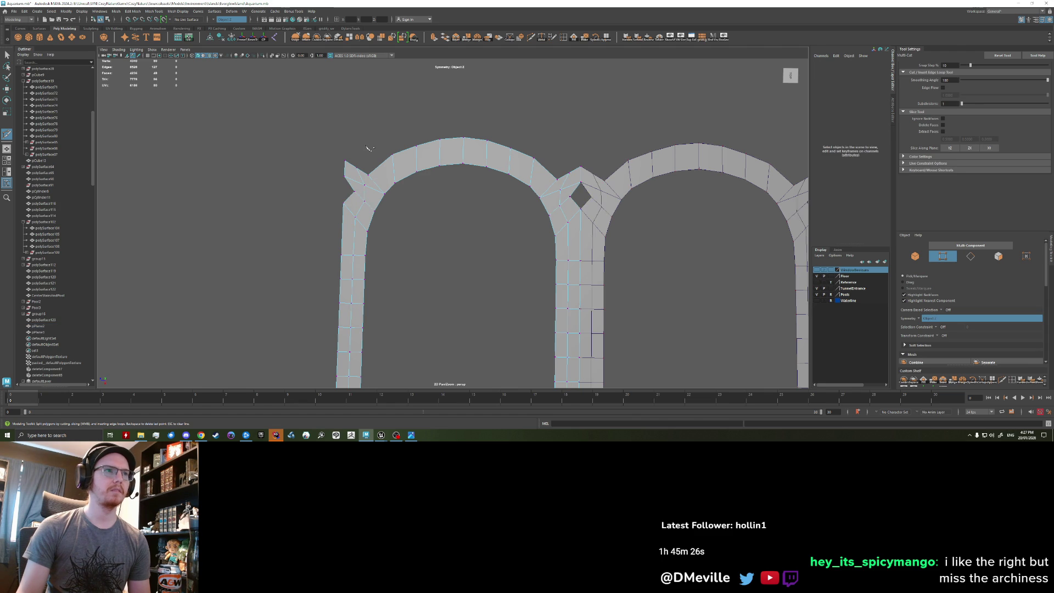
{"action": "scroll", "coordinate": [341, 165], "scroll_direction": "up", "scroll_amount": 2}
{"action": "key", "text": "w"}
{"action": "left_click", "coordinate": [331, 167]}
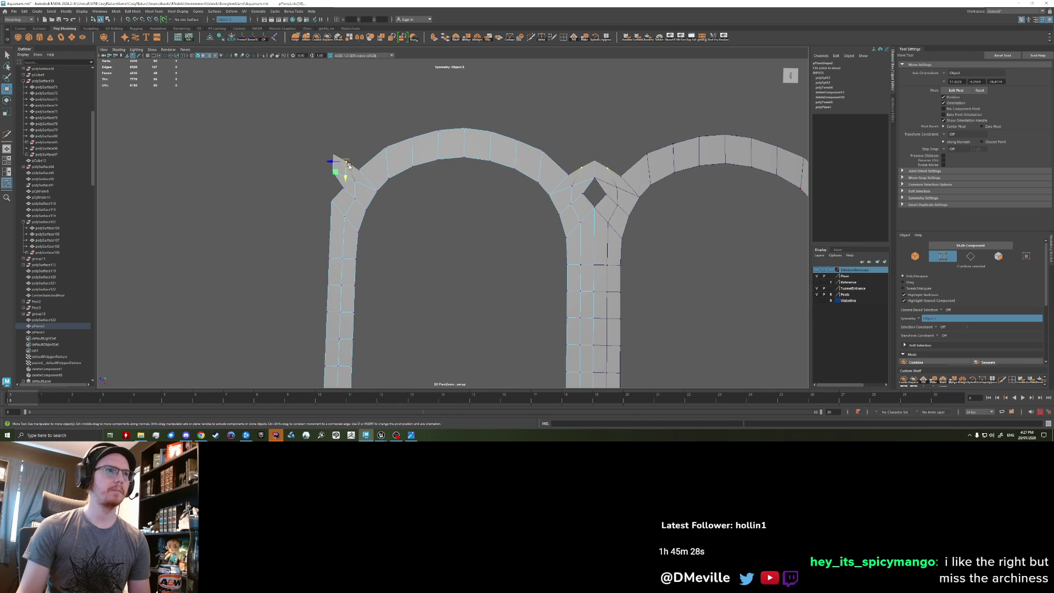
{"action": "left_click_drag", "start_coordinate": [337, 176], "coordinate": [339, 172]}
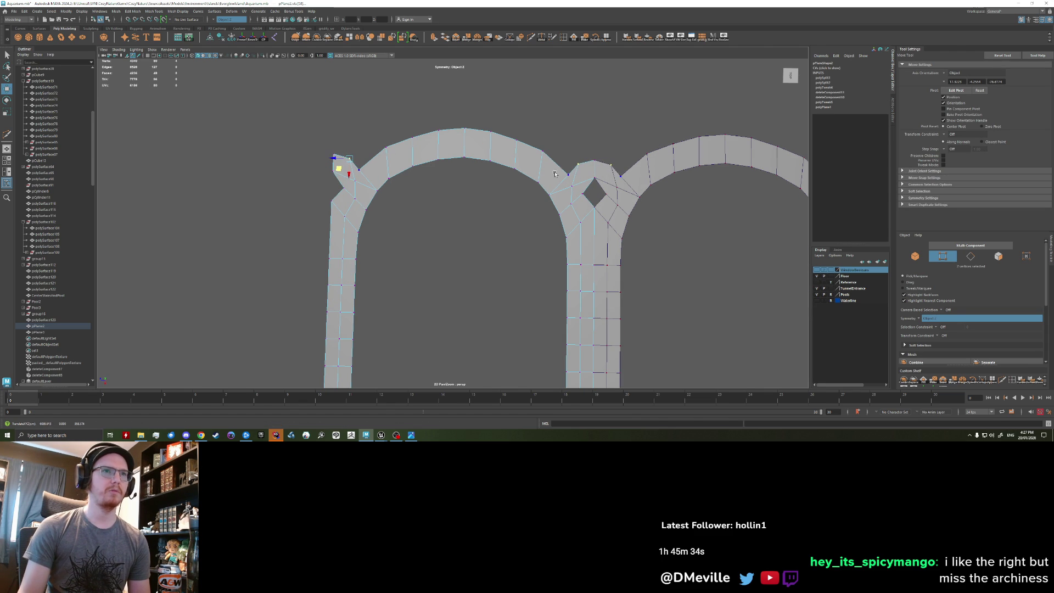
{"action": "scroll", "coordinate": [327, 164], "scroll_direction": "up", "scroll_amount": 1}
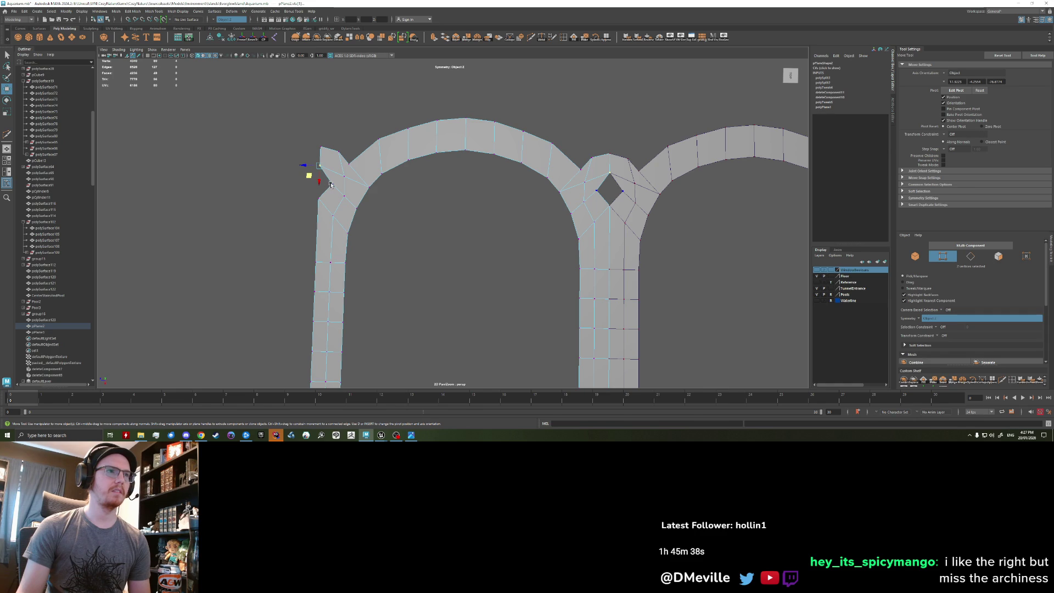
{"action": "left_click_drag", "start_coordinate": [325, 198], "coordinate": [311, 199]}
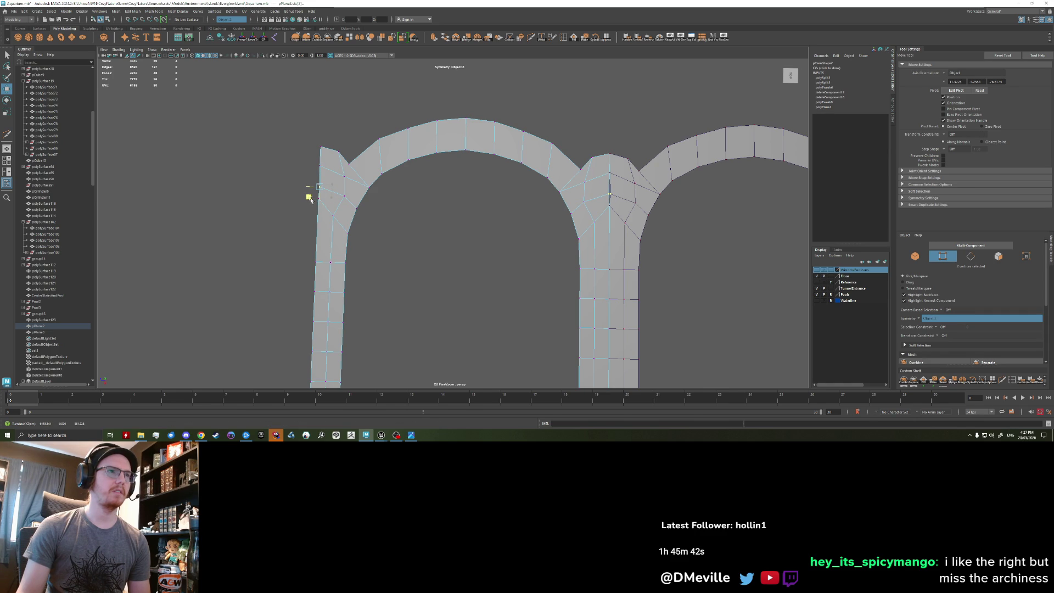
Delete the faces at the arch tips and reshape both tips.
{"action": "mouse_move", "coordinate": [325, 192]}
{"action": "right_mouse_down", "text": "ctrl"}
{"action": "mouse_move", "coordinate": [333, 208]}
{"action": "mouse_move", "coordinate": [328, 183]}
{"action": "right_mouse_up", "text": "ctrl"}
{"action": "key", "text": "Delete"}
{"action": "key", "text": "q"}
{"action": "left_click", "coordinate": [342, 181]}
{"action": "key", "text": "w"}
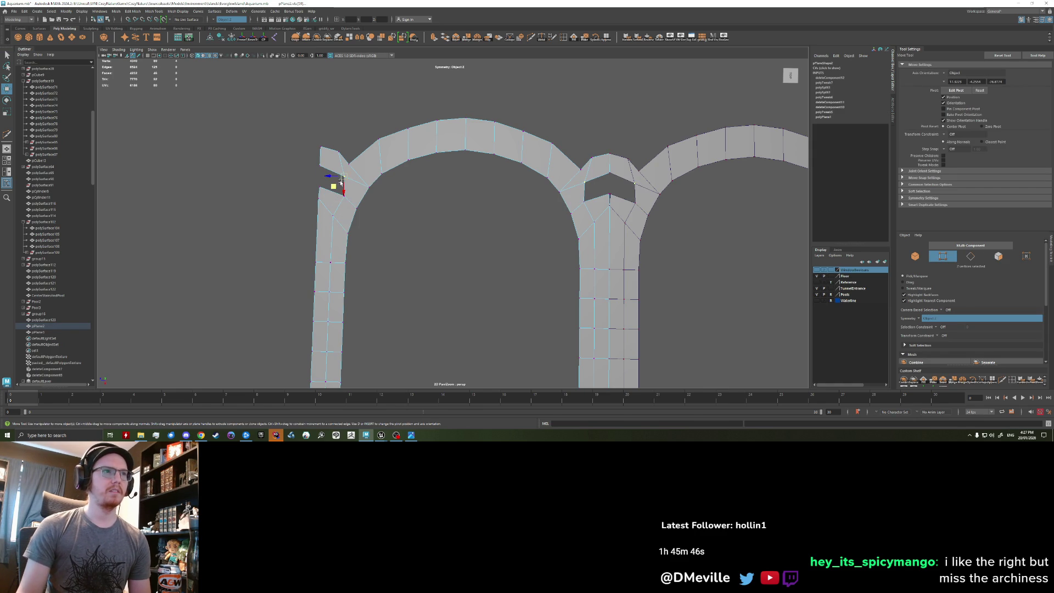
{"action": "mouse_move", "coordinate": [336, 187]}
{"action": "left_mouse_down"}
{"action": "mouse_move", "coordinate": [324, 182]}
{"action": "mouse_move", "coordinate": [319, 192]}
{"action": "left_mouse_up"}
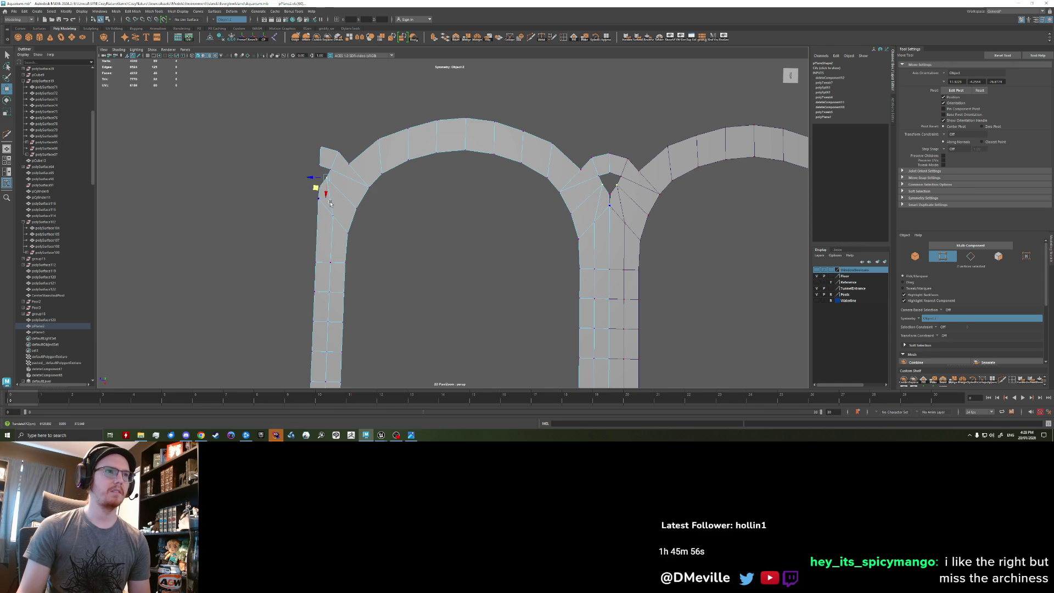
Pull the junction and corner vertices to smooth the shoulder where the arches meet.
{"action": "left_click", "coordinate": [294, 224]}
{"action": "mouse_move", "coordinate": [297, 220]}
{"action": "left_mouse_down"}
{"action": "mouse_move", "coordinate": [335, 176]}
{"action": "mouse_move", "coordinate": [323, 217]}
{"action": "mouse_move", "coordinate": [330, 187]}
{"action": "mouse_move", "coordinate": [306, 199]}
{"action": "left_mouse_up"}
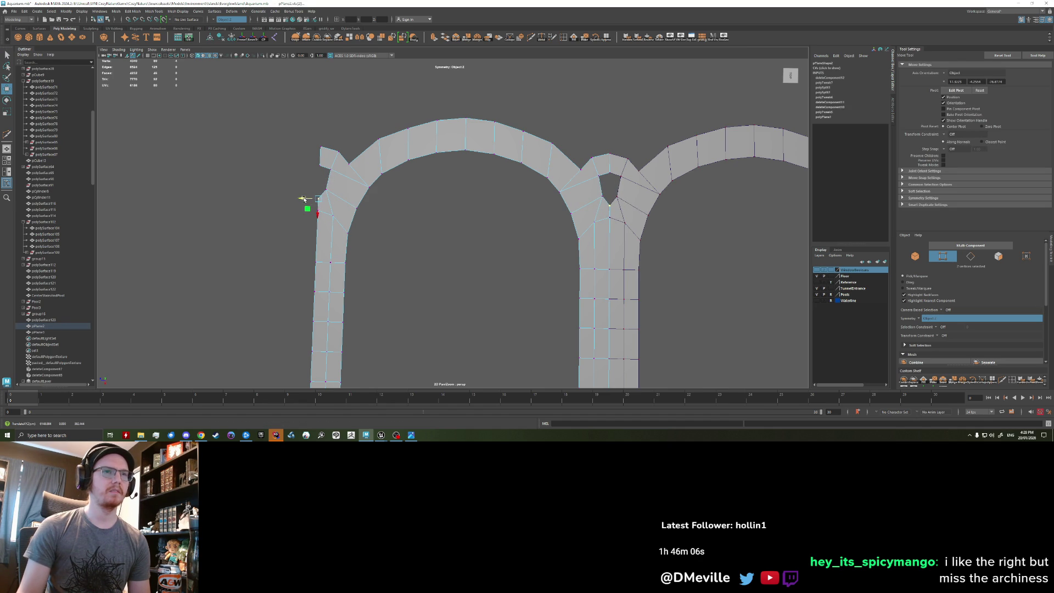
{"action": "left_click_drag", "start_coordinate": [305, 199], "coordinate": [311, 194]}
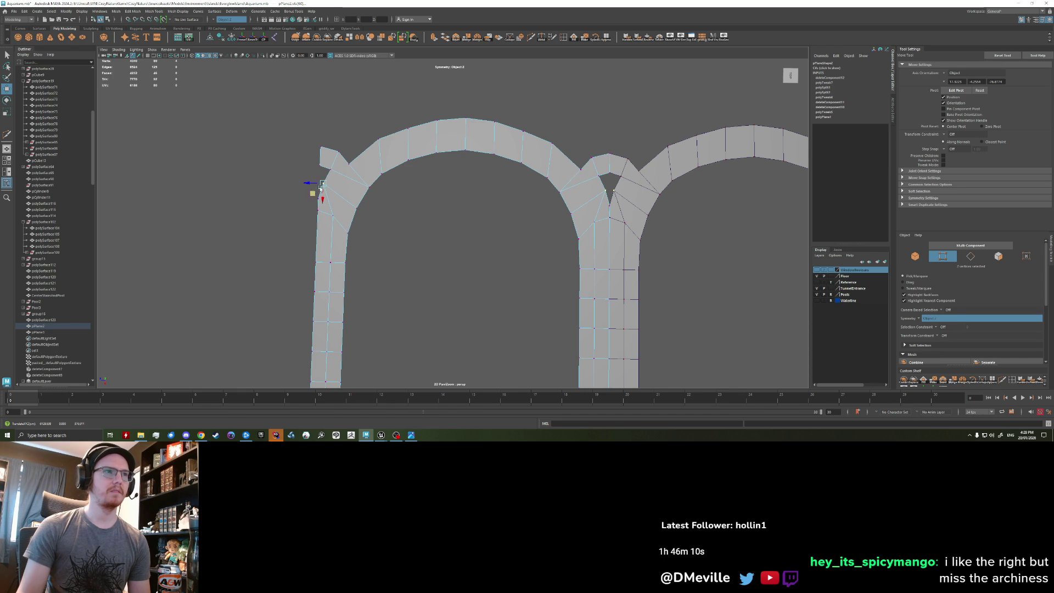
{"action": "left_click", "coordinate": [324, 179]}
{"action": "left_click", "coordinate": [331, 173]}
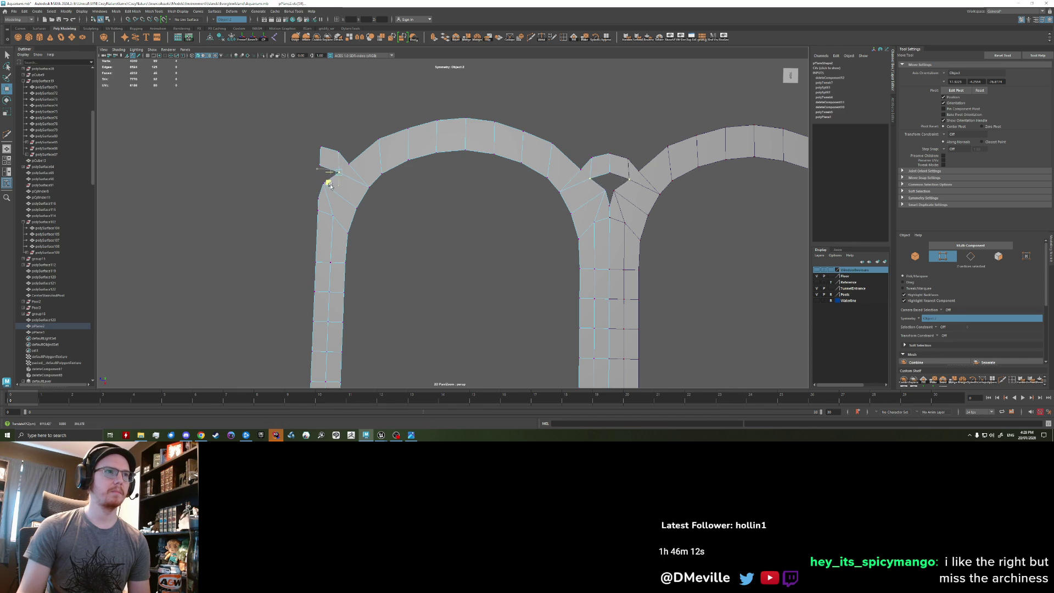
{"action": "left_click", "coordinate": [322, 185]}
{"action": "left_click_drag", "start_coordinate": [314, 195], "coordinate": [320, 199]}
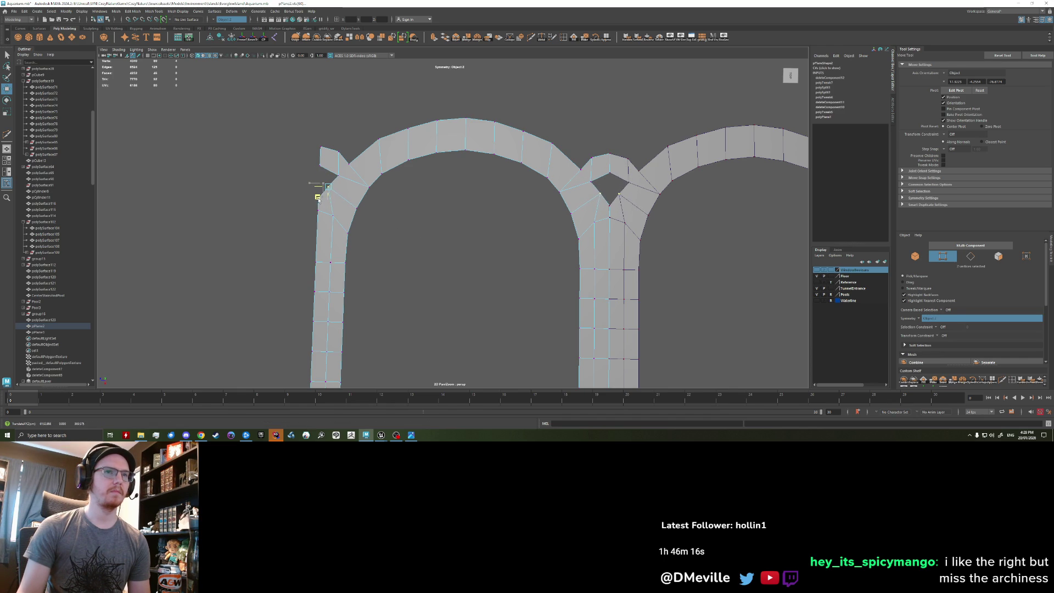
{"action": "scroll", "coordinate": [360, 206], "scroll_direction": "down", "scroll_amount": 3}
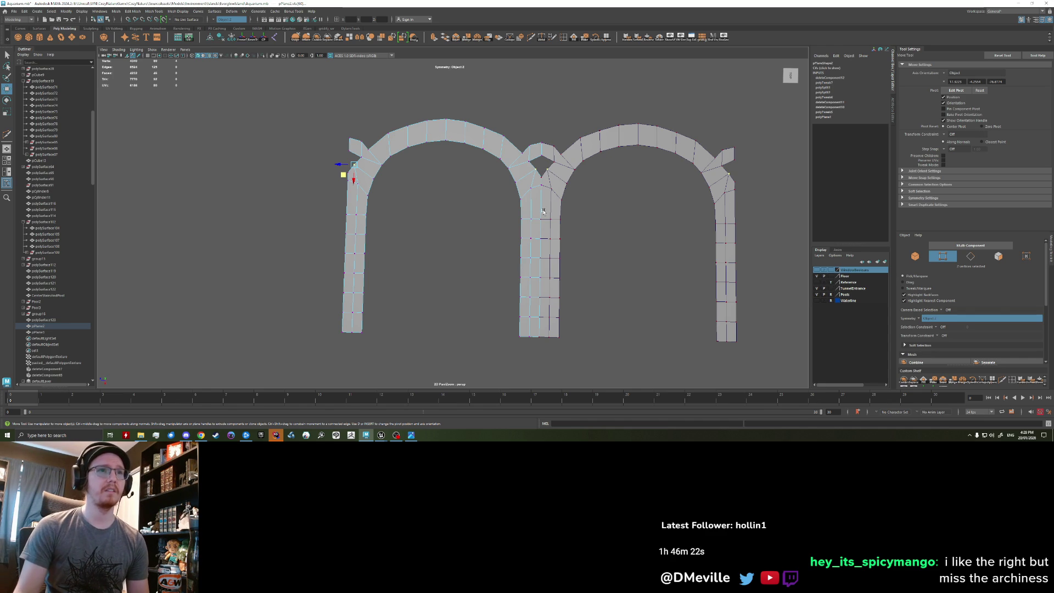
{"action": "left_click", "coordinate": [582, 220]}
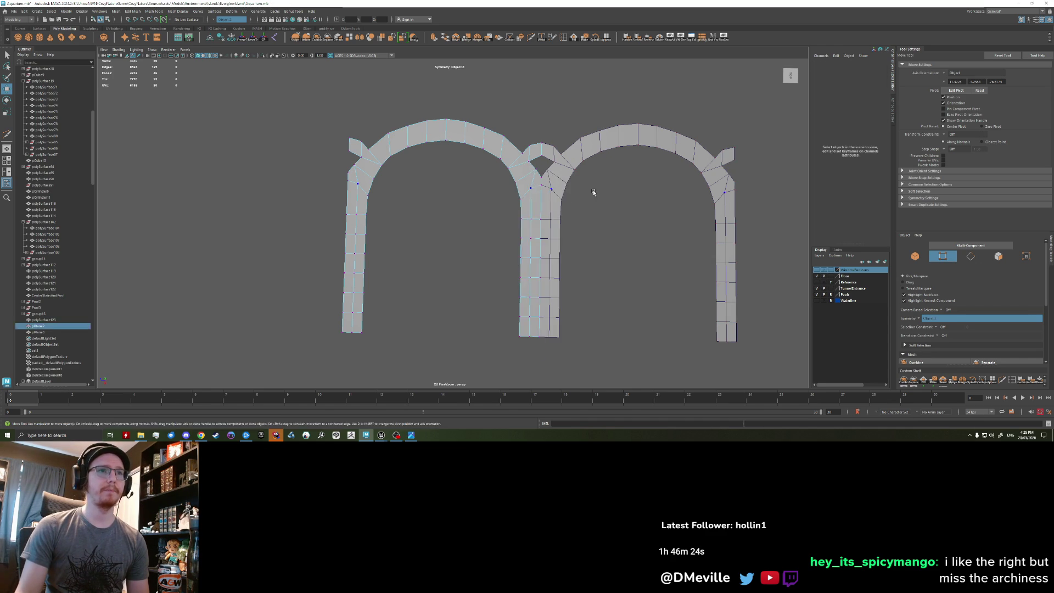
Try thinning the left arch legs by moving their edge loop inward, then undo it.
{"action": "scroll", "coordinate": [530, 231], "scroll_direction": "down", "scroll_amount": 3}
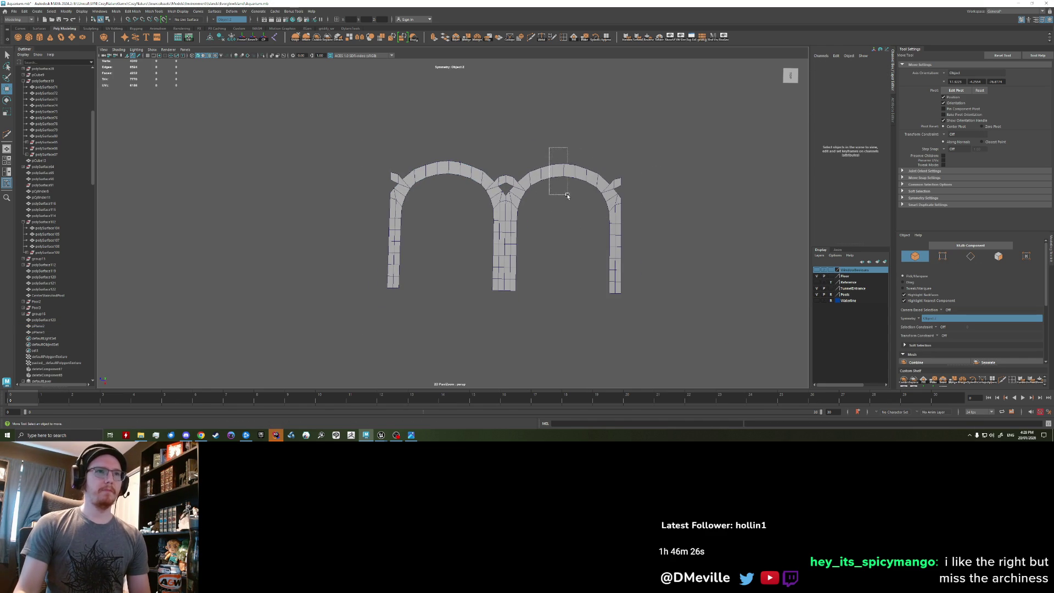
{"action": "left_click", "coordinate": [554, 167]}
{"action": "scroll", "coordinate": [451, 219], "scroll_direction": "up", "scroll_amount": 4}
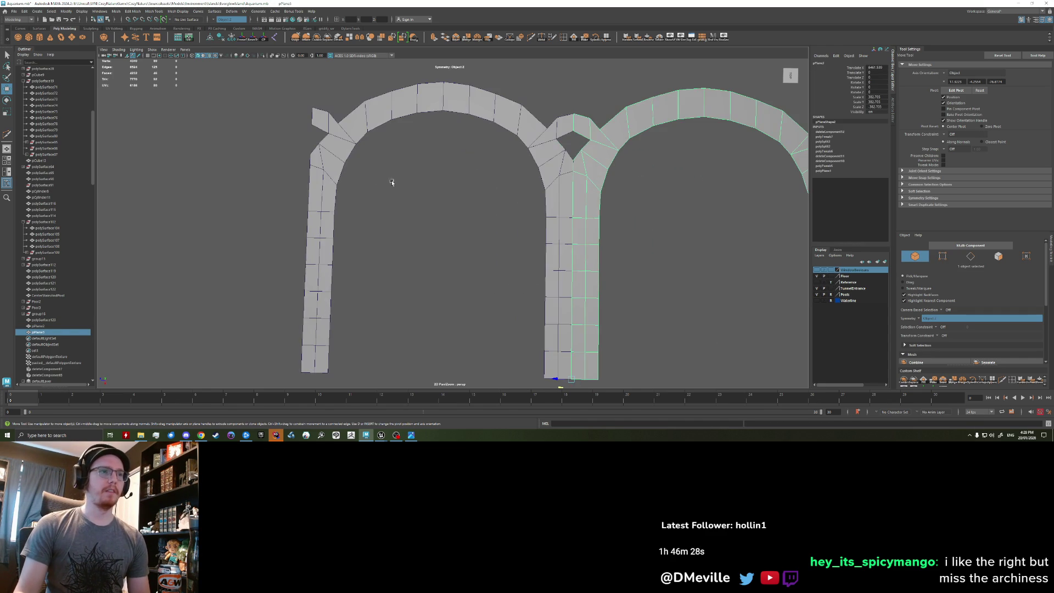
{"action": "left_click", "coordinate": [323, 187]}
{"action": "right_click_drag", "start_coordinate": [324, 190], "coordinate": [342, 198]}
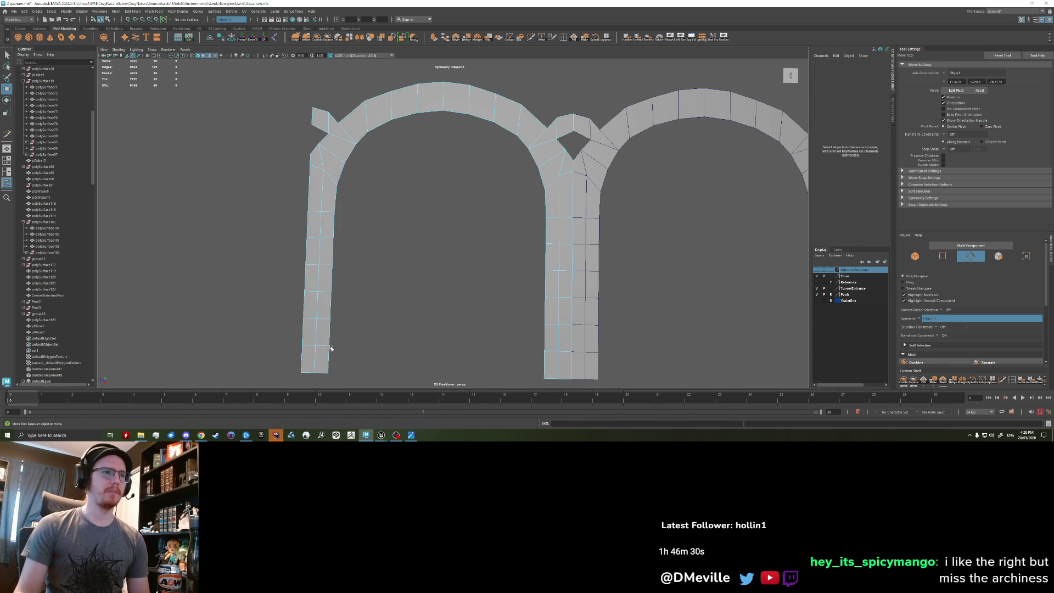
{"action": "key", "text": "q"}
{"action": "double_click", "coordinate": [341, 179]}
{"action": "key", "text": "w"}
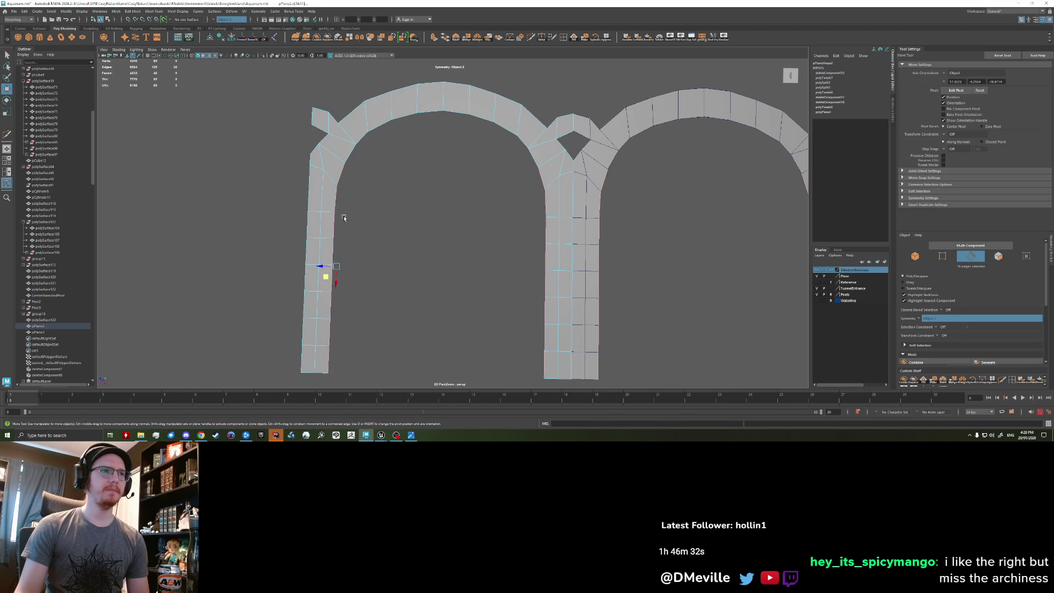
{"action": "mouse_move", "coordinate": [319, 266]}
{"action": "left_mouse_down"}
{"action": "mouse_move", "coordinate": [311, 269]}
{"action": "mouse_move", "coordinate": [327, 268]}
{"action": "left_mouse_up"}
{"action": "key", "text": "q"}
Select the left arch leg vertices and shift them sideways, then undo the move.
{"action": "left_click", "coordinate": [322, 220]}
{"action": "left_click_drag", "start_coordinate": [322, 220], "coordinate": [317, 320]}
{"action": "left_click", "coordinate": [357, 353]}
{"action": "right_click_drag", "start_coordinate": [308, 263], "coordinate": [282, 252]}
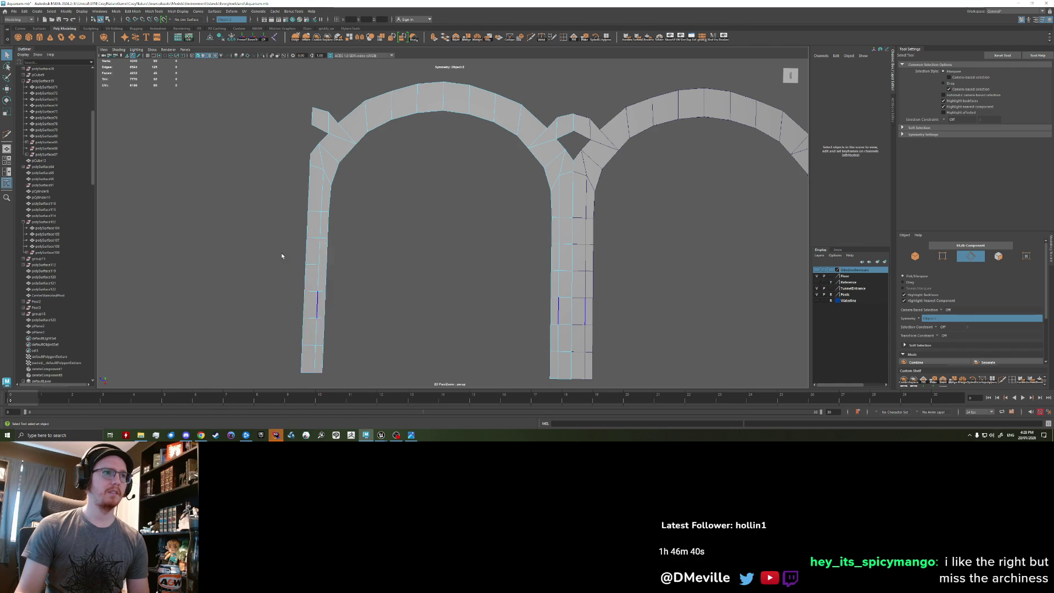
{"action": "scroll", "coordinate": [375, 358], "scroll_direction": "down", "scroll_amount": 2}
{"action": "mouse_move", "coordinate": [375, 353]}
{"action": "left_mouse_down"}
{"action": "mouse_move", "coordinate": [346, 190]}
{"action": "mouse_move", "coordinate": [329, 176]}
{"action": "left_mouse_up"}
{"action": "scroll", "coordinate": [380, 239], "scroll_direction": "up", "scroll_amount": 3}
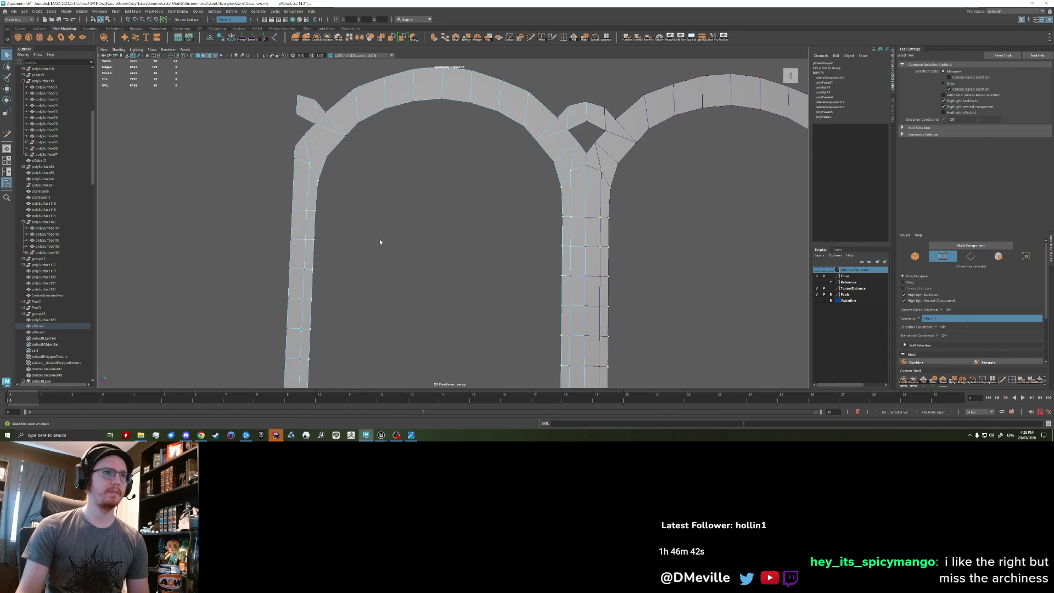
{"action": "key", "text": "w"}
{"action": "left_click_drag", "start_coordinate": [296, 274], "coordinate": [285, 275]}
{"action": "key", "text": "ctrl+z"}
{"action": "key", "text": "q"}
Select the pillar vertices across both arches and pull them inward to narrow the columns.
{"action": "scroll", "coordinate": [330, 302], "scroll_direction": "down", "scroll_amount": 2}
{"action": "left_click_drag", "start_coordinate": [376, 373], "coordinate": [326, 173]}
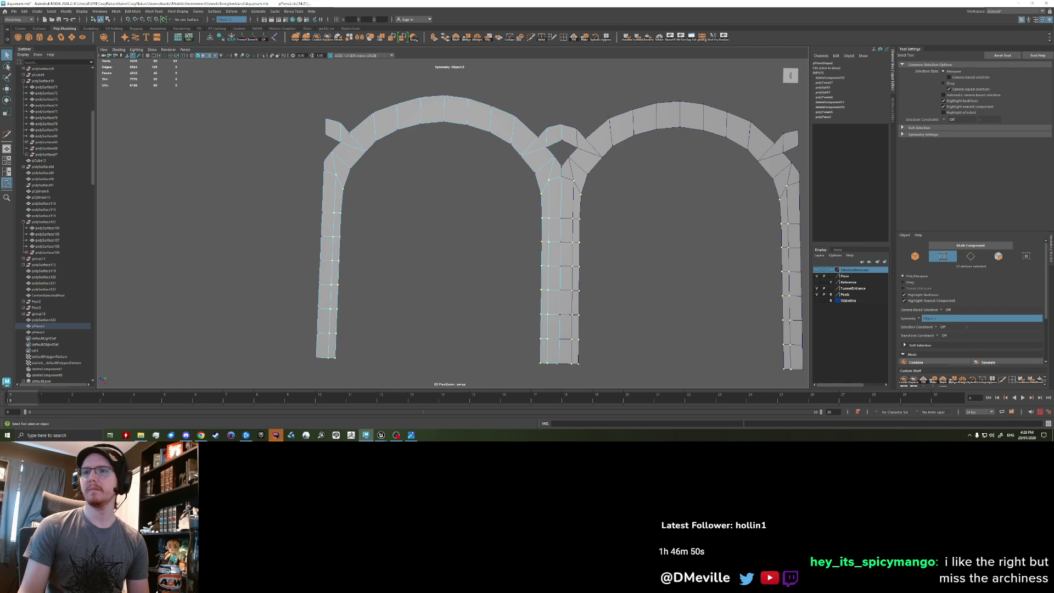
{"action": "key", "text": "alt+Tab"}
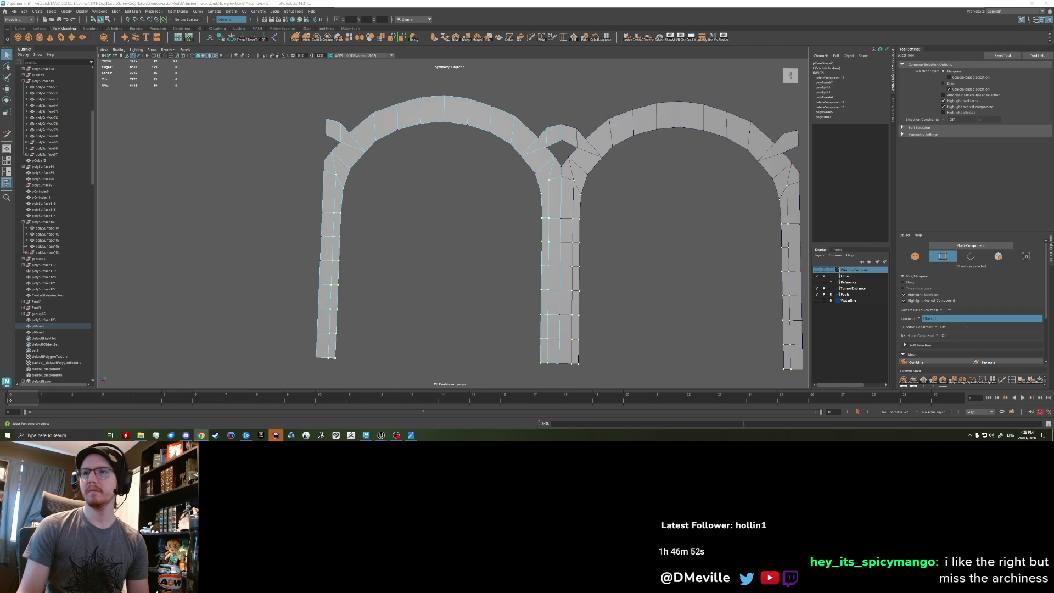
{"action": "left_click_drag", "start_coordinate": [374, 271], "coordinate": [397, 258], "text": "alt"}
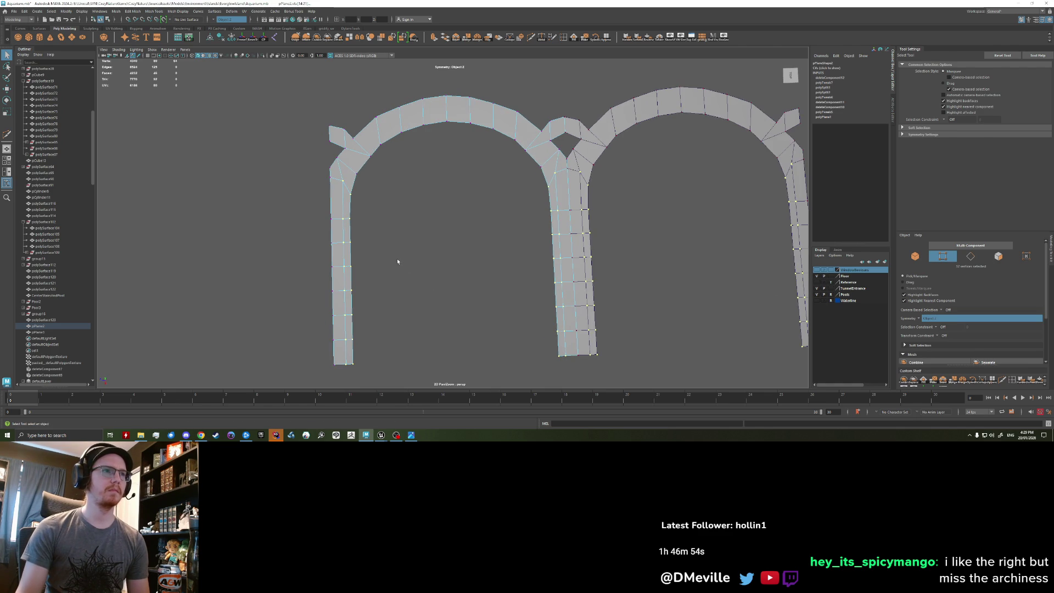
{"action": "key", "text": "w"}
{"action": "mouse_move", "coordinate": [332, 269]}
{"action": "left_mouse_down"}
{"action": "mouse_move", "coordinate": [323, 267]}
{"action": "mouse_move", "coordinate": [454, 295]}
{"action": "left_mouse_up"}
Readjust the pillar vertices so the columns stand vertically, then clear the selection.
{"action": "left_click", "coordinate": [330, 282]}
{"action": "key", "text": "ctrl+z"}
{"action": "mouse_move", "coordinate": [395, 270]}
{"action": "left_mouse_down", "text": "alt"}
{"action": "mouse_move", "coordinate": [346, 250]}
{"action": "mouse_move", "coordinate": [353, 245]}
{"action": "left_mouse_up", "text": "alt"}
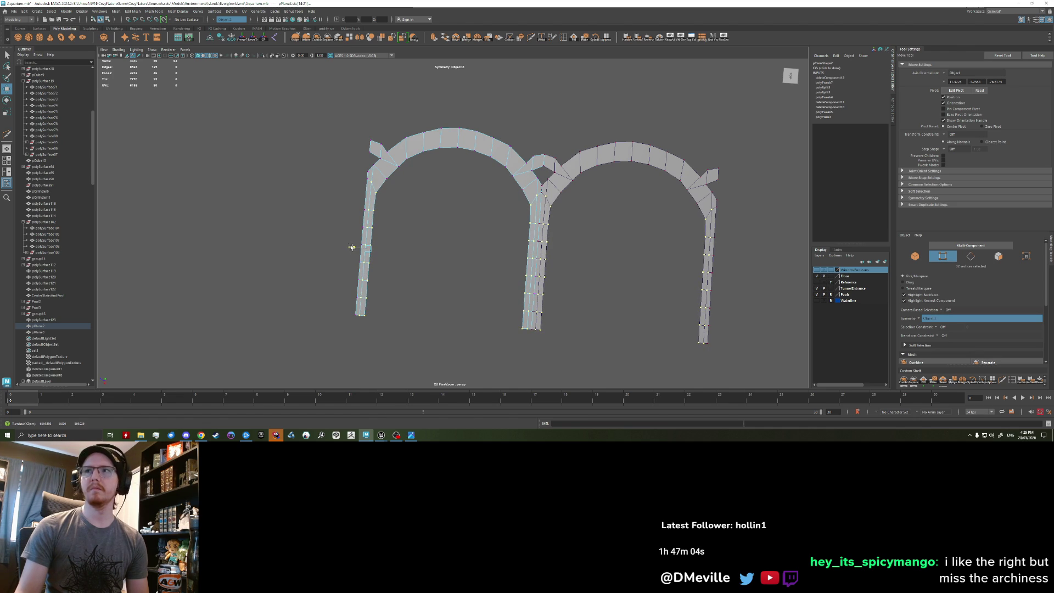
{"action": "scroll", "coordinate": [353, 245], "scroll_direction": "up", "scroll_amount": 5}
{"action": "scroll", "coordinate": [373, 234], "scroll_direction": "down", "scroll_amount": 3}
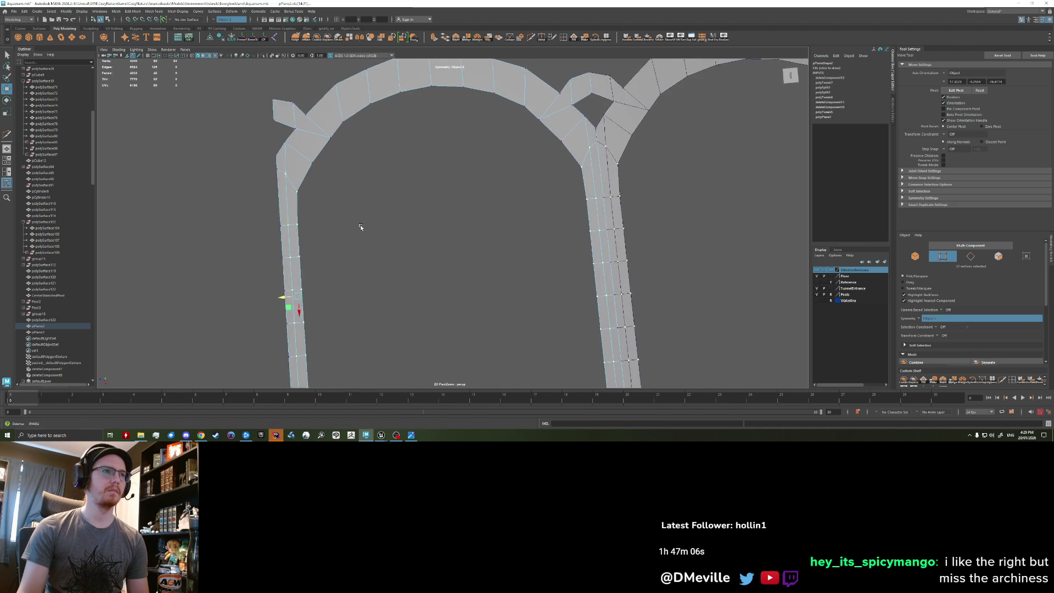
{"action": "scroll", "coordinate": [342, 231], "scroll_direction": "up", "scroll_amount": 3}
{"action": "scroll", "coordinate": [342, 230], "scroll_direction": "down", "scroll_amount": 4}
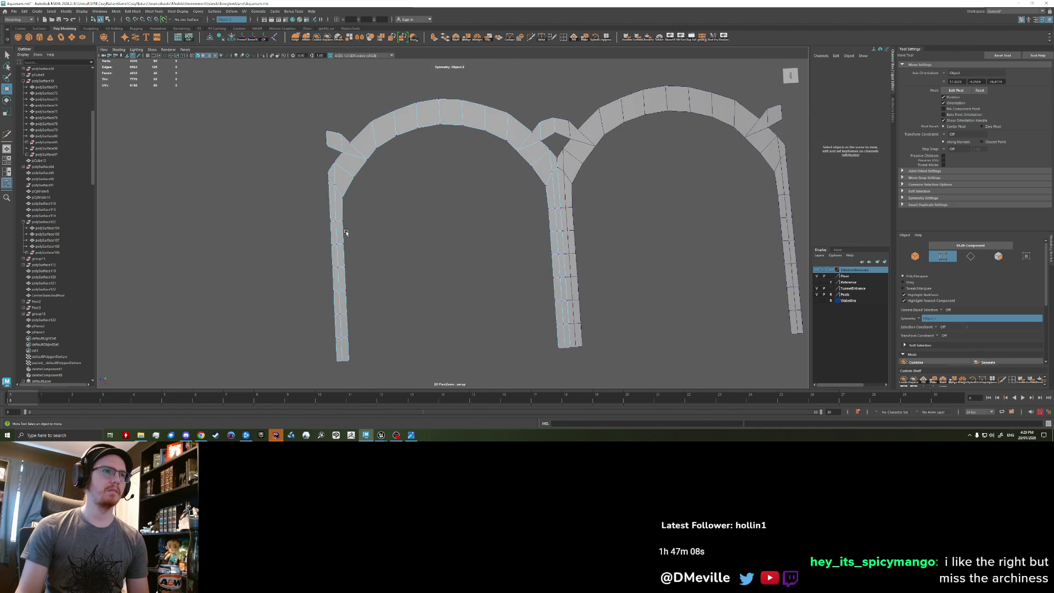
{"action": "left_click_drag", "start_coordinate": [391, 241], "coordinate": [335, 198], "text": "alt"}
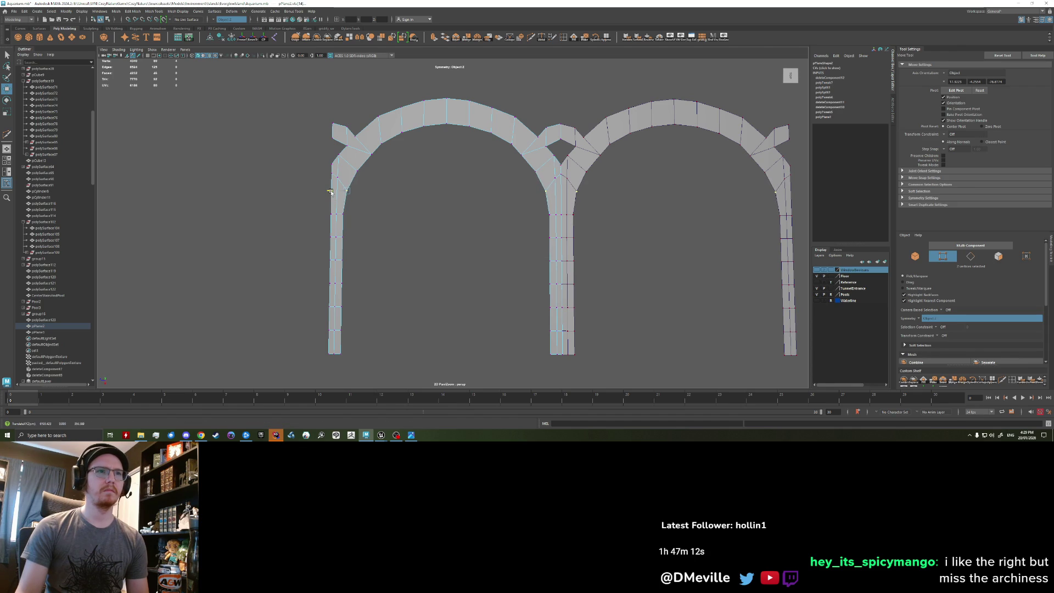
{"action": "left_click", "coordinate": [370, 256]}
{"action": "key", "text": "q"}
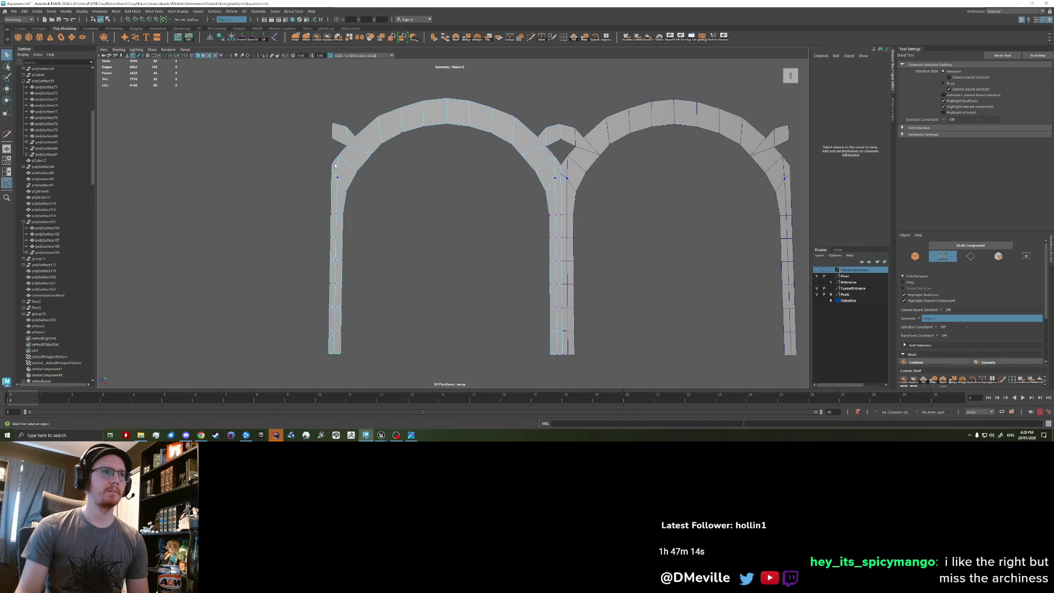
{"action": "scroll", "coordinate": [339, 207], "scroll_direction": "up", "scroll_amount": 2}
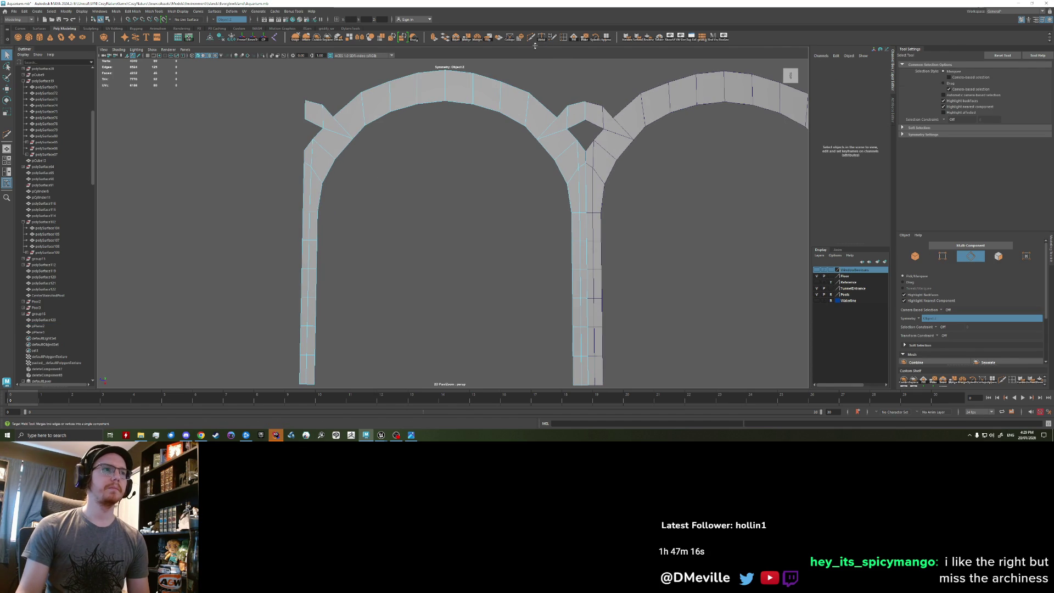
Target Weld the split edges at the left pillar base together.
{"action": "right_click_drag", "start_coordinate": [336, 204], "coordinate": [303, 200], "text": "shift"}
{"action": "mouse_move", "coordinate": [301, 200]}
{"action": "left_mouse_down"}
{"action": "mouse_move", "coordinate": [324, 221]}
{"action": "mouse_move", "coordinate": [330, 345]}
{"action": "left_mouse_up"}
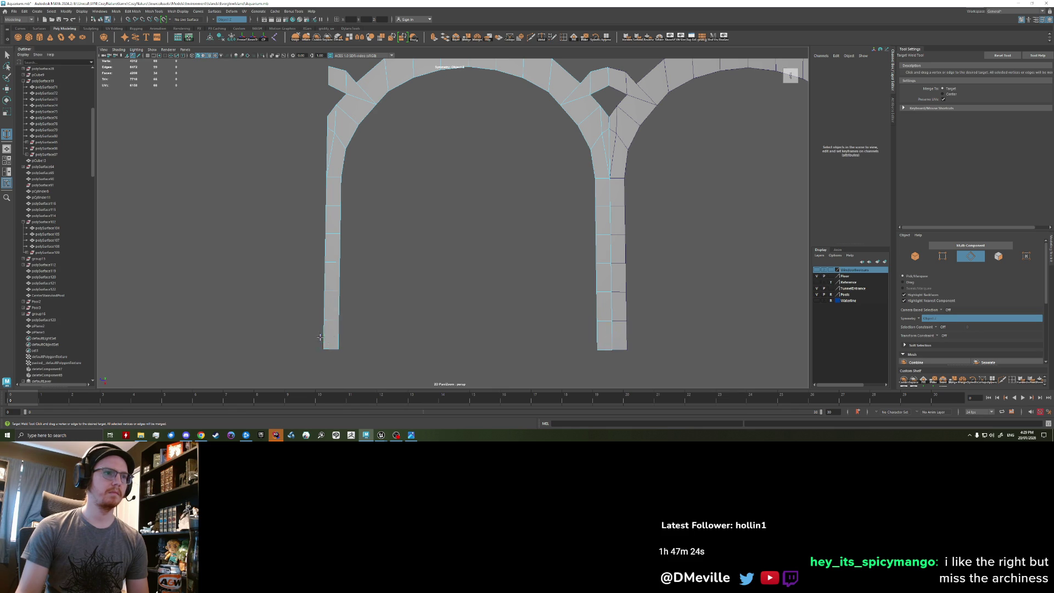
{"action": "scroll", "coordinate": [369, 208], "scroll_direction": "down", "scroll_amount": 5}
{"action": "scroll", "coordinate": [369, 207], "scroll_direction": "up", "scroll_amount": 2}
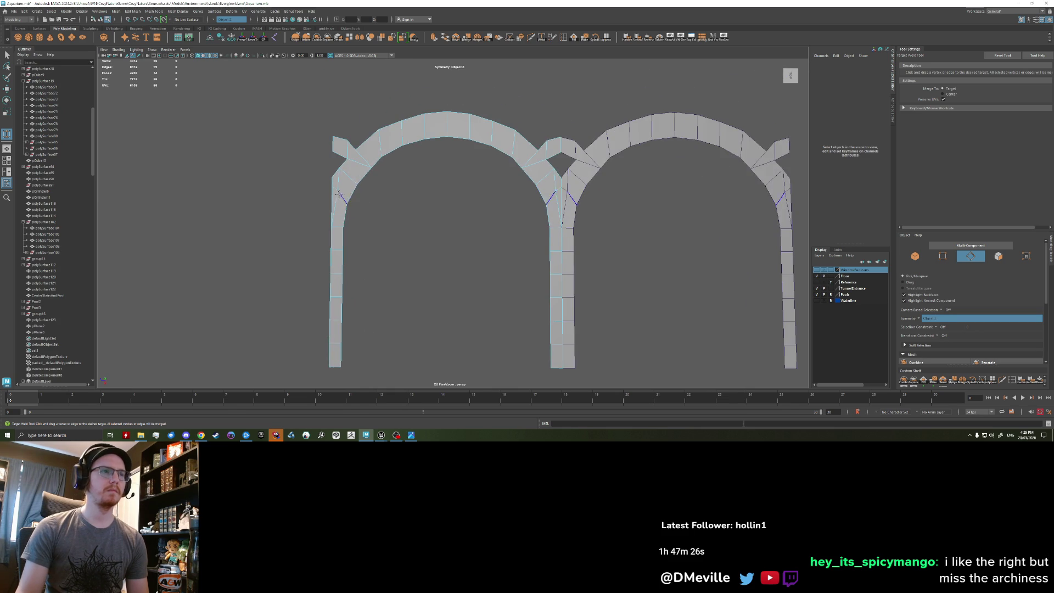
{"action": "scroll", "coordinate": [350, 192], "scroll_direction": "up", "scroll_amount": 2}
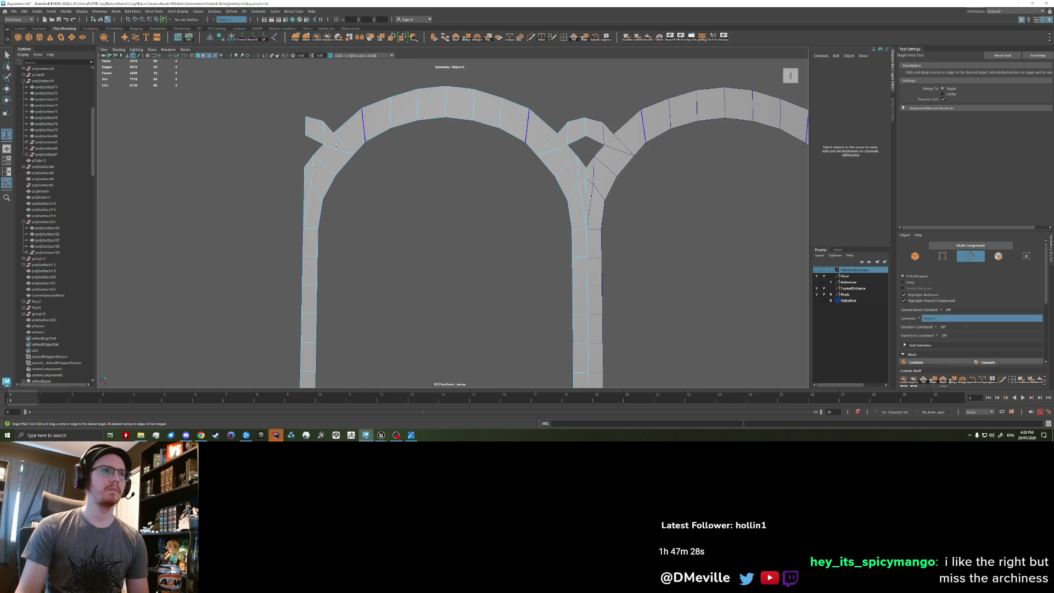
Weld the left arch's shoulder and outer vertices into their neighbours, then return to object mode.
{"action": "left_click_drag", "start_coordinate": [310, 183], "coordinate": [302, 180]}
{"action": "scroll", "coordinate": [302, 182], "scroll_direction": "down", "scroll_amount": 3}
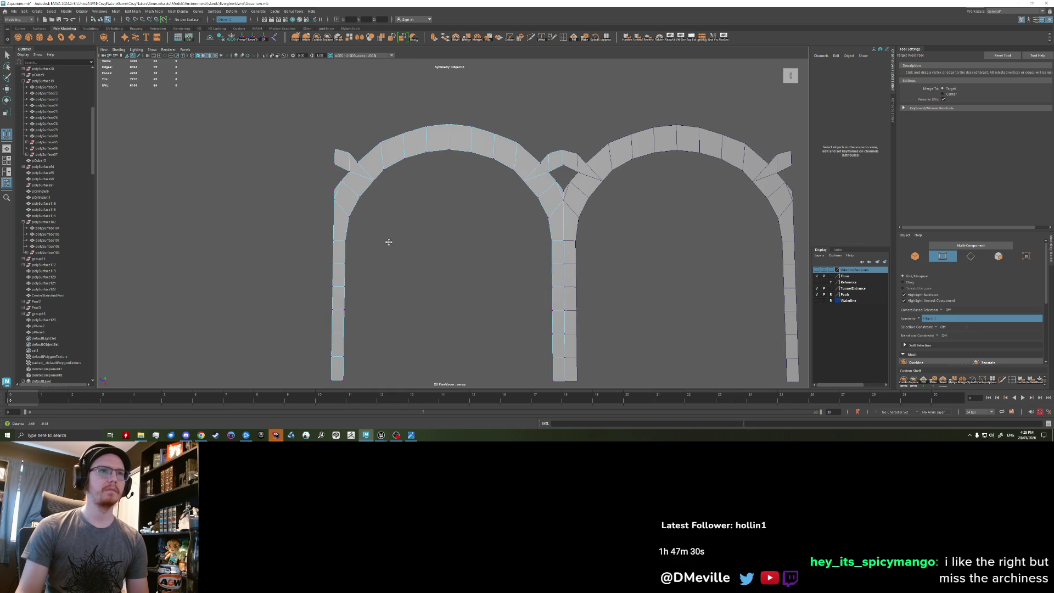
{"action": "left_click_drag", "start_coordinate": [334, 199], "coordinate": [333, 193]}
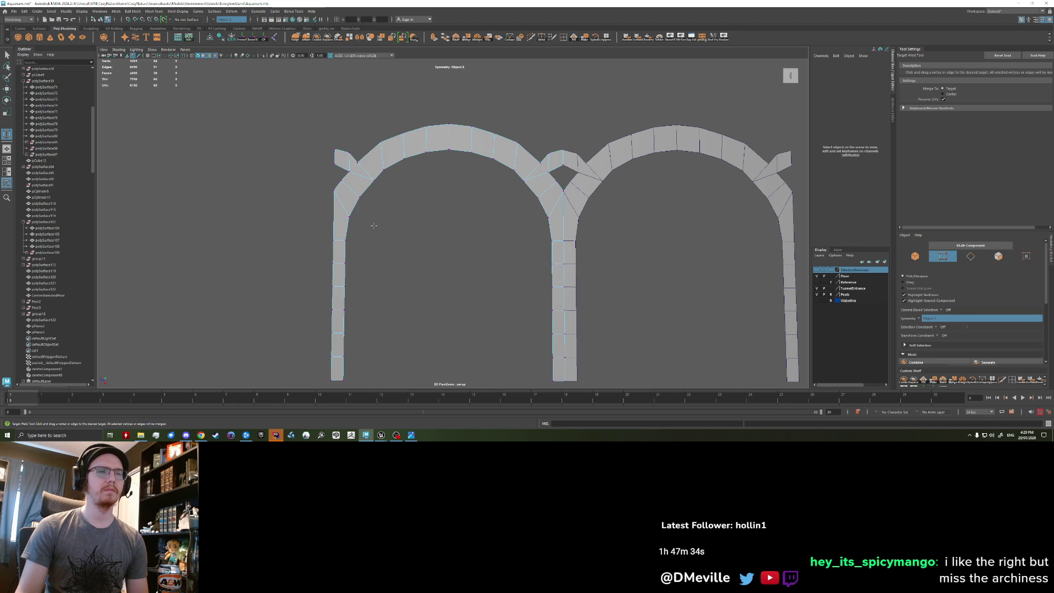
{"action": "scroll", "coordinate": [374, 226], "scroll_direction": "up", "scroll_amount": 2}
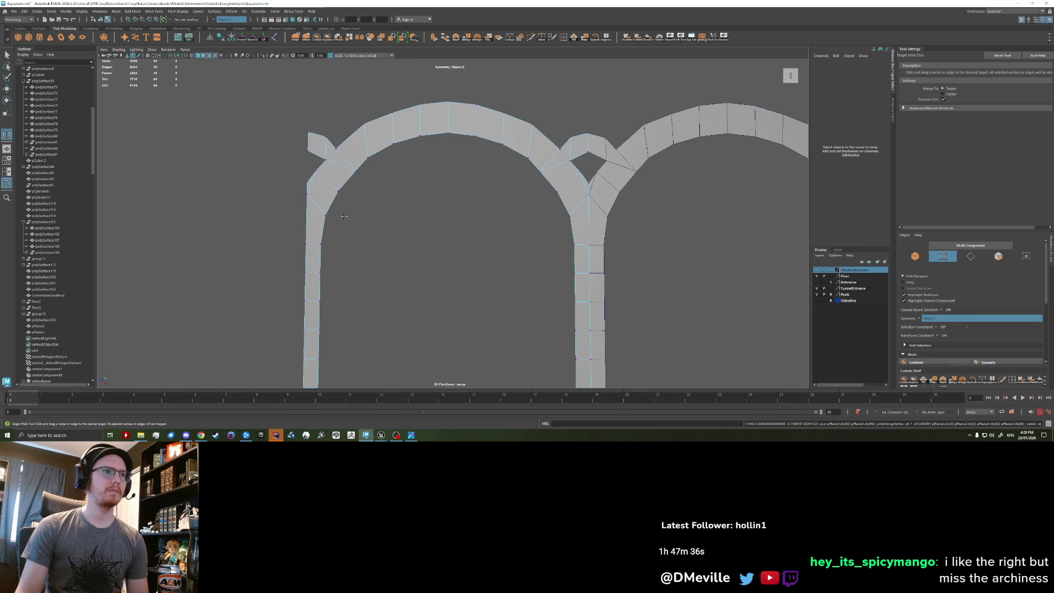
{"action": "left_click_drag", "start_coordinate": [302, 209], "coordinate": [323, 211], "text": "alt"}
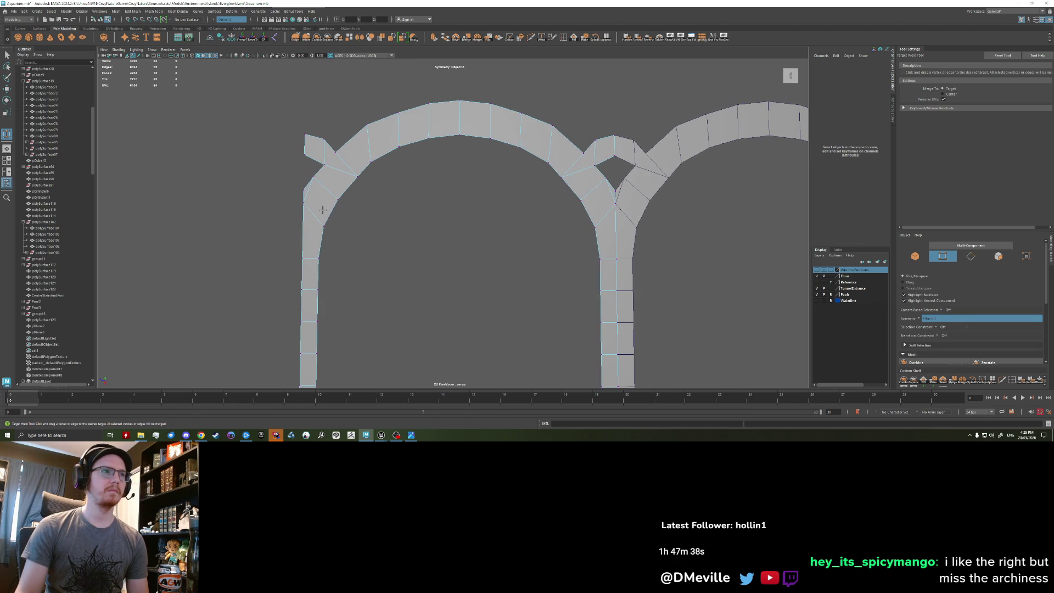
{"action": "scroll", "coordinate": [360, 242], "scroll_direction": "down", "scroll_amount": 3}
{"action": "key", "text": "w"}
{"action": "right_click_drag", "start_coordinate": [422, 181], "coordinate": [451, 160]}
{"action": "scroll", "coordinate": [449, 251], "scroll_direction": "down", "scroll_amount": 3}
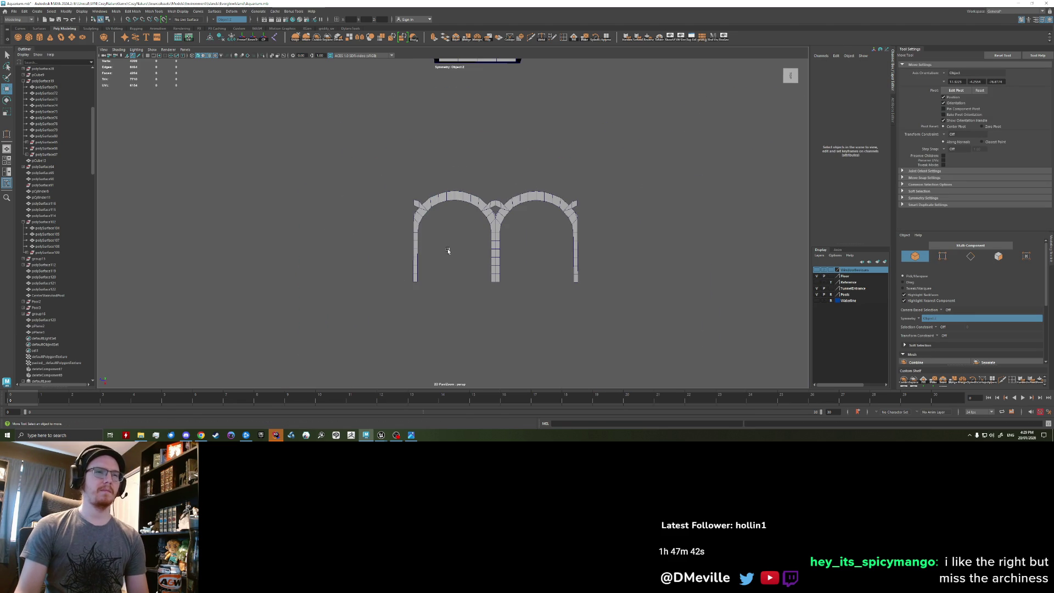
Zoom in and select the two edges where the flap meets the arch curve.
{"action": "scroll", "coordinate": [439, 236], "scroll_direction": "up", "scroll_amount": 2}
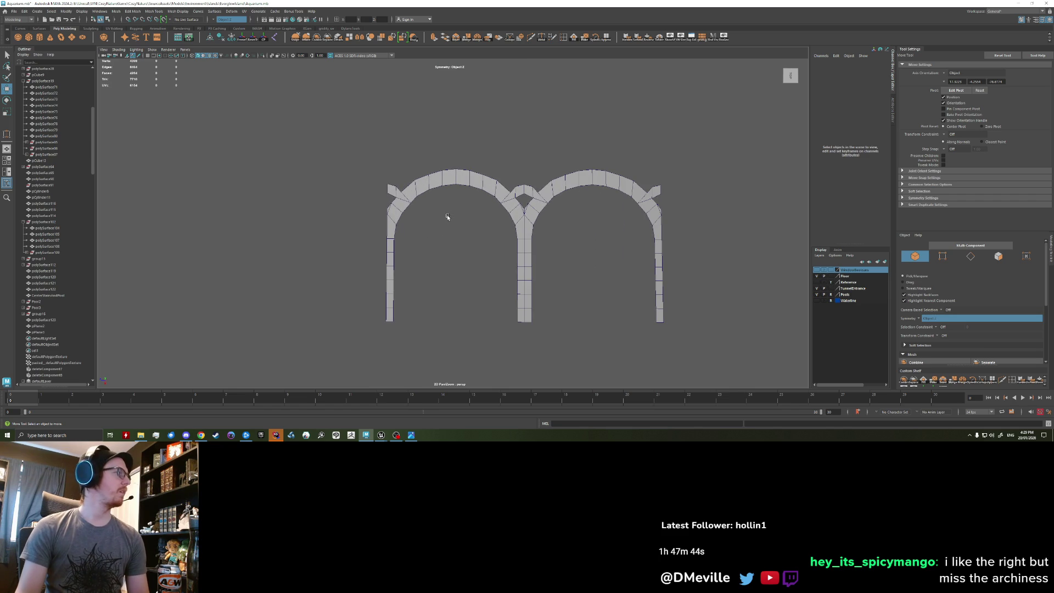
{"action": "scroll", "coordinate": [445, 221], "scroll_direction": "up", "scroll_amount": 5}
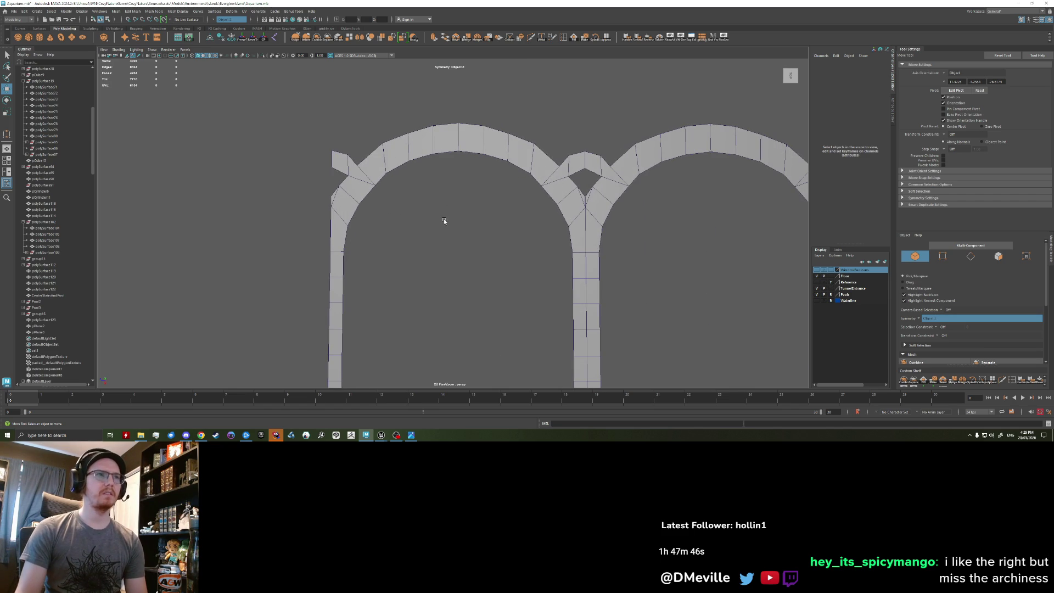
{"action": "middle_click_drag", "start_coordinate": [445, 221], "coordinate": [447, 245]}
{"action": "scroll", "coordinate": [391, 223], "scroll_direction": "up", "scroll_amount": 2}
{"action": "left_click", "coordinate": [352, 232]}
{"action": "left_click", "coordinate": [358, 234], "text": "ctrl"}
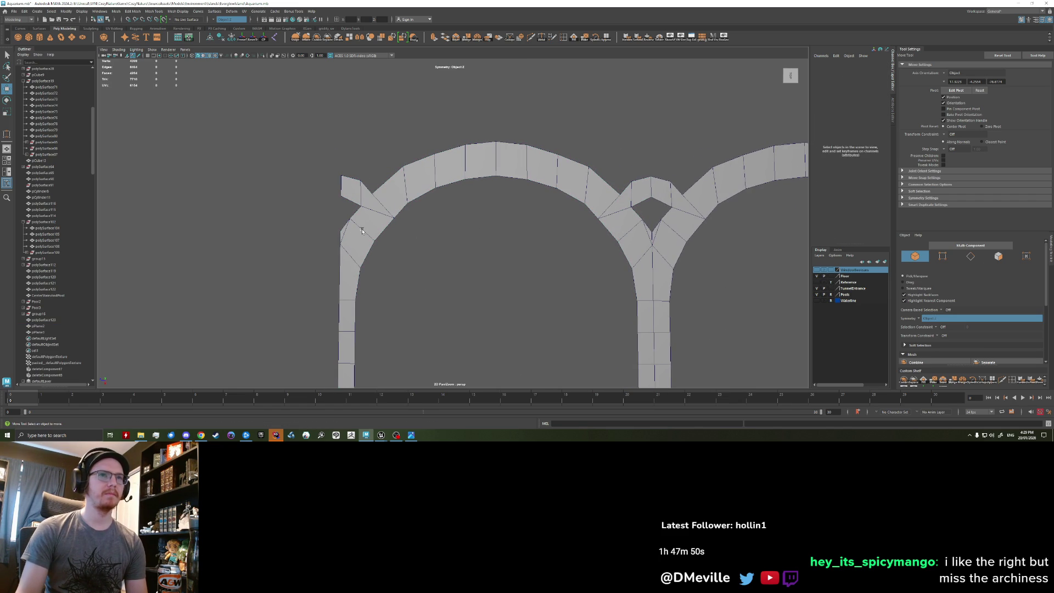
{"action": "right_click_drag", "start_coordinate": [362, 232], "coordinate": [359, 217]}
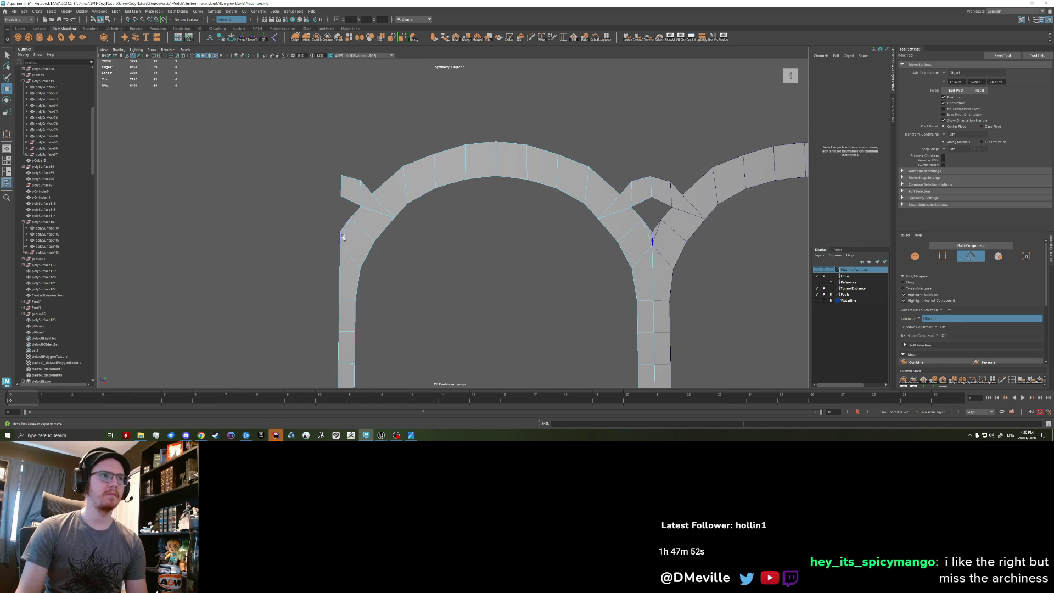
{"action": "left_click", "coordinate": [345, 232]}
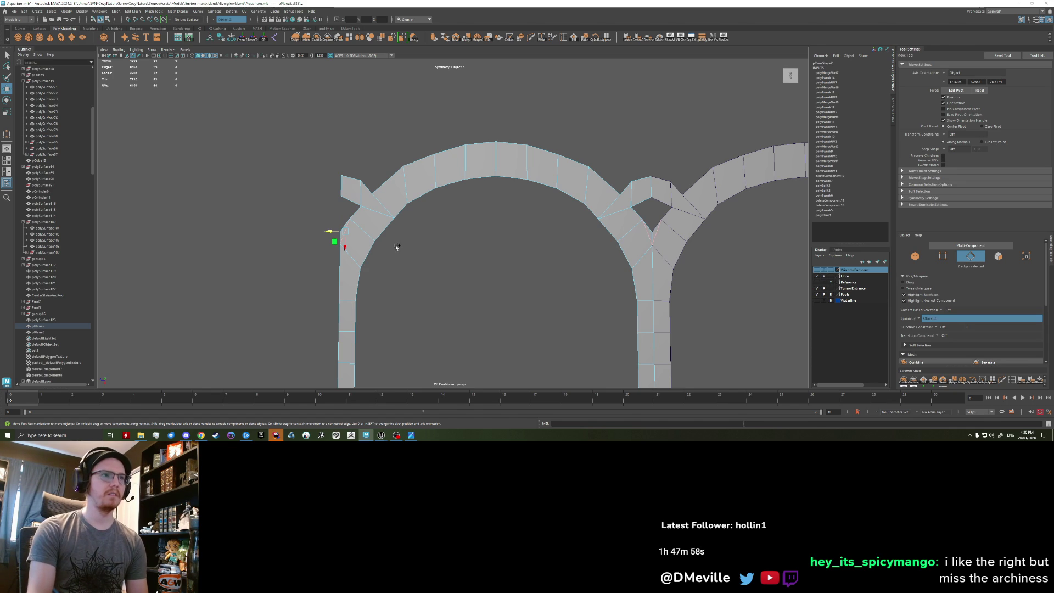
{"action": "left_click", "coordinate": [352, 235]}
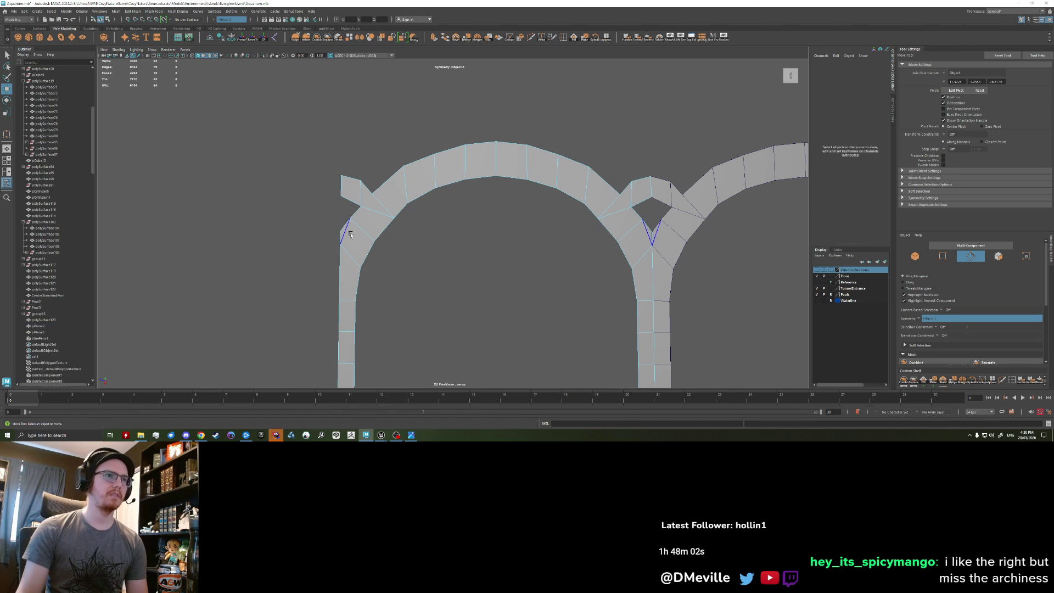
Spin the selected edges backward with Mesh > Spin Edge Backward, offset -3, and return to object mode.
{"action": "key", "text": "space"}
{"action": "left_click", "coordinate": [274, 246]}
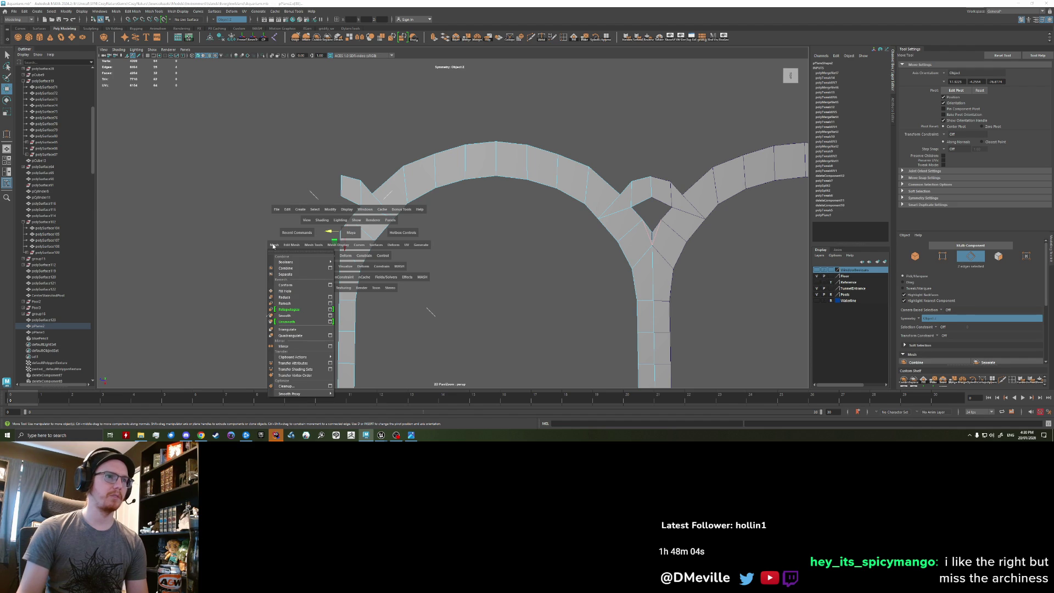
{"action": "left_click", "coordinate": [288, 246]}
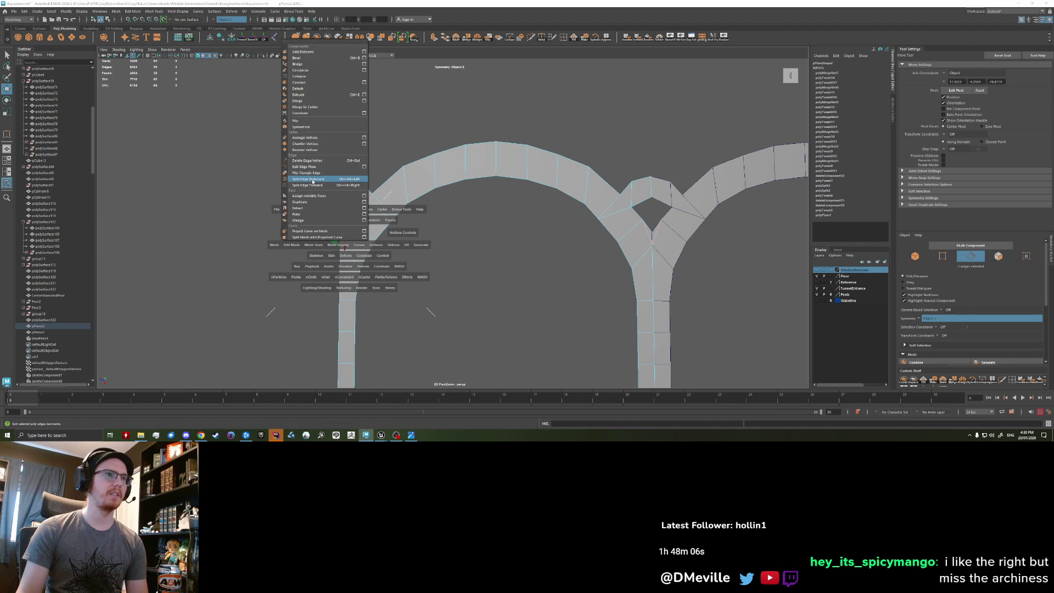
{"action": "left_click", "coordinate": [313, 180]}
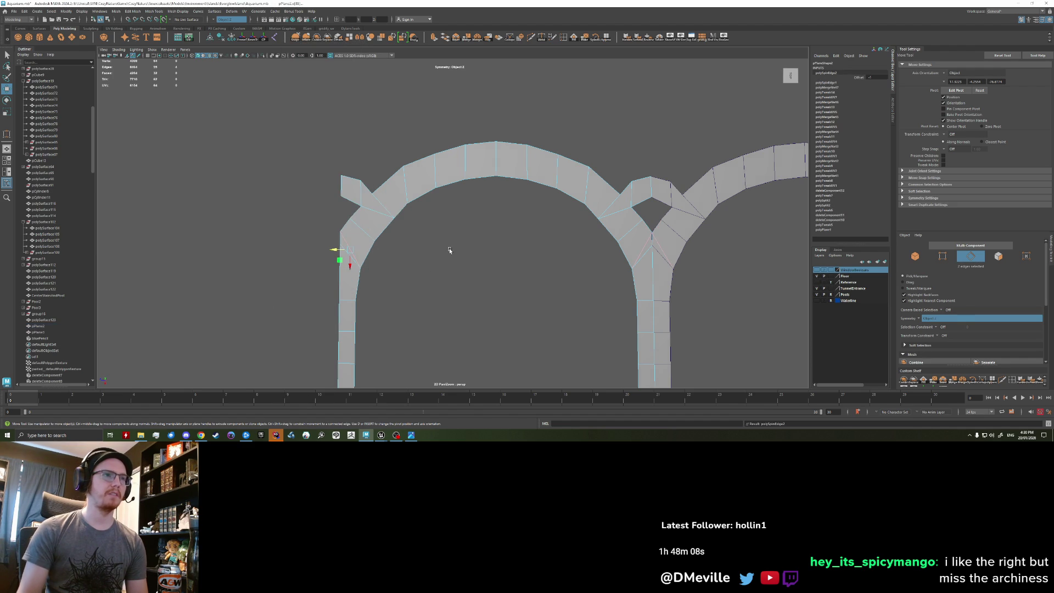
{"action": "middle_click_drag", "start_coordinate": [450, 250], "coordinate": [451, 250]}
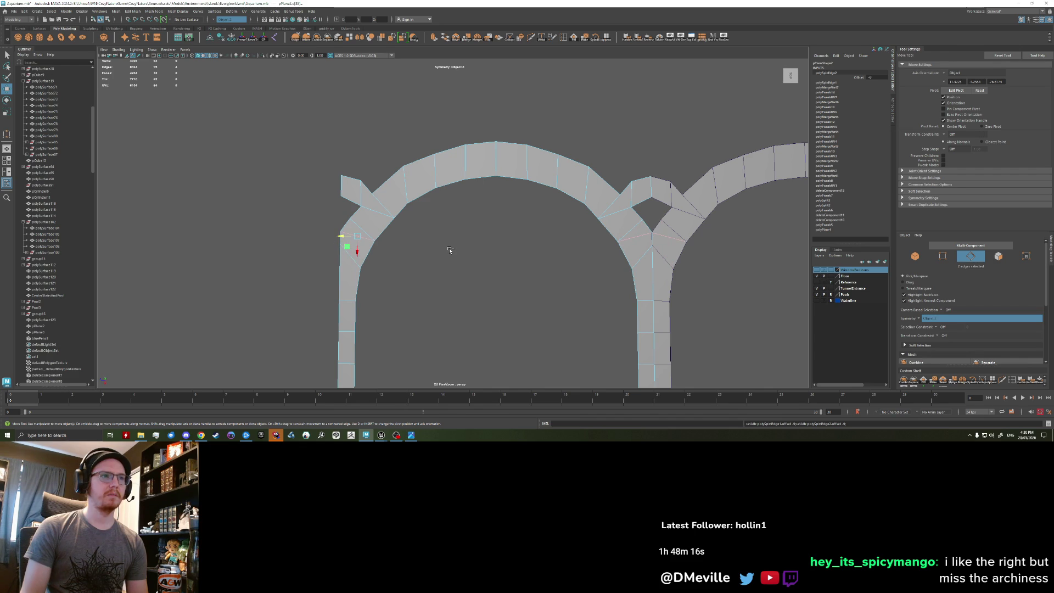
{"action": "left_click", "coordinate": [417, 232]}
{"action": "right_click", "coordinate": [365, 236]}
{"action": "left_click", "coordinate": [388, 227]}
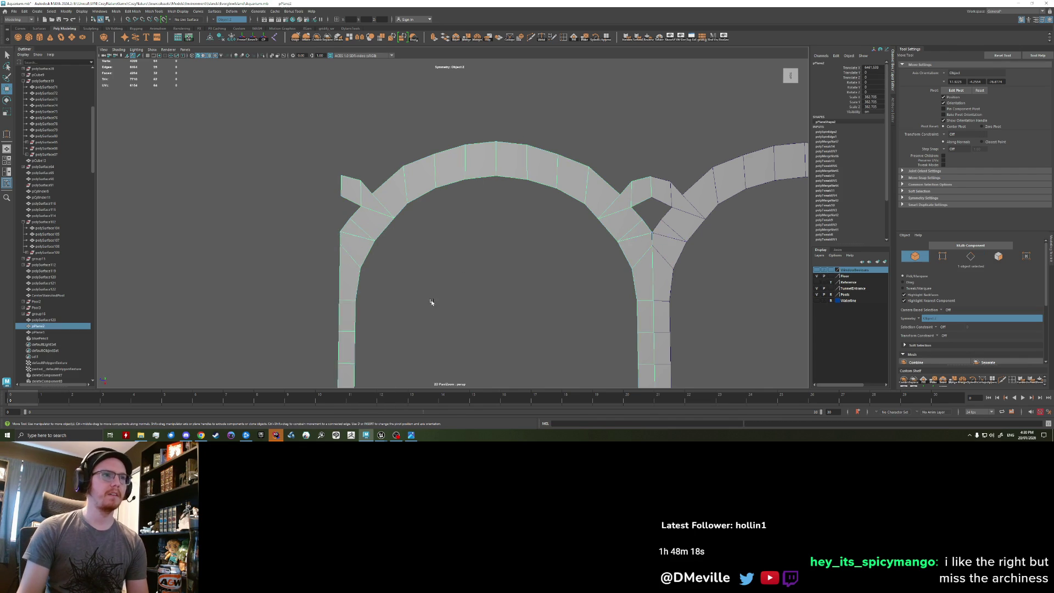
Box-select 16 arch vertices and nudge them slightly with the Move tool.
{"action": "scroll", "coordinate": [427, 295], "scroll_direction": "down", "scroll_amount": 5}
{"action": "scroll", "coordinate": [437, 294], "scroll_direction": "down", "scroll_amount": 4}
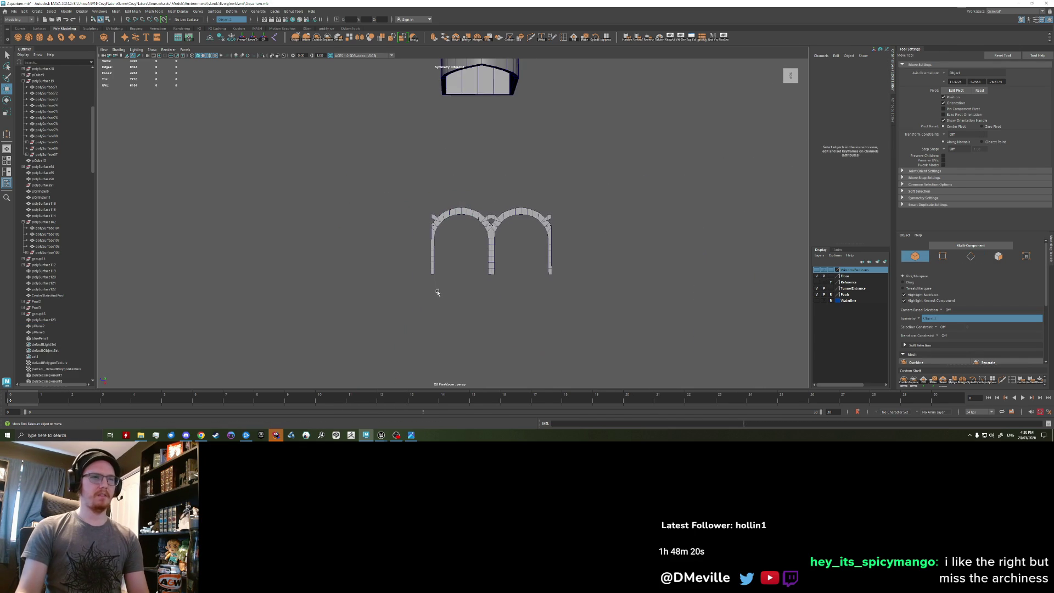
{"action": "scroll", "coordinate": [434, 250], "scroll_direction": "up", "scroll_amount": 6}
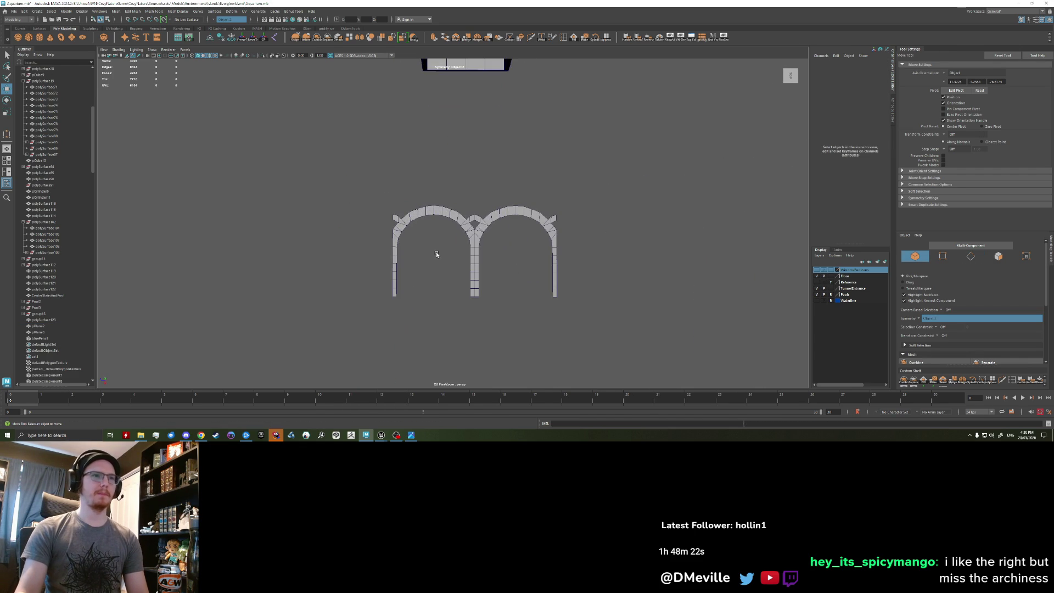
{"action": "right_click_drag", "start_coordinate": [367, 234], "coordinate": [343, 239]}
{"action": "key", "text": "q"}
{"action": "mouse_move", "coordinate": [399, 314]}
{"action": "left_mouse_down"}
{"action": "mouse_move", "coordinate": [365, 261]}
{"action": "mouse_move", "coordinate": [367, 227]}
{"action": "left_mouse_up"}
{"action": "key", "text": "w"}
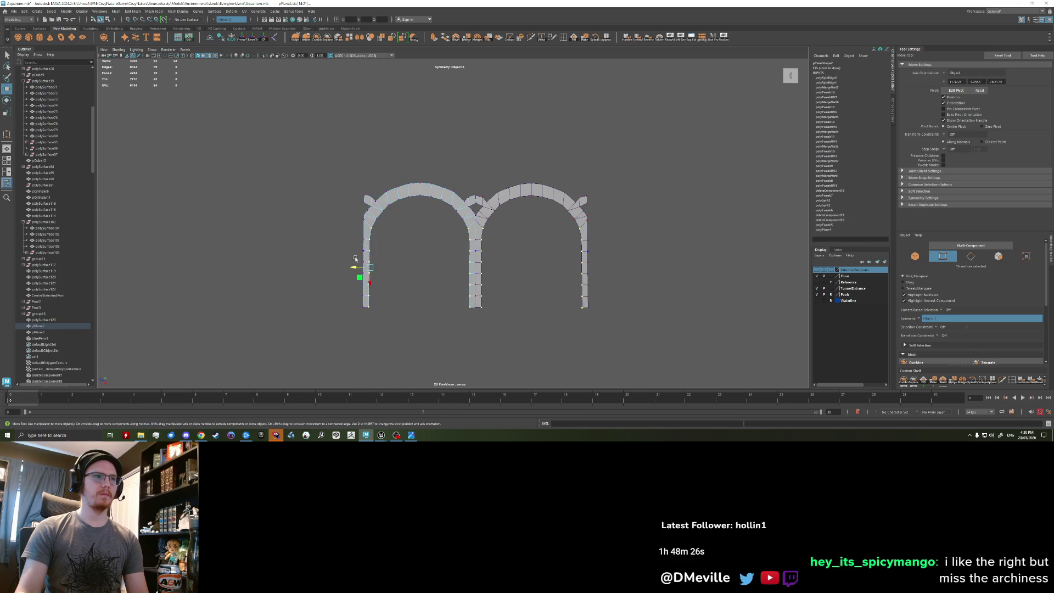
{"action": "middle_click_drag", "start_coordinate": [354, 269], "coordinate": [355, 268]}
Recentre the arches and toggle the arch between vertex and object modes, ending in object mode.
{"action": "right_click_drag", "start_coordinate": [369, 219], "coordinate": [401, 217]}
{"action": "left_click", "coordinate": [425, 268]}
{"action": "scroll", "coordinate": [426, 269], "scroll_direction": "down", "scroll_amount": 5}
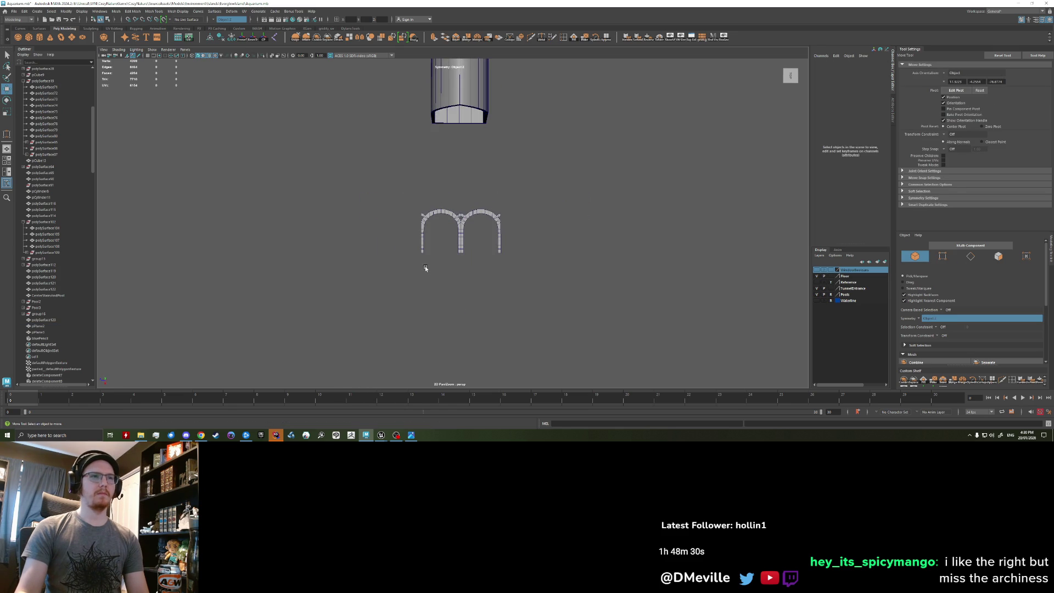
{"action": "scroll", "coordinate": [425, 268], "scroll_direction": "up", "scroll_amount": 5}
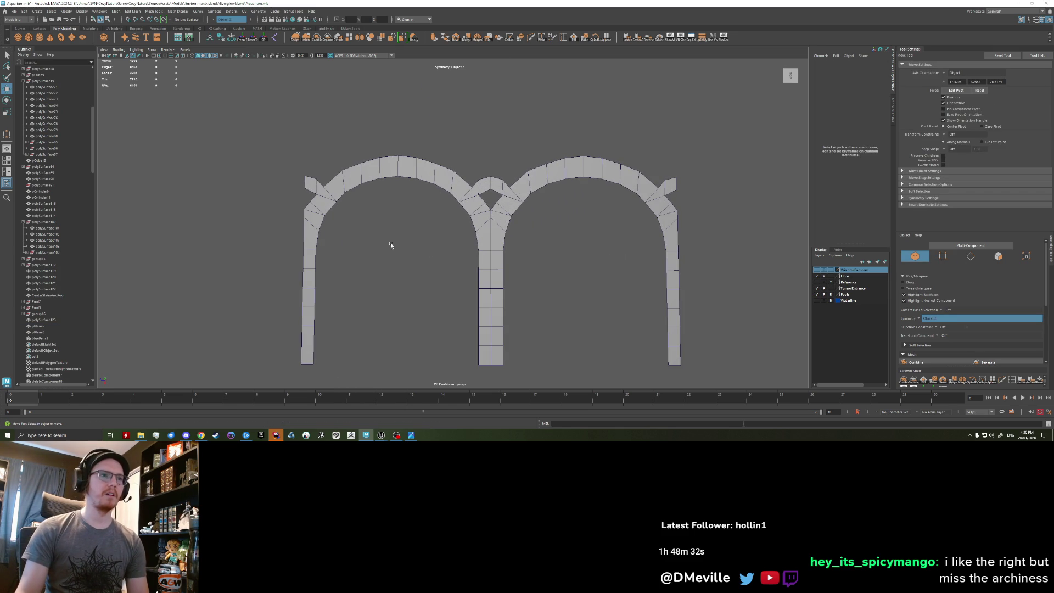
{"action": "middle_click_drag", "start_coordinate": [343, 256], "coordinate": [373, 269], "text": "alt"}
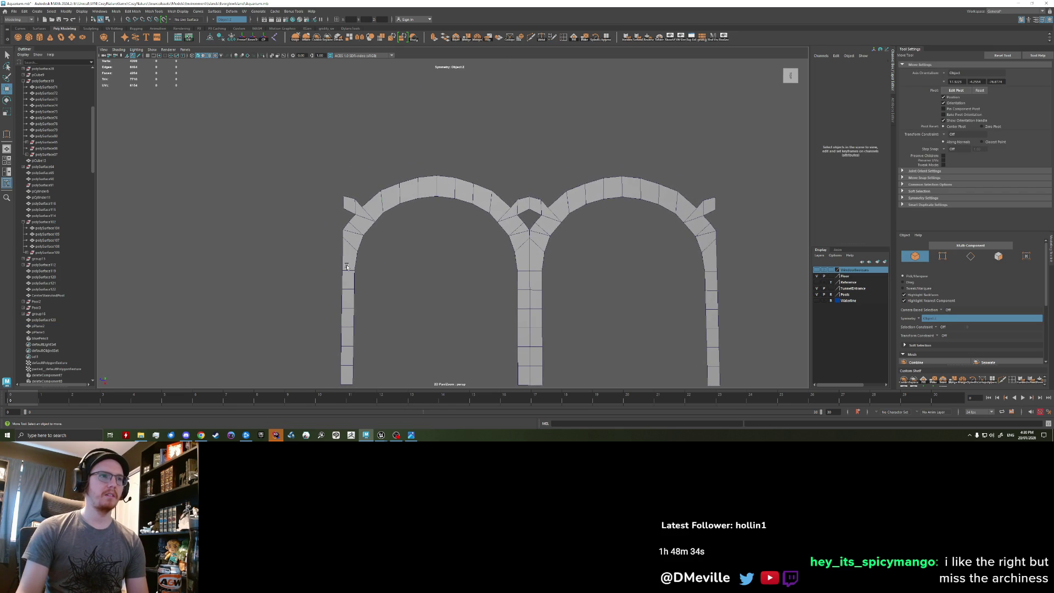
{"action": "left_click", "coordinate": [347, 266]}
{"action": "right_click", "coordinate": [347, 267]}
{"action": "mouse_move", "coordinate": [338, 256]}
{"action": "right_mouse_down"}
{"action": "mouse_move", "coordinate": [338, 247]}
{"action": "mouse_move", "coordinate": [329, 254]}
{"action": "right_mouse_up"}
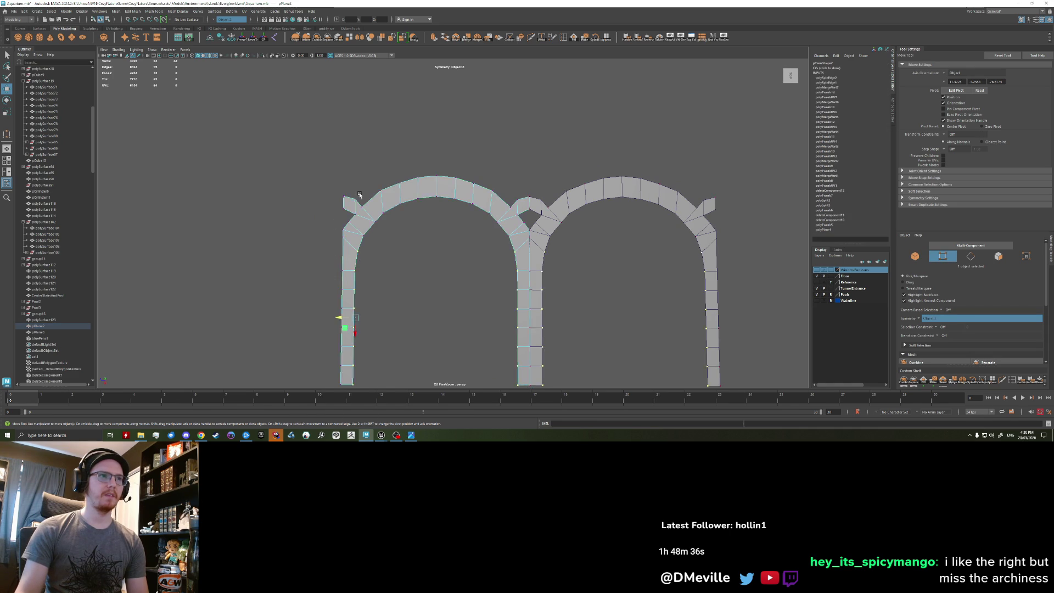
{"action": "scroll", "coordinate": [340, 204], "scroll_direction": "up", "scroll_amount": 5}
{"action": "right_click_drag", "start_coordinate": [252, 200], "coordinate": [291, 192]}
Use Multi-Cut to add edge loops and a vertical cut through the left flap.
{"action": "left_click", "coordinate": [540, 37]}
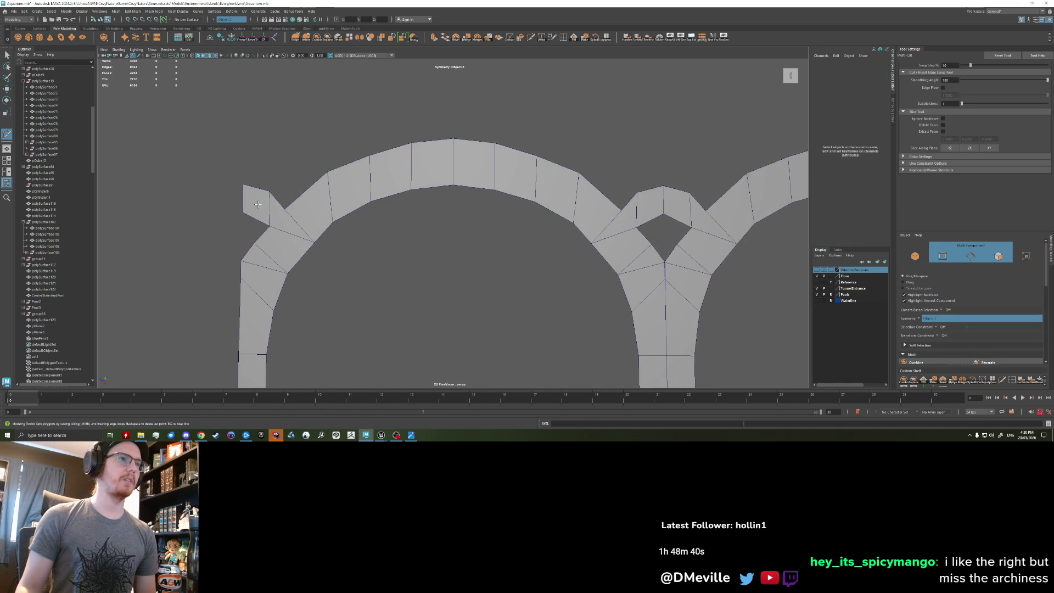
{"action": "left_click", "coordinate": [257, 203], "text": "ctrl"}
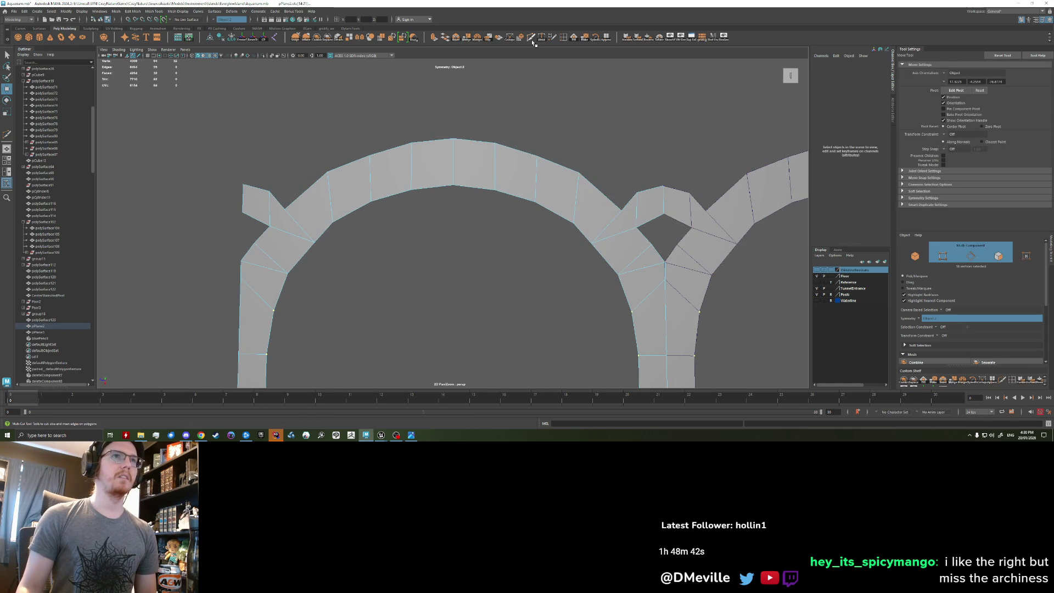
{"action": "left_click", "coordinate": [255, 215], "text": "ctrl"}
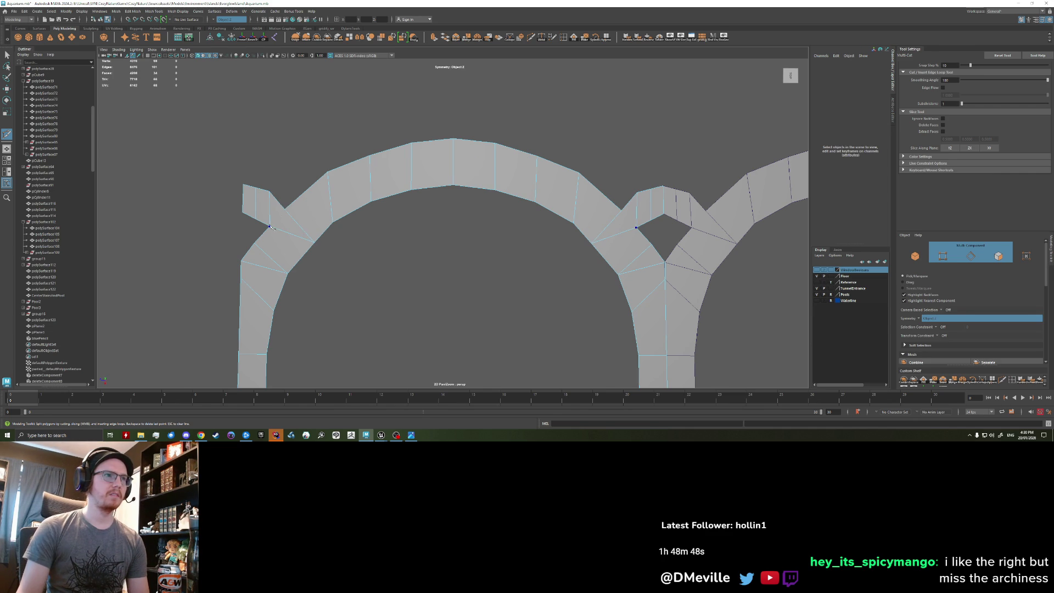
{"action": "left_click", "coordinate": [273, 215], "text": "ctrl"}
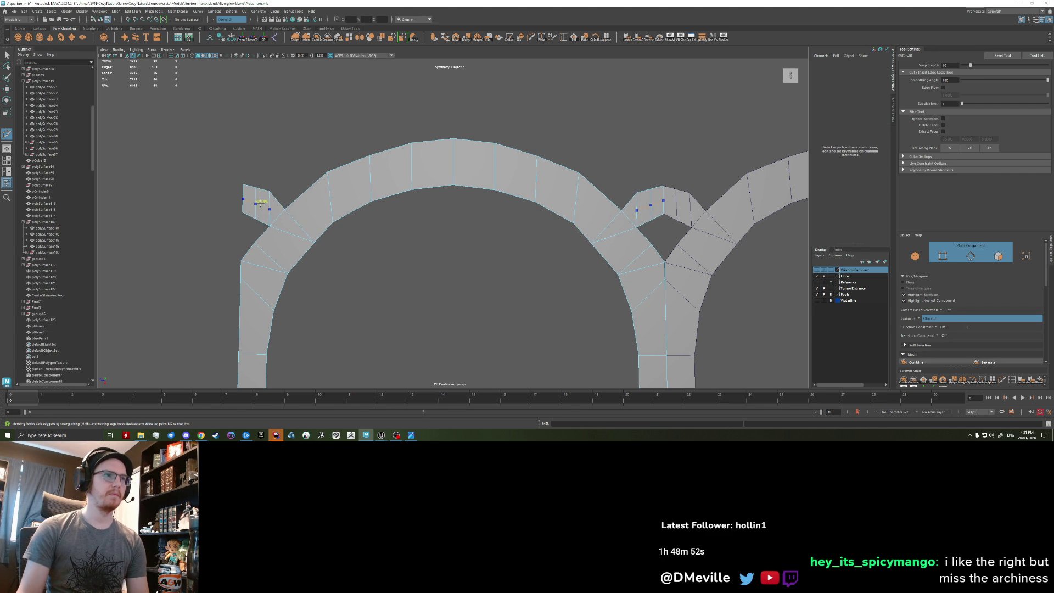
{"action": "left_click", "coordinate": [262, 188], "text": "ctrl"}
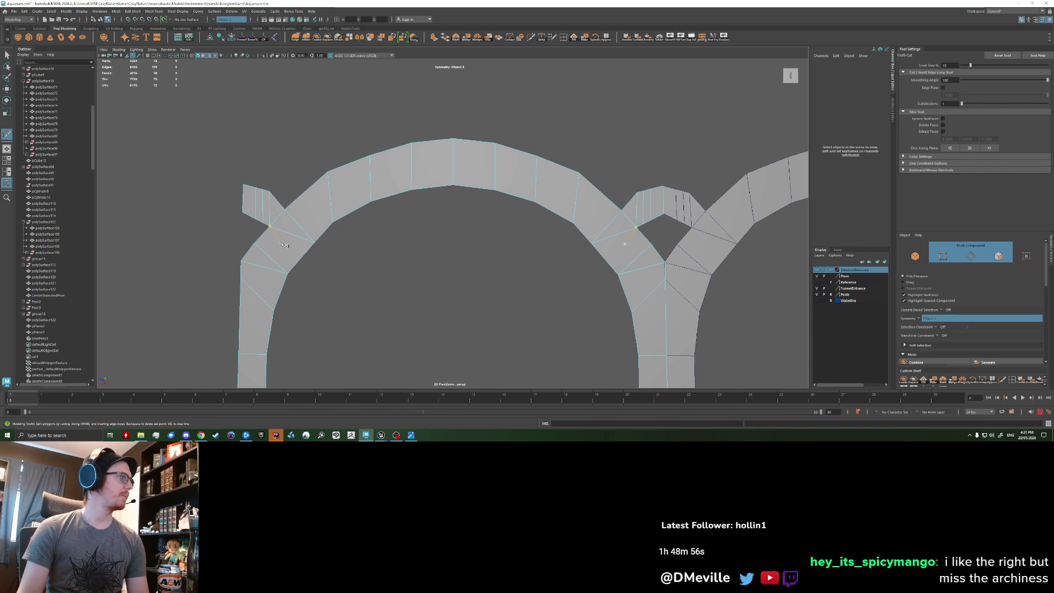
{"action": "left_click", "coordinate": [272, 227]}
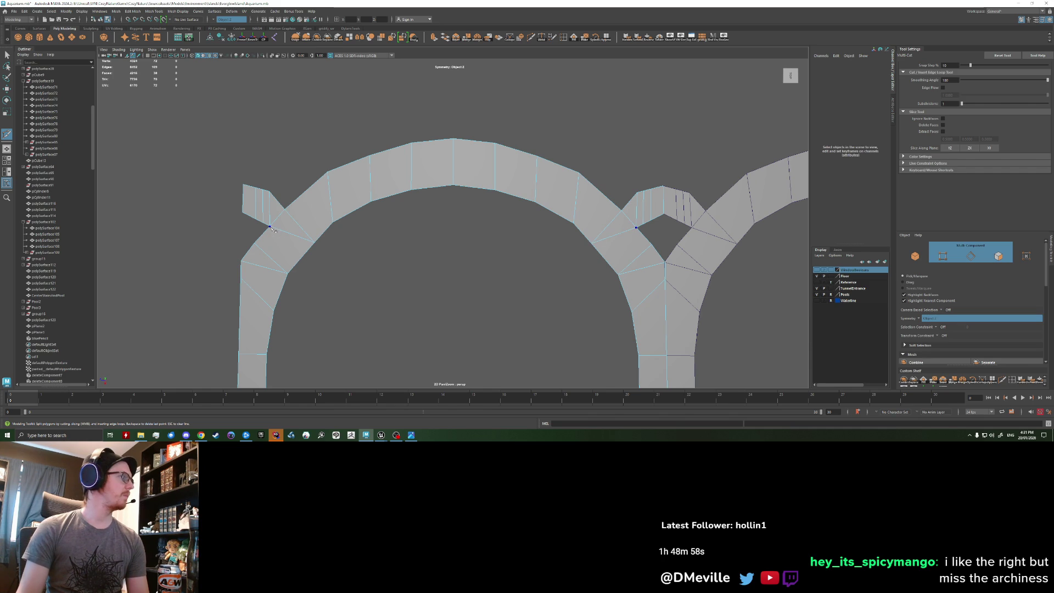
{"action": "scroll", "coordinate": [271, 228], "scroll_direction": "down", "scroll_amount": 5}
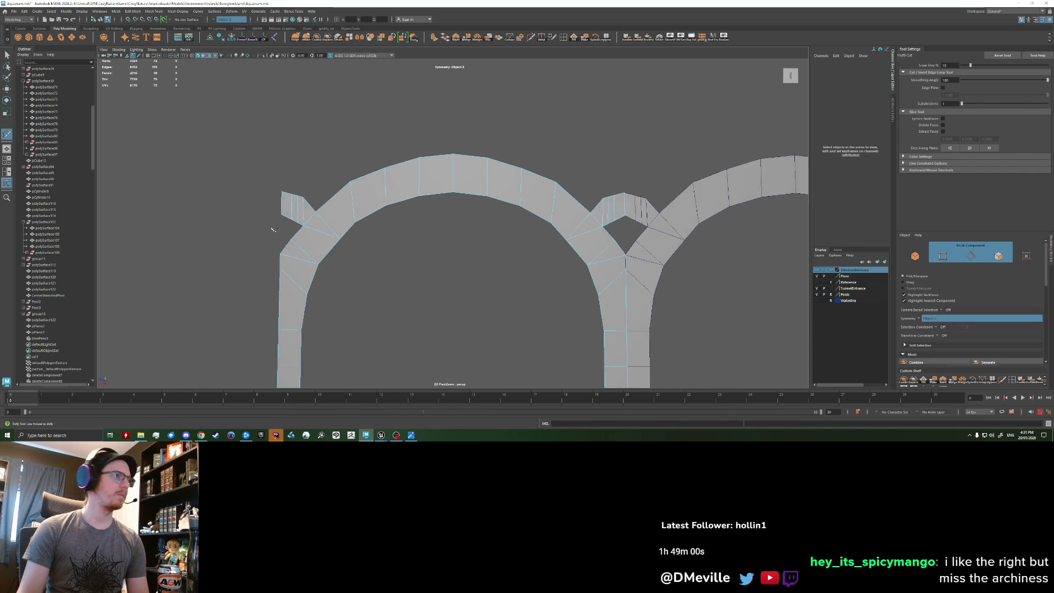
{"action": "mouse_move", "coordinate": [332, 212]}
{"action": "right_mouse_down"}
{"action": "mouse_move", "coordinate": [347, 205]}
{"action": "mouse_move", "coordinate": [324, 204]}
{"action": "right_mouse_up"}
{"action": "key", "text": "w"}
{"action": "left_click", "coordinate": [327, 199]}
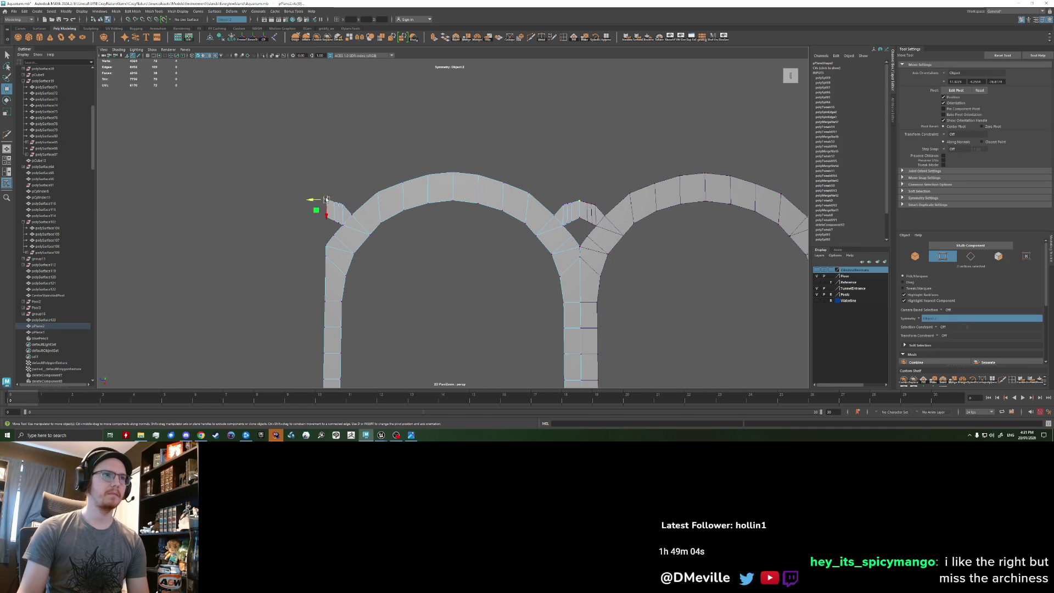
Raise the flap's tip vertex into a peak, then lower the peak slightly flatter.
{"action": "left_click_drag", "start_coordinate": [327, 218], "coordinate": [328, 212]}
{"action": "left_click", "coordinate": [360, 174]}
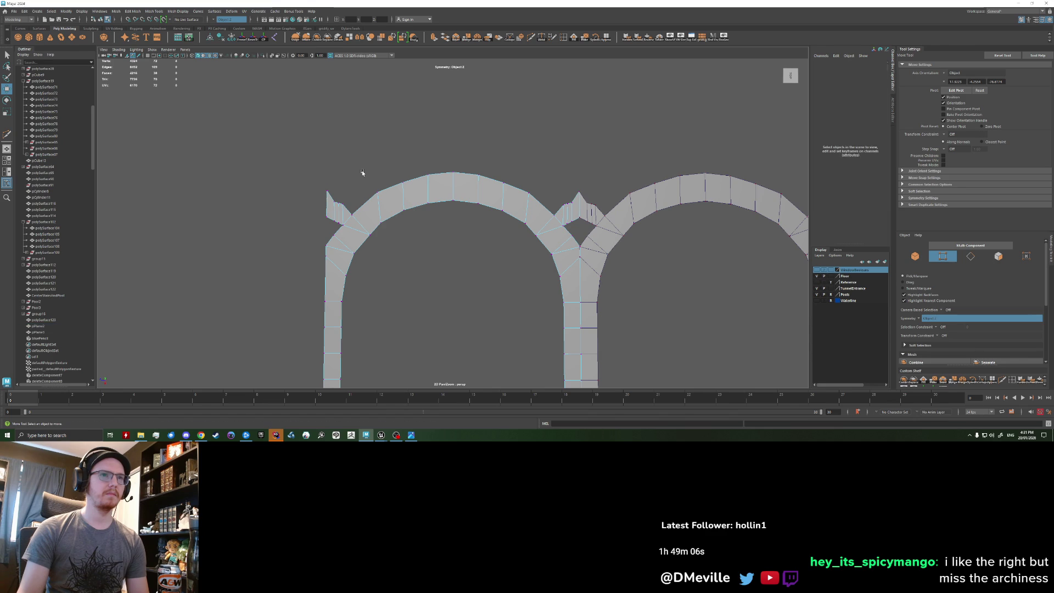
{"action": "scroll", "coordinate": [357, 233], "scroll_direction": "up", "scroll_amount": 3}
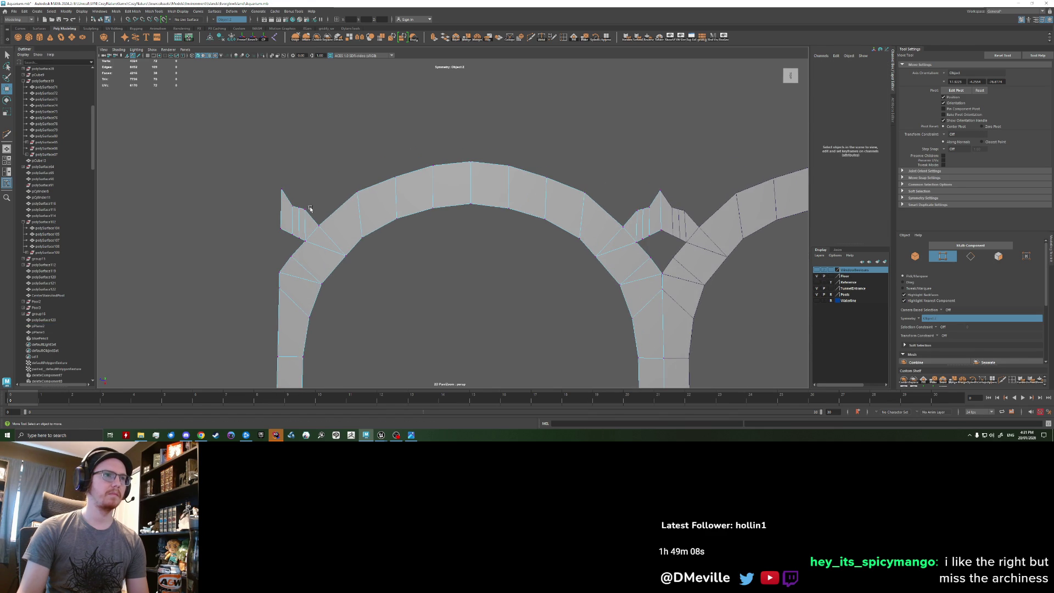
{"action": "left_click", "coordinate": [306, 210]}
{"action": "mouse_move", "coordinate": [295, 220]}
{"action": "left_mouse_down"}
{"action": "mouse_move", "coordinate": [304, 209]}
{"action": "mouse_move", "coordinate": [308, 226]}
{"action": "mouse_move", "coordinate": [320, 222]}
{"action": "mouse_move", "coordinate": [296, 208]}
{"action": "left_mouse_up"}
{"action": "left_click", "coordinate": [315, 235]}
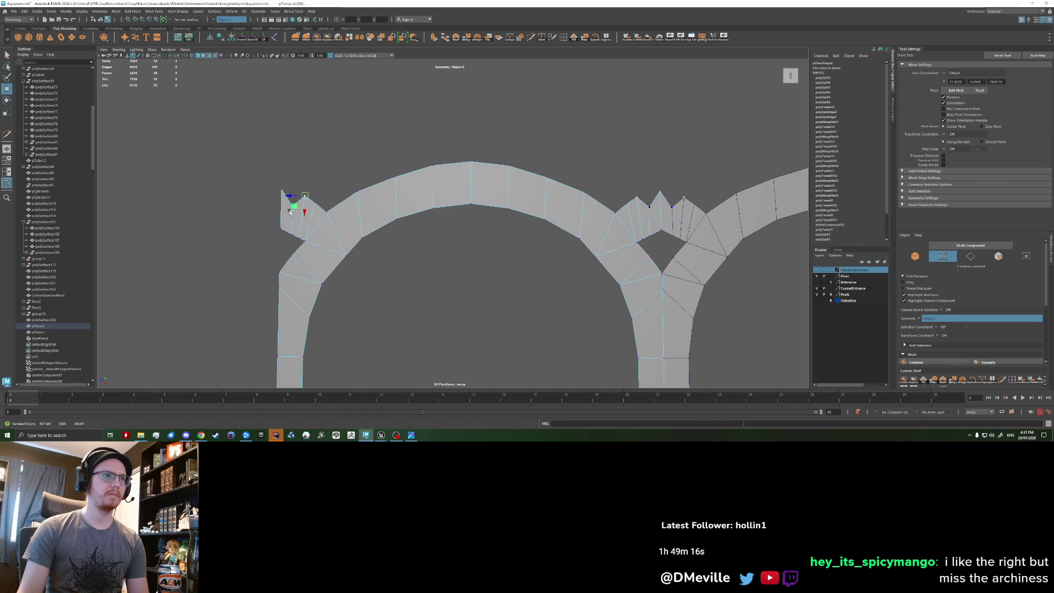
{"action": "left_click", "coordinate": [284, 208]}
{"action": "left_click_drag", "start_coordinate": [283, 208], "coordinate": [285, 201]}
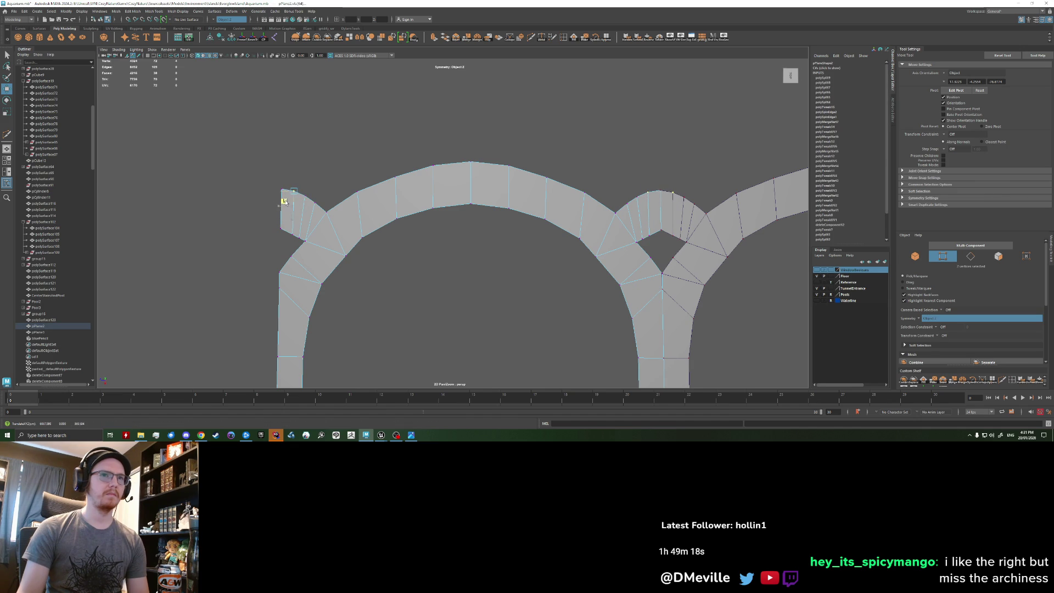
Move the remaining flap vertices to square off the left shoulder tab.
{"action": "key", "text": "q"}
{"action": "left_click", "coordinate": [300, 236]}
{"action": "key", "text": "w"}
{"action": "mouse_move", "coordinate": [280, 240]}
{"action": "left_mouse_down"}
{"action": "mouse_move", "coordinate": [283, 228]}
{"action": "mouse_move", "coordinate": [262, 243]}
{"action": "mouse_move", "coordinate": [279, 243]}
{"action": "left_mouse_up"}
{"action": "left_click", "coordinate": [280, 230]}
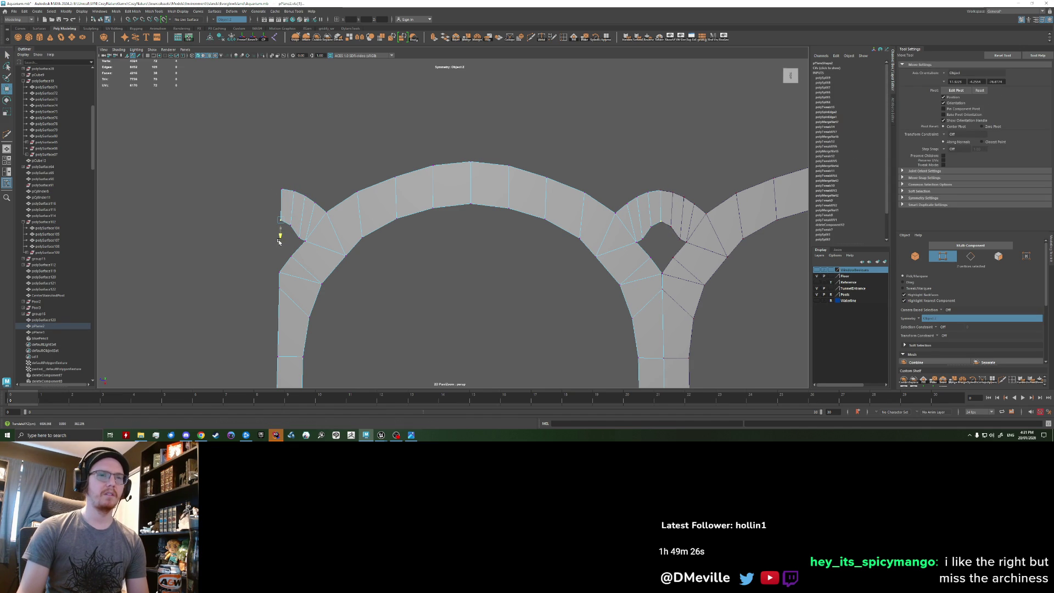
{"action": "key", "text": "q"}
{"action": "key", "text": "w"}
{"action": "left_click_drag", "start_coordinate": [288, 250], "coordinate": [281, 233]}
{"action": "key", "text": "q"}
{"action": "key", "text": "w"}
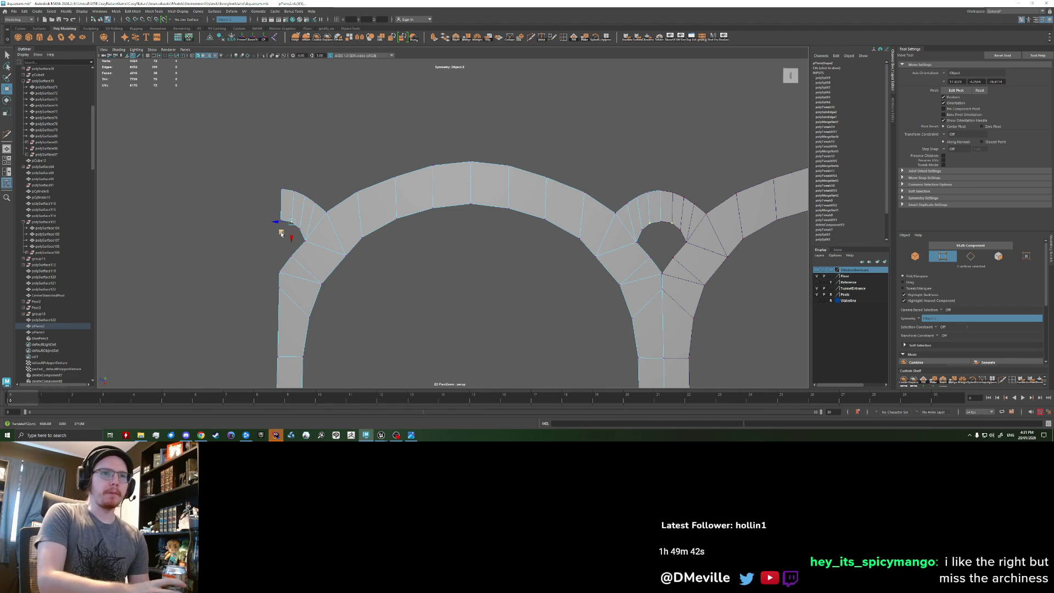
{"action": "scroll", "coordinate": [454, 248], "scroll_direction": "down", "scroll_amount": 5}
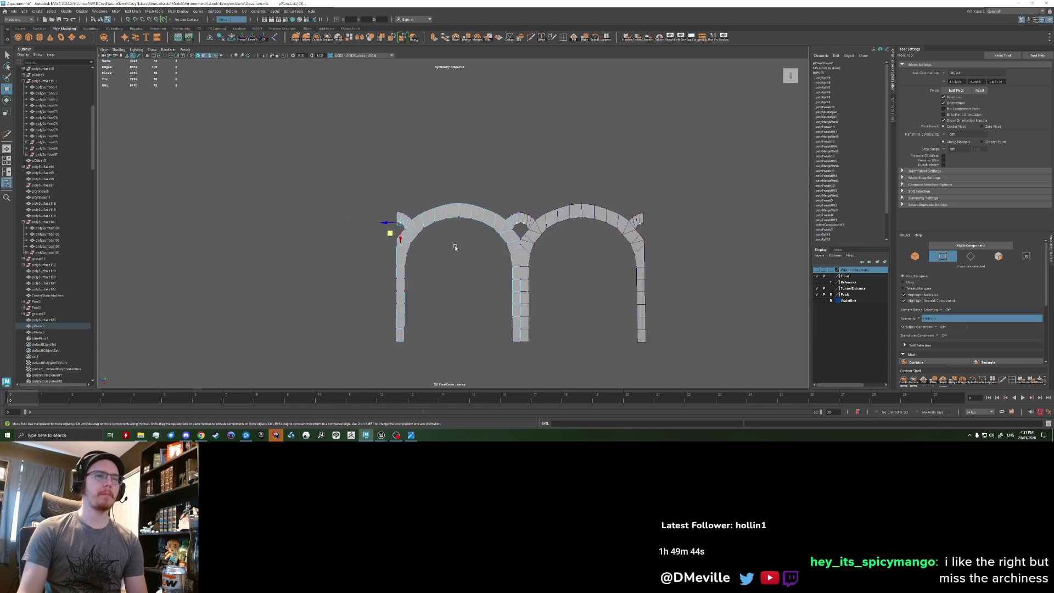
Select the bottom-edge vertices at the arch's left end and lower them.
{"action": "scroll", "coordinate": [455, 247], "scroll_direction": "down", "scroll_amount": 3}
{"action": "scroll", "coordinate": [455, 248], "scroll_direction": "up", "scroll_amount": 8}
{"action": "left_click", "coordinate": [455, 248]}
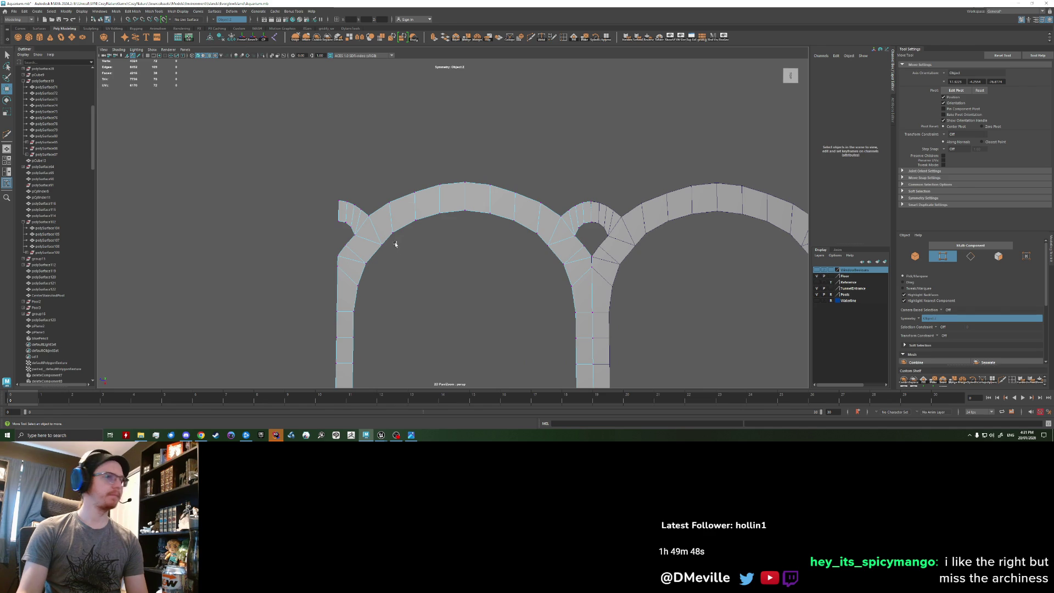
{"action": "scroll", "coordinate": [396, 244], "scroll_direction": "down", "scroll_amount": 4}
{"action": "scroll", "coordinate": [362, 251], "scroll_direction": "up", "scroll_amount": 6}
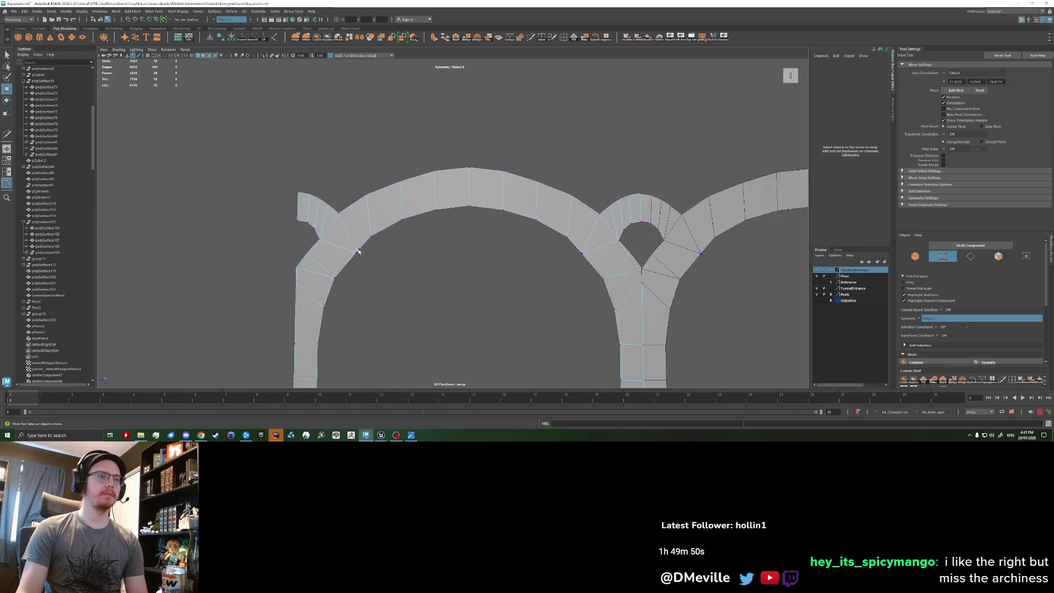
{"action": "scroll", "coordinate": [377, 254], "scroll_direction": "down", "scroll_amount": 1}
{"action": "scroll", "coordinate": [330, 242], "scroll_direction": "up", "scroll_amount": 5}
{"action": "key", "text": "q"}
{"action": "left_click", "coordinate": [306, 236]}
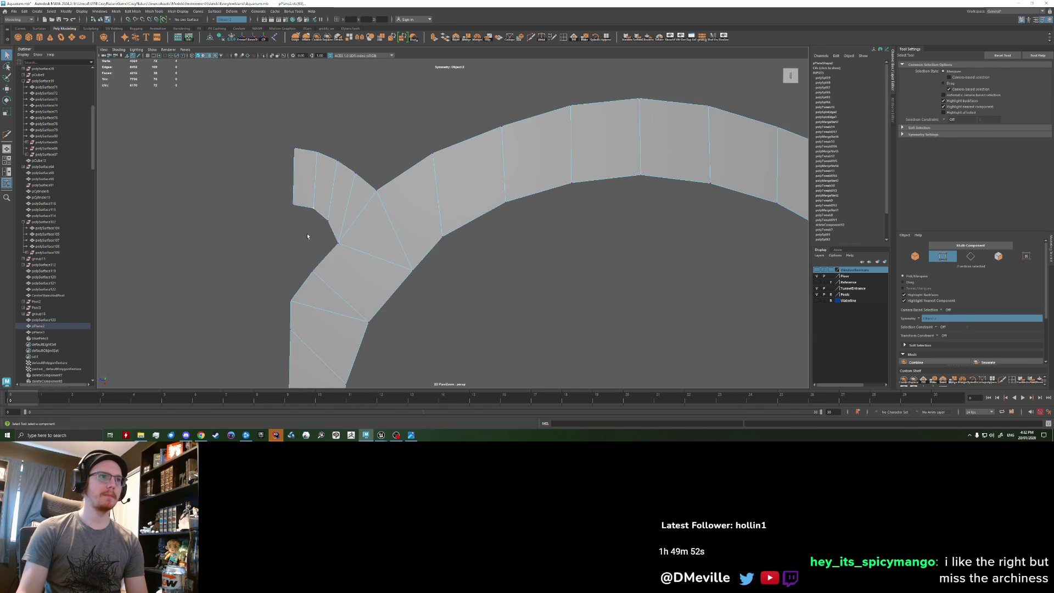
{"action": "key", "text": "w"}
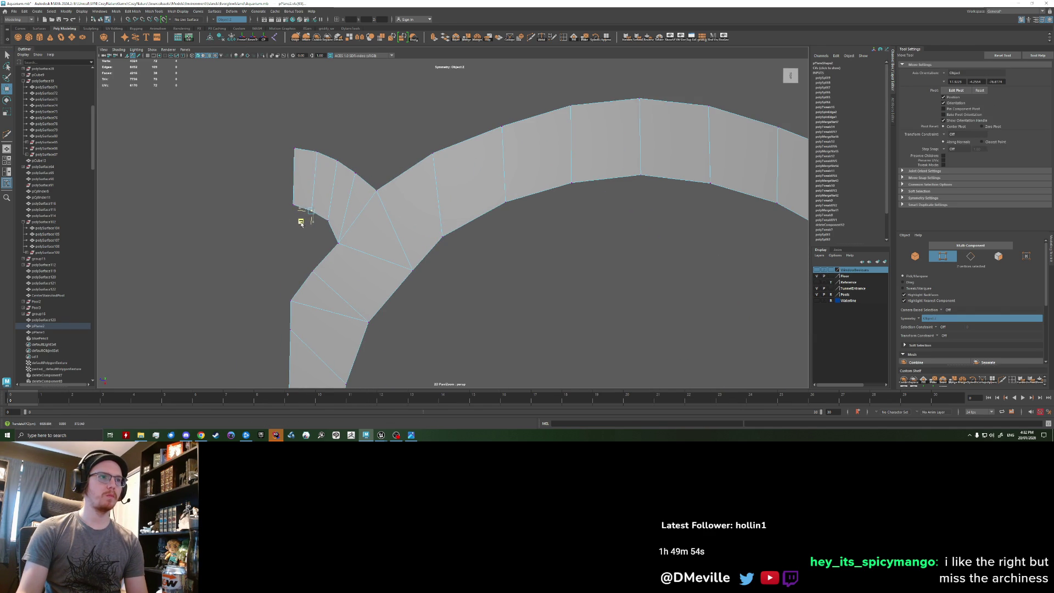
{"action": "mouse_move", "coordinate": [250, 193]}
{"action": "left_mouse_down"}
{"action": "mouse_move", "coordinate": [325, 260]}
{"action": "mouse_move", "coordinate": [314, 253]}
{"action": "left_mouse_up"}
Raise the inner corner vertex slightly, return to object mode, and recentre the view.
{"action": "left_click", "coordinate": [311, 254]}
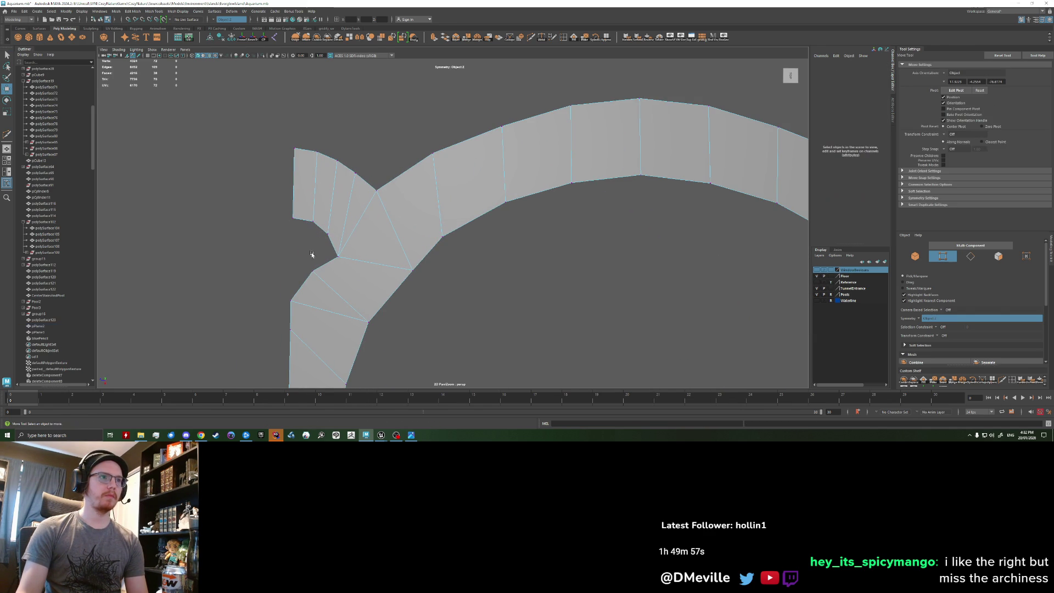
{"action": "left_click", "coordinate": [336, 263]}
{"action": "mouse_move", "coordinate": [316, 268]}
{"action": "left_mouse_down"}
{"action": "mouse_move", "coordinate": [327, 236]}
{"action": "mouse_move", "coordinate": [306, 228]}
{"action": "mouse_move", "coordinate": [323, 253]}
{"action": "mouse_move", "coordinate": [298, 282]}
{"action": "left_mouse_up"}
{"action": "left_click", "coordinate": [271, 298]}
{"action": "scroll", "coordinate": [275, 306], "scroll_direction": "down", "scroll_amount": 6}
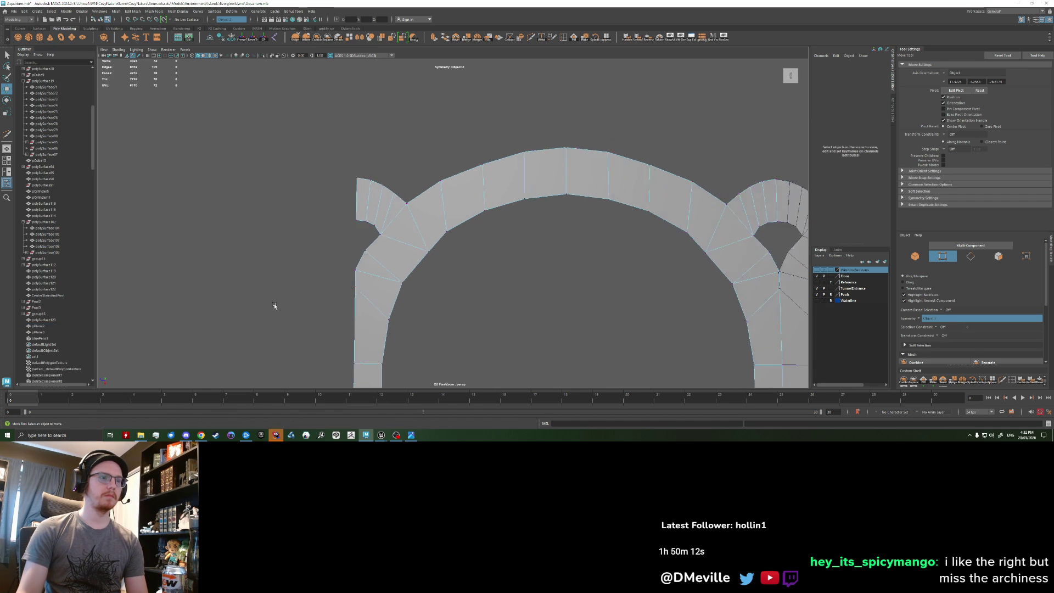
{"action": "right_click_drag", "start_coordinate": [464, 224], "coordinate": [457, 212]}
{"action": "scroll", "coordinate": [525, 282], "scroll_direction": "down", "scroll_amount": 3}
{"action": "scroll", "coordinate": [525, 283], "scroll_direction": "down", "scroll_amount": 2}
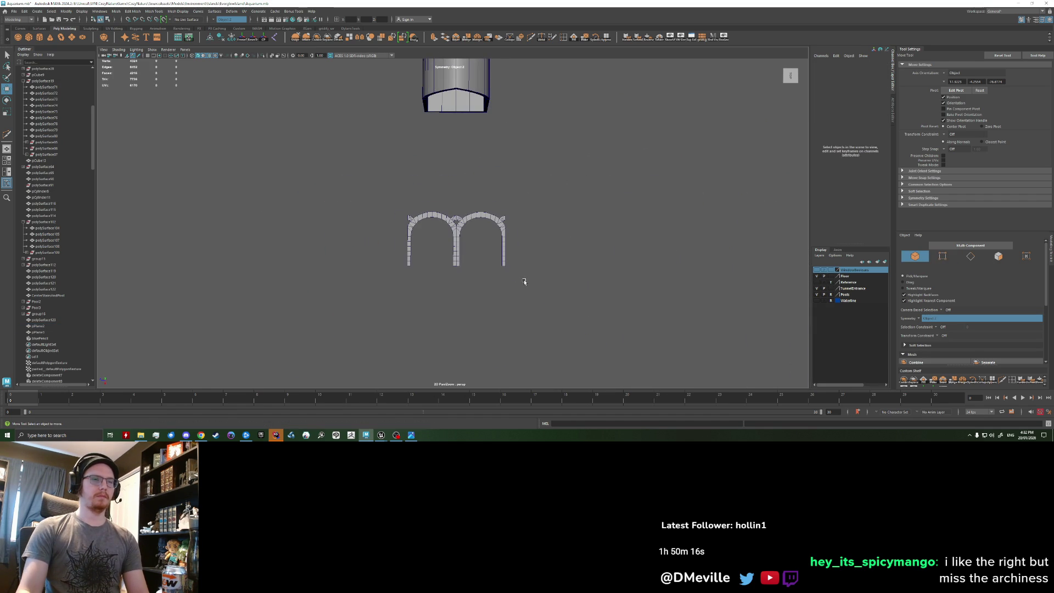
{"action": "scroll", "coordinate": [379, 264], "scroll_direction": "up", "scroll_amount": 8}
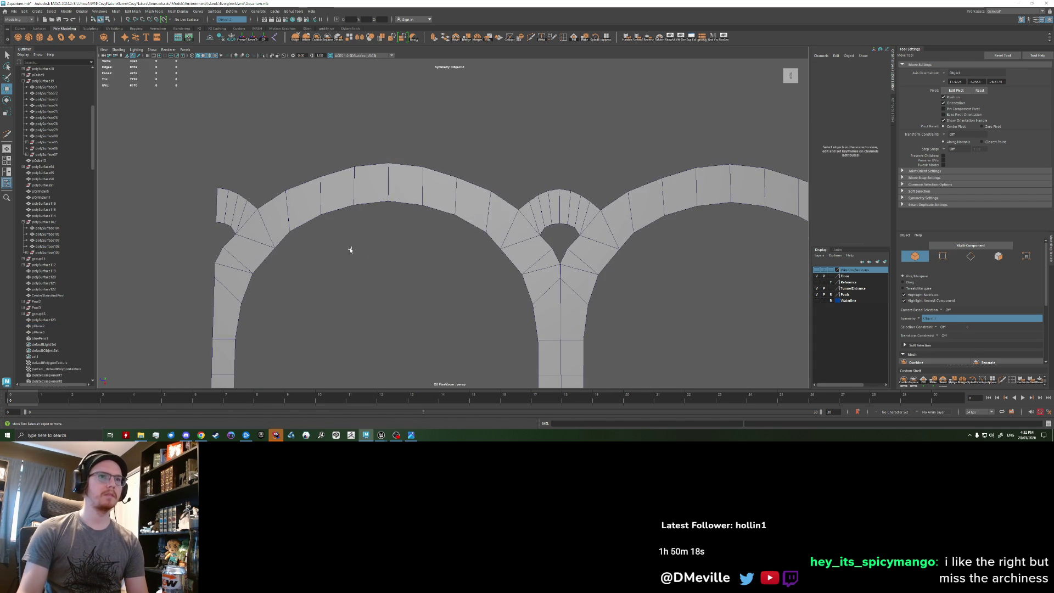
{"action": "middle_click_drag", "start_coordinate": [311, 245], "coordinate": [347, 251], "text": "alt"}
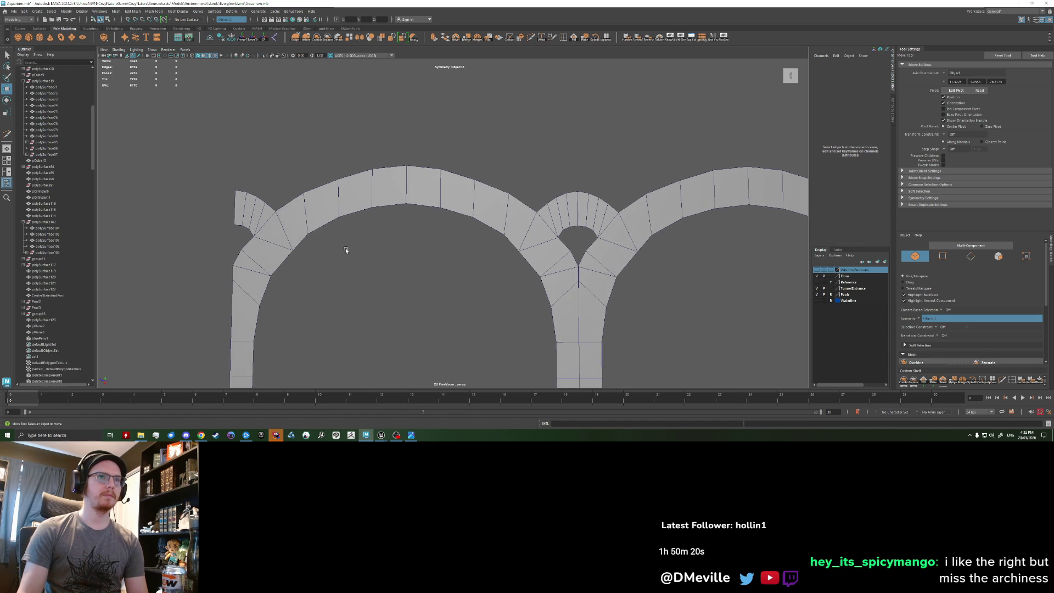
{"action": "scroll", "coordinate": [346, 250], "scroll_direction": "down", "scroll_amount": 6}
Select both arch halves and mirror-duplicate them, sliding the copies up to meet the originals.
{"action": "left_click", "coordinate": [486, 237]}
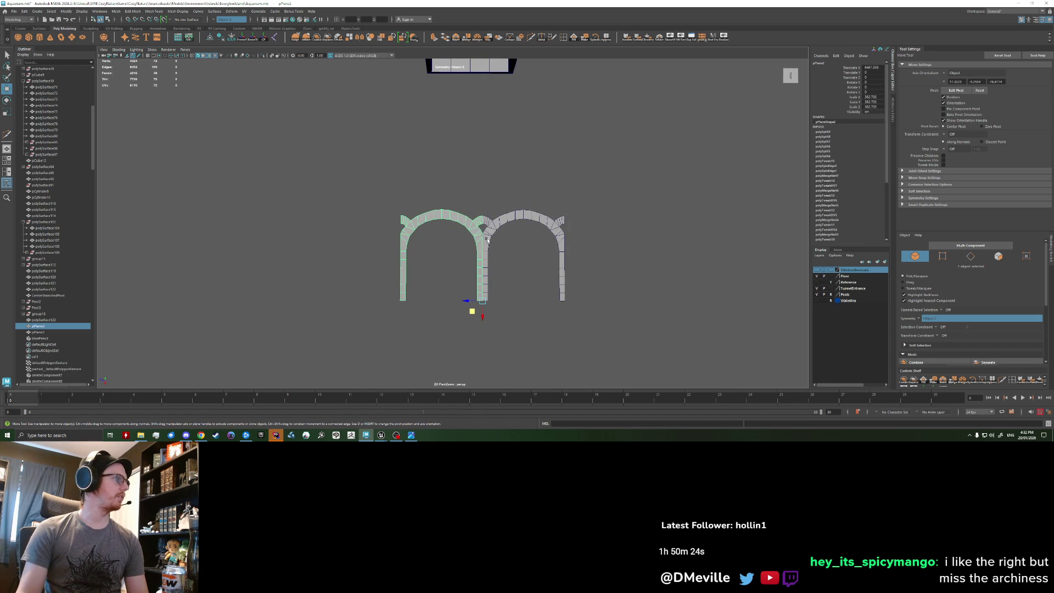
{"action": "left_click", "coordinate": [486, 238]}
{"action": "middle_click_drag", "start_coordinate": [486, 239], "coordinate": [438, 244], "text": "alt"}
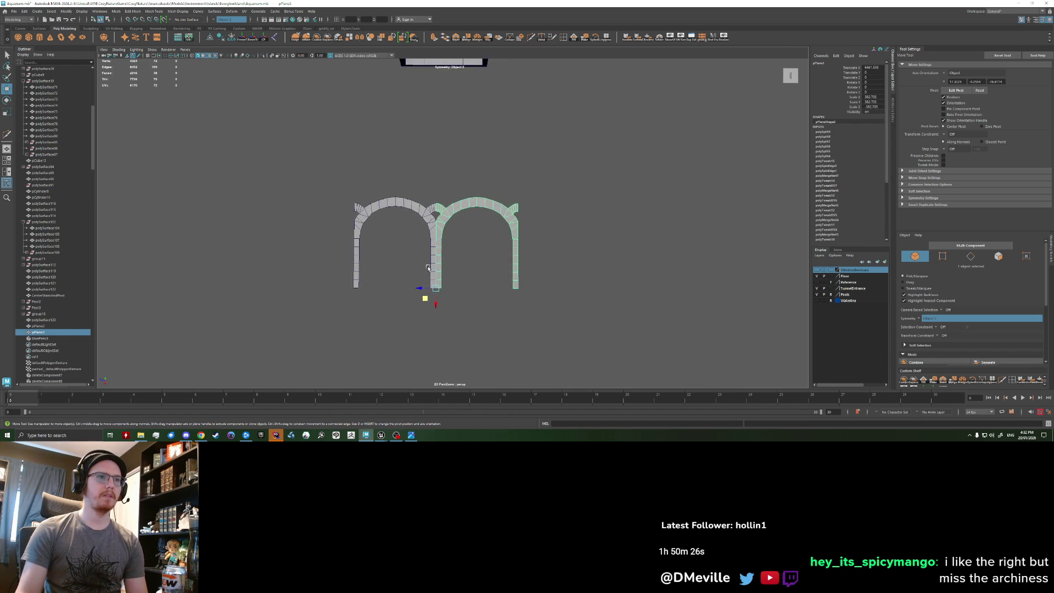
{"action": "scroll", "coordinate": [430, 246], "scroll_direction": "up", "scroll_amount": 2}
{"action": "left_click", "coordinate": [420, 233], "text": "shift"}
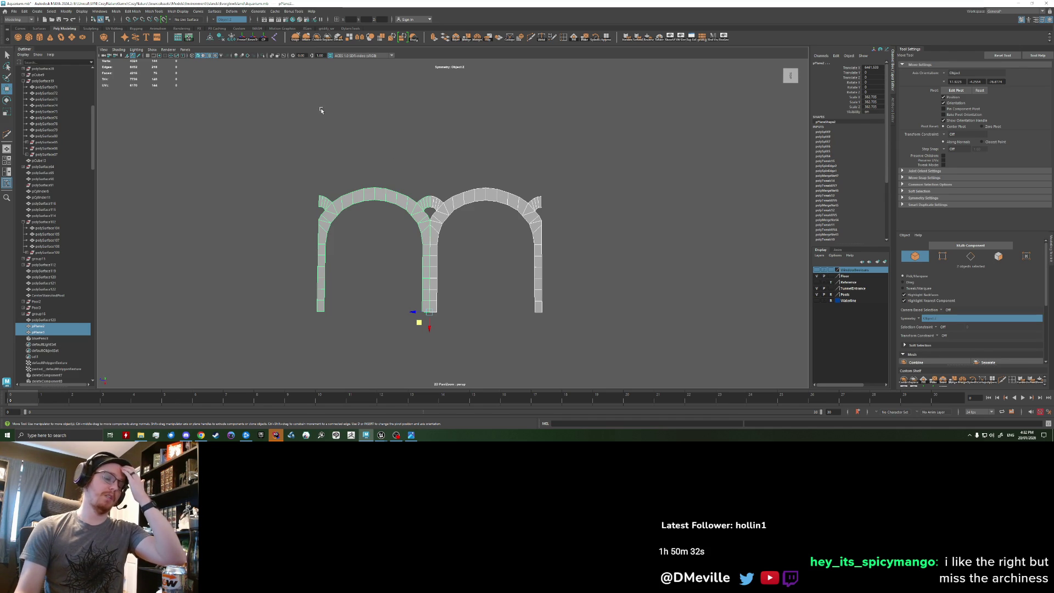
{"action": "scroll", "coordinate": [384, 152], "scroll_direction": "down", "scroll_amount": 2}
{"action": "left_click_drag", "start_coordinate": [342, 176], "coordinate": [512, 284]}
{"action": "key", "text": "ctrl+shift+d"}
{"action": "mouse_move", "coordinate": [435, 299]}
{"action": "left_mouse_down"}
{"action": "mouse_move", "coordinate": [447, 172]}
{"action": "mouse_move", "coordinate": [430, 172]}
{"action": "left_mouse_up"}
{"action": "key", "text": "f"}
Combine the arch halves into one mesh and delete its construction history.
{"action": "left_click", "coordinate": [316, 36]}
{"action": "key", "text": "f"}
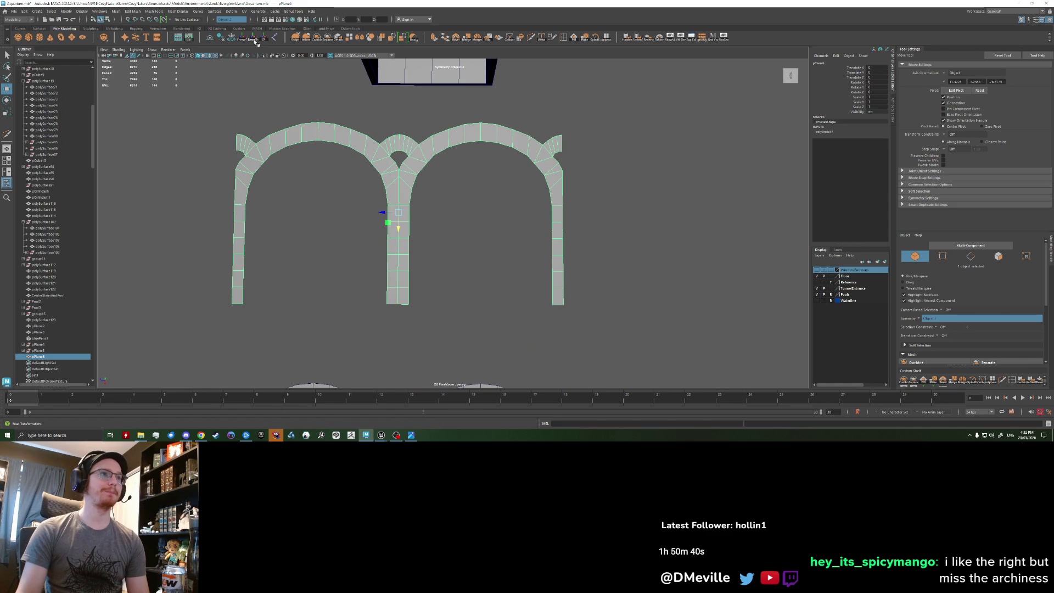
{"action": "left_click", "coordinate": [221, 37]}
Duplicate the double arch twice, lining each copy up beside the original.
{"action": "scroll", "coordinate": [347, 188], "scroll_direction": "down", "scroll_amount": 3}
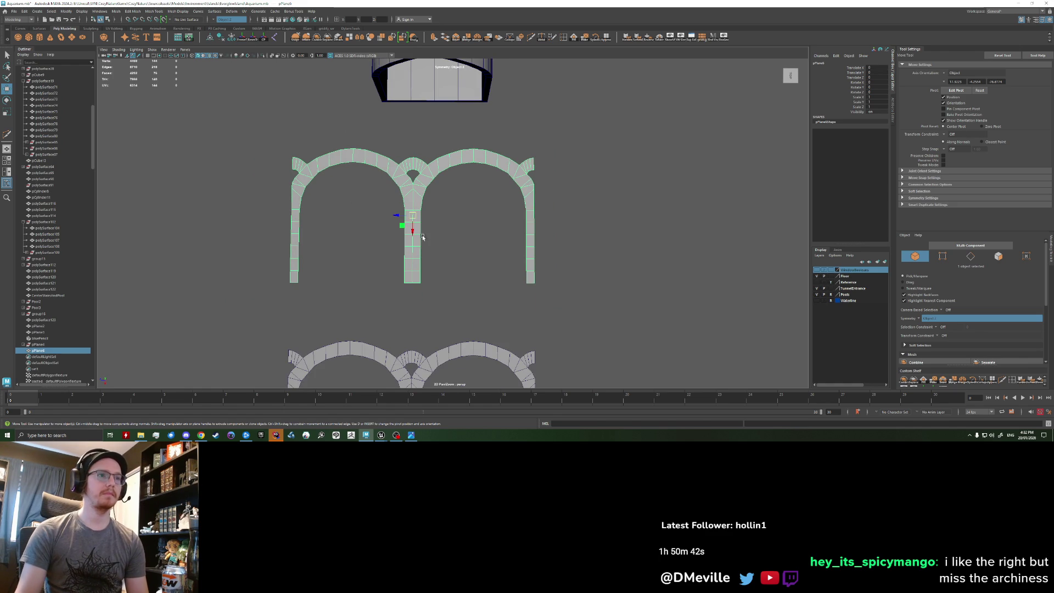
{"action": "mouse_move", "coordinate": [417, 222]}
{"action": "left_mouse_down"}
{"action": "mouse_move", "coordinate": [291, 284]}
{"action": "mouse_move", "coordinate": [523, 271]}
{"action": "mouse_move", "coordinate": [533, 282]}
{"action": "left_mouse_up"}
{"action": "key", "text": "ctrl+d"}
{"action": "scroll", "coordinate": [572, 285], "scroll_direction": "down", "scroll_amount": 2}
{"action": "middle_click_drag", "start_coordinate": [572, 285], "coordinate": [444, 274], "text": "alt"}
{"action": "key", "text": "ctrl+d"}
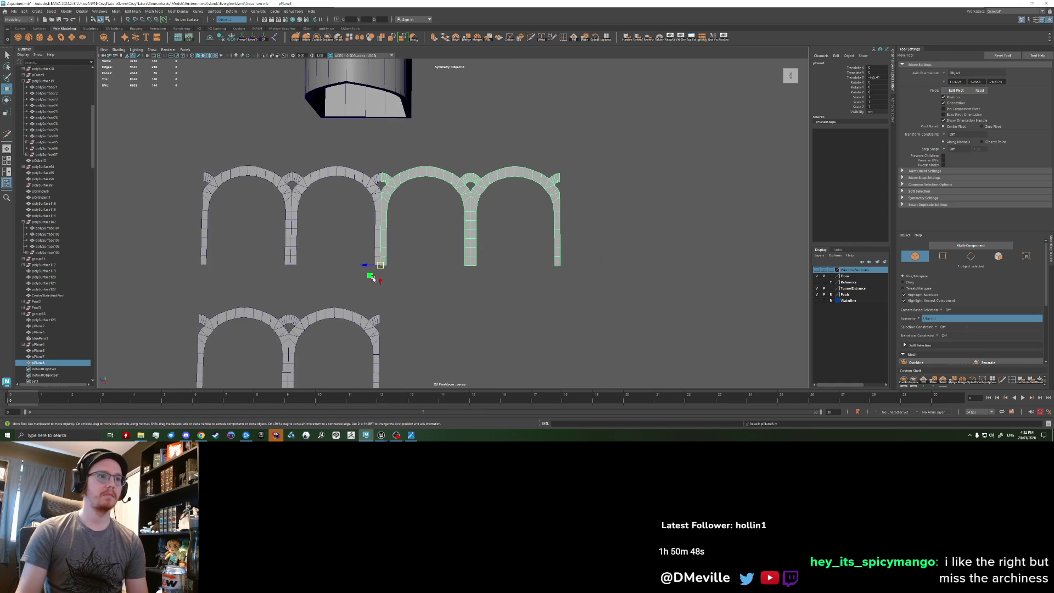
{"action": "left_click_drag", "start_coordinate": [381, 271], "coordinate": [566, 267]}
{"action": "left_click_drag", "start_coordinate": [380, 273], "coordinate": [560, 272]}
Select all three arch pieces and combine them into one mesh.
{"action": "scroll", "coordinate": [419, 275], "scroll_direction": "down", "scroll_amount": 2}
{"action": "scroll", "coordinate": [420, 275], "scroll_direction": "down", "scroll_amount": 3}
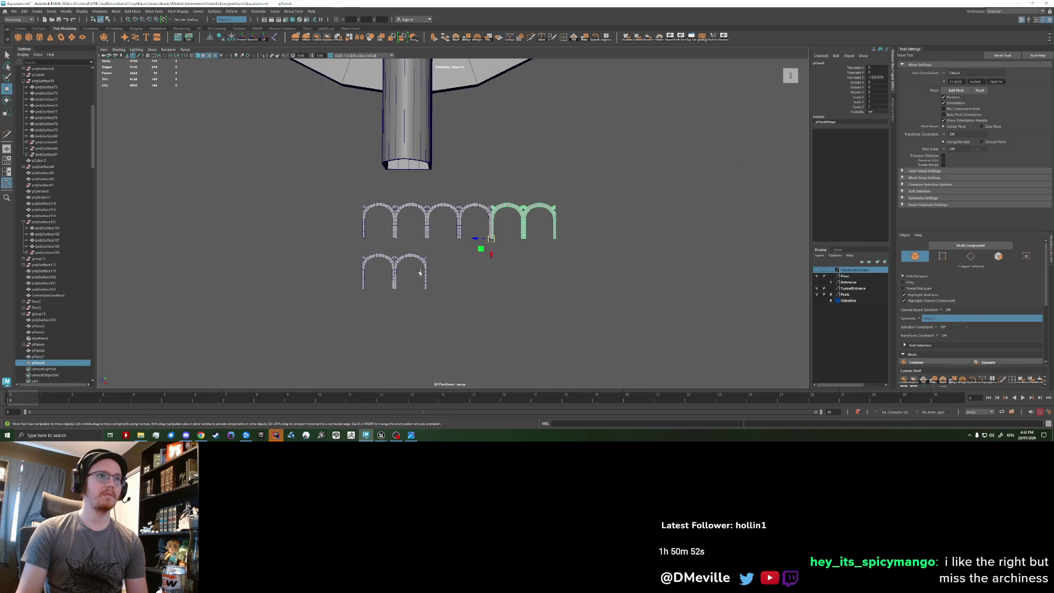
{"action": "scroll", "coordinate": [419, 272], "scroll_direction": "up", "scroll_amount": 5}
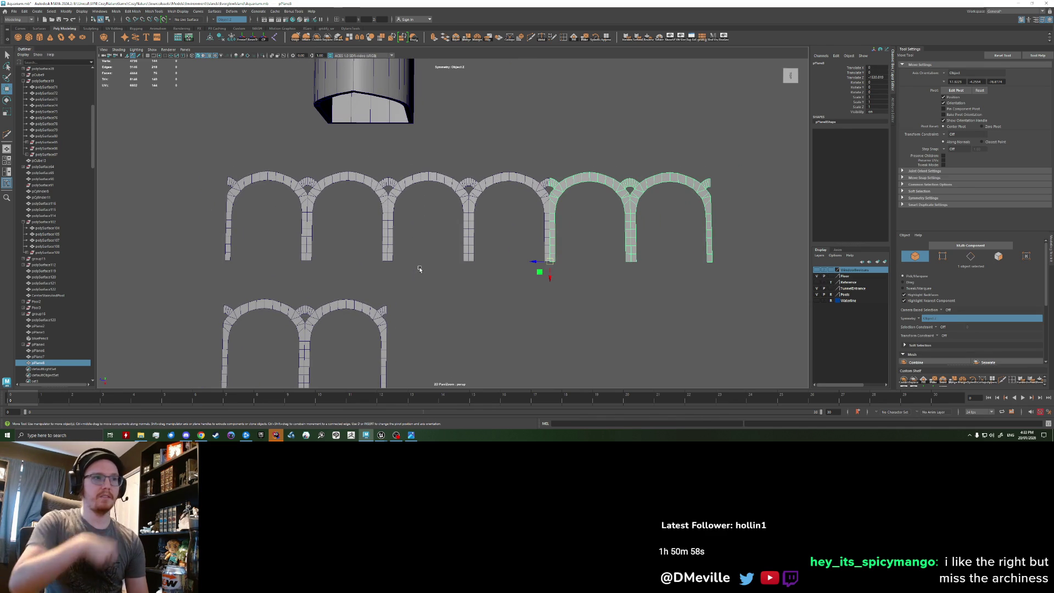
{"action": "scroll", "coordinate": [401, 247], "scroll_direction": "up", "scroll_amount": 3}
{"action": "scroll", "coordinate": [281, 245], "scroll_direction": "down", "scroll_amount": 2}
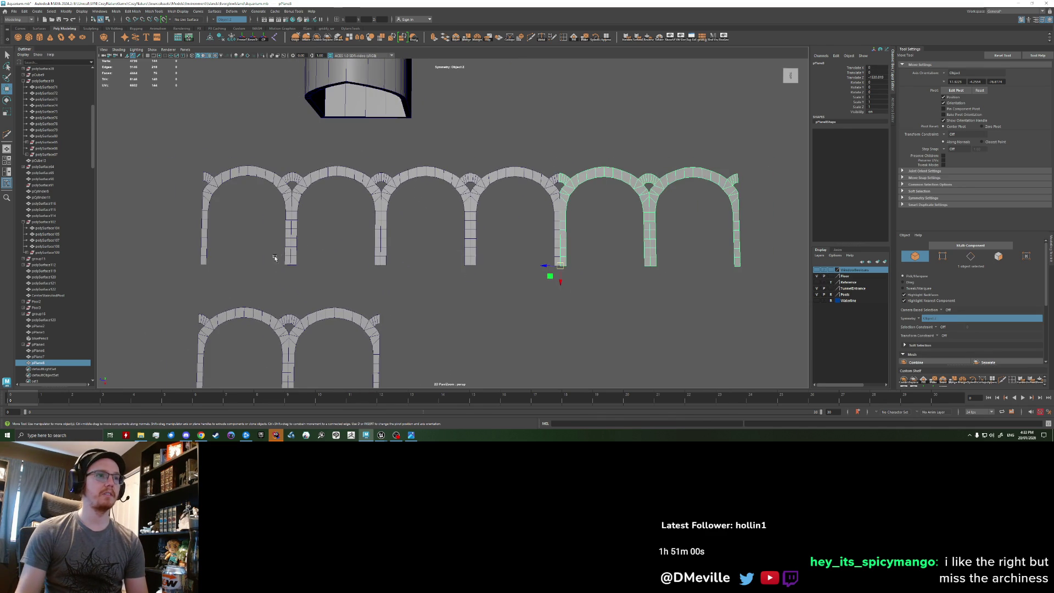
{"action": "left_click_drag", "start_coordinate": [276, 258], "coordinate": [708, 182]}
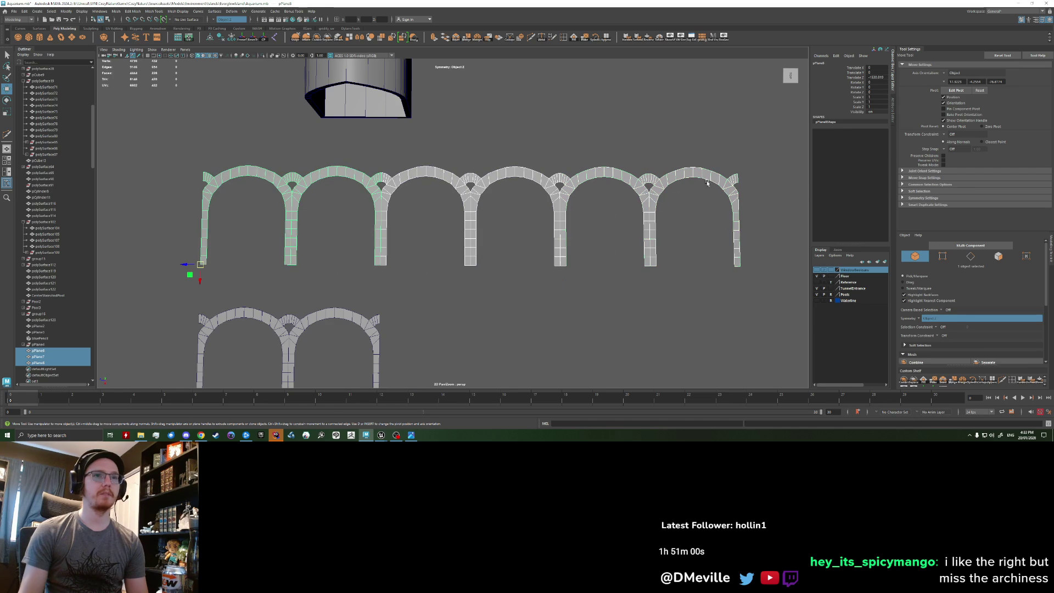
{"action": "left_click", "coordinate": [316, 39]}
Select a pillar-base vertex on the arches and try moving it, then undo.
{"action": "key", "text": "q"}
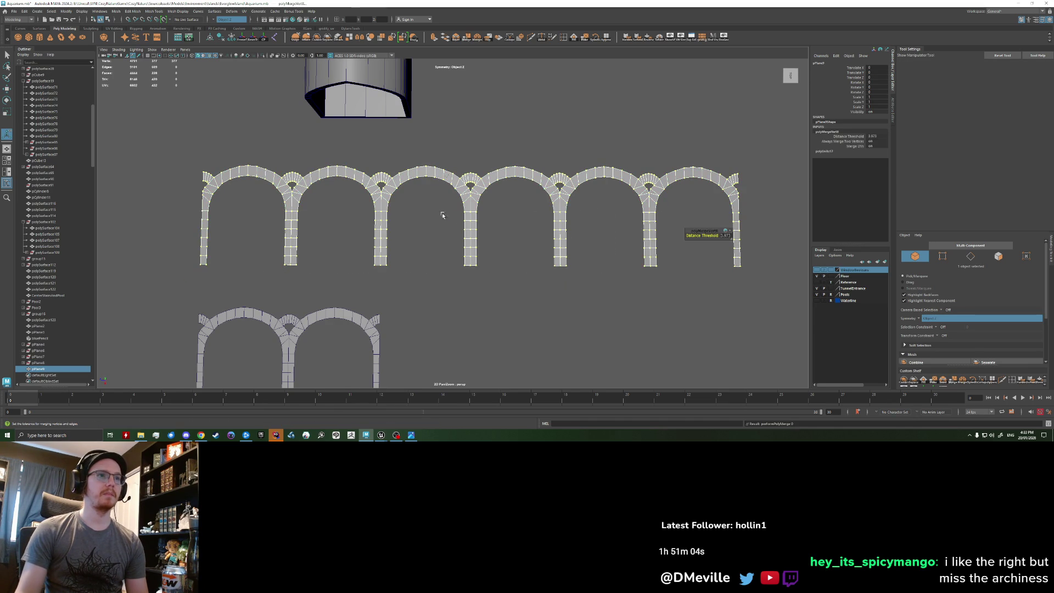
{"action": "left_click", "coordinate": [703, 242]}
{"action": "right_click_drag", "start_coordinate": [377, 235], "coordinate": [380, 252]}
{"action": "left_click", "coordinate": [380, 252]}
{"action": "key", "text": "w"}
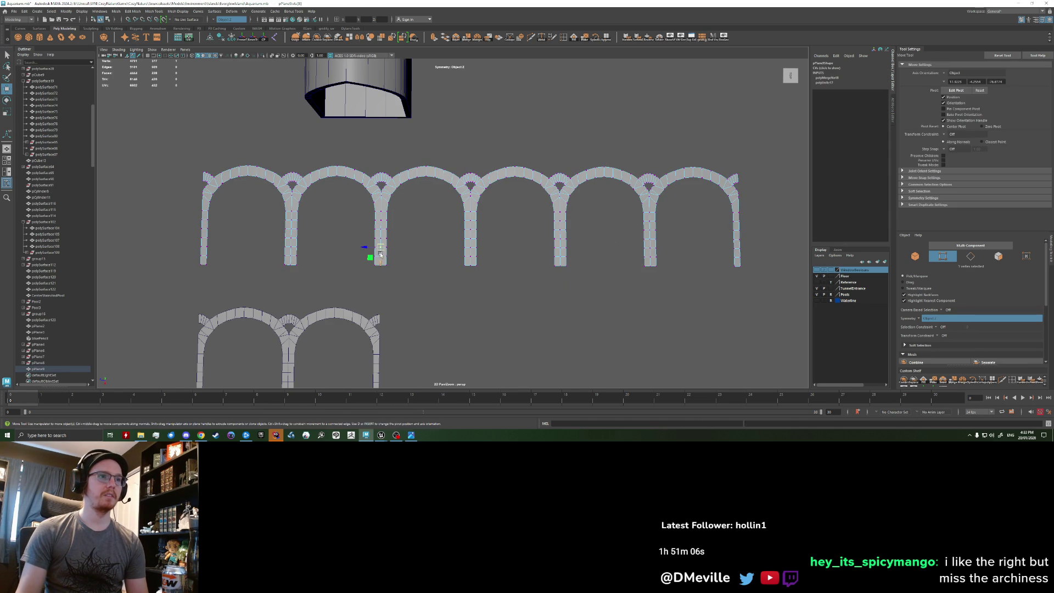
{"action": "scroll", "coordinate": [398, 280], "scroll_direction": "up", "scroll_amount": 1}
{"action": "scroll", "coordinate": [433, 261], "scroll_direction": "up", "scroll_amount": 3}
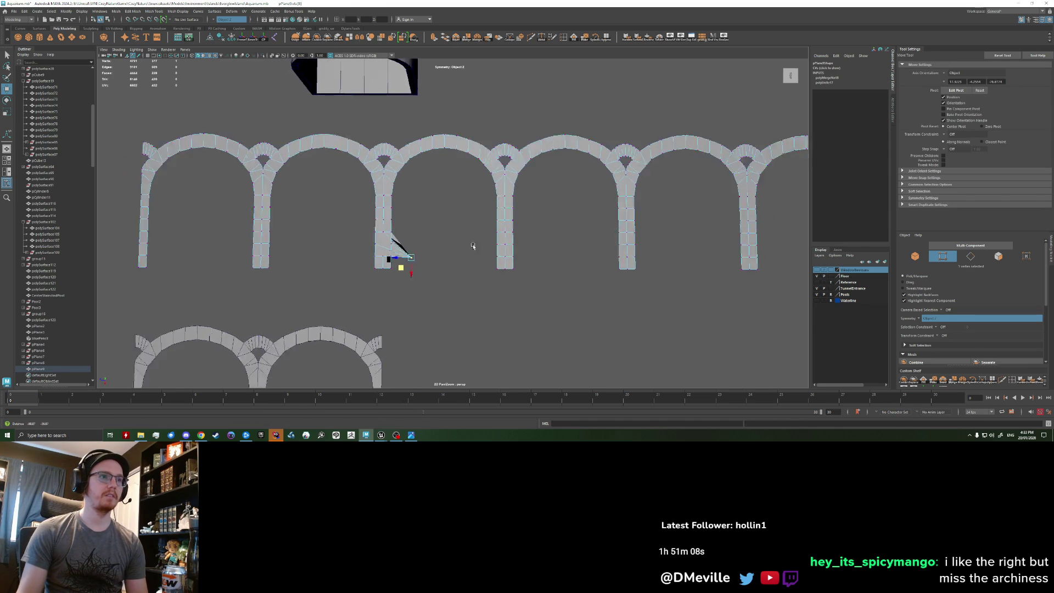
{"action": "key", "text": "q"}
{"action": "key", "text": "w"}
{"action": "left_click_drag", "start_coordinate": [441, 228], "coordinate": [447, 266]}
{"action": "key", "text": "ctrl+z"}
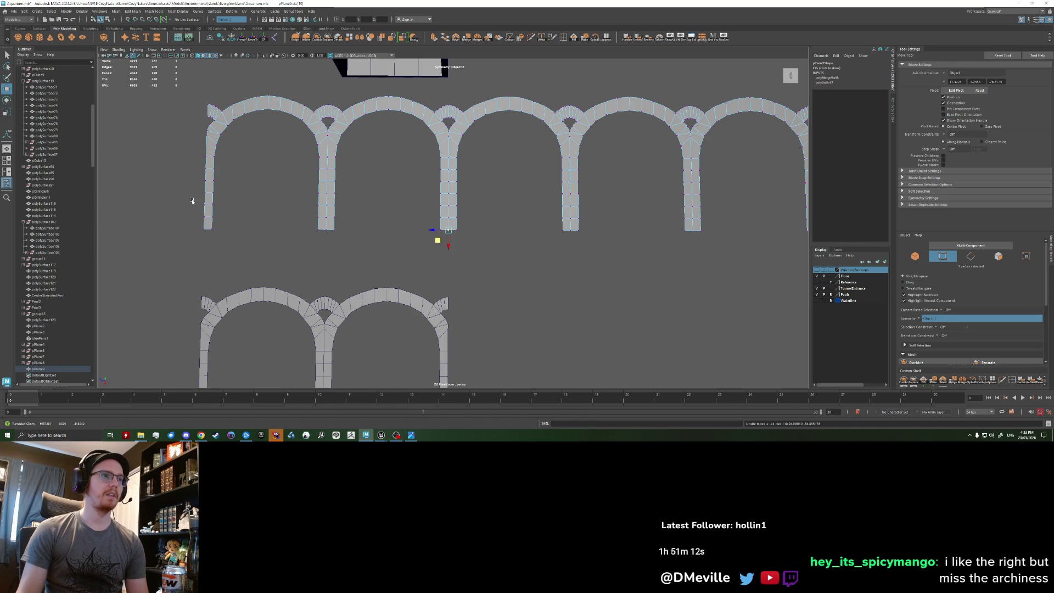
Select edges near the pillar base and try moving them, then undo.
{"action": "key", "text": "q"}
{"action": "left_click", "coordinate": [212, 222]}
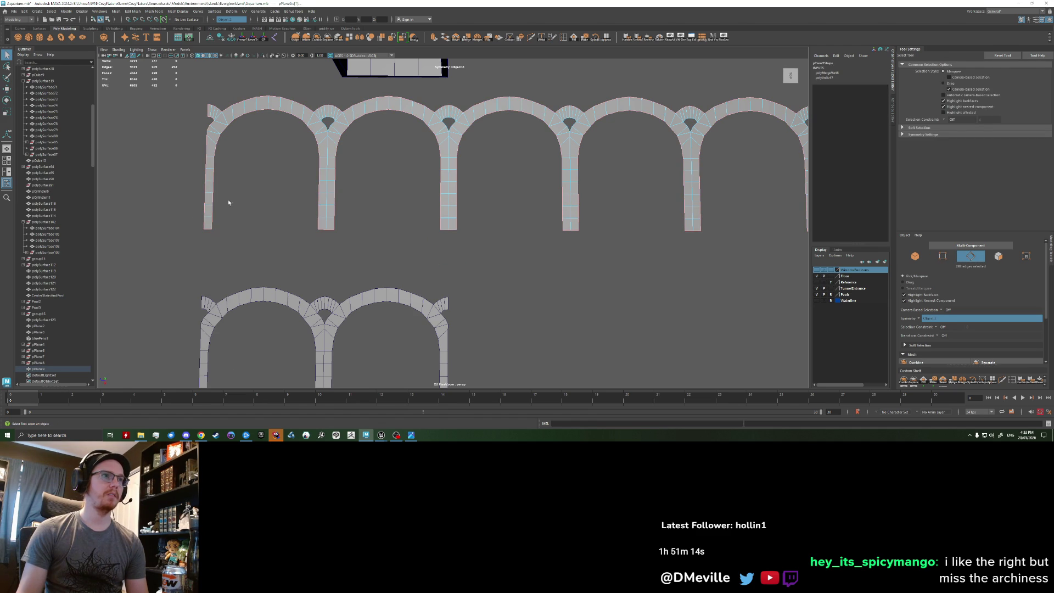
{"action": "key", "text": "w"}
{"action": "middle_click_drag", "start_coordinate": [388, 245], "coordinate": [427, 250]}
{"action": "key", "text": "ctrl+z"}
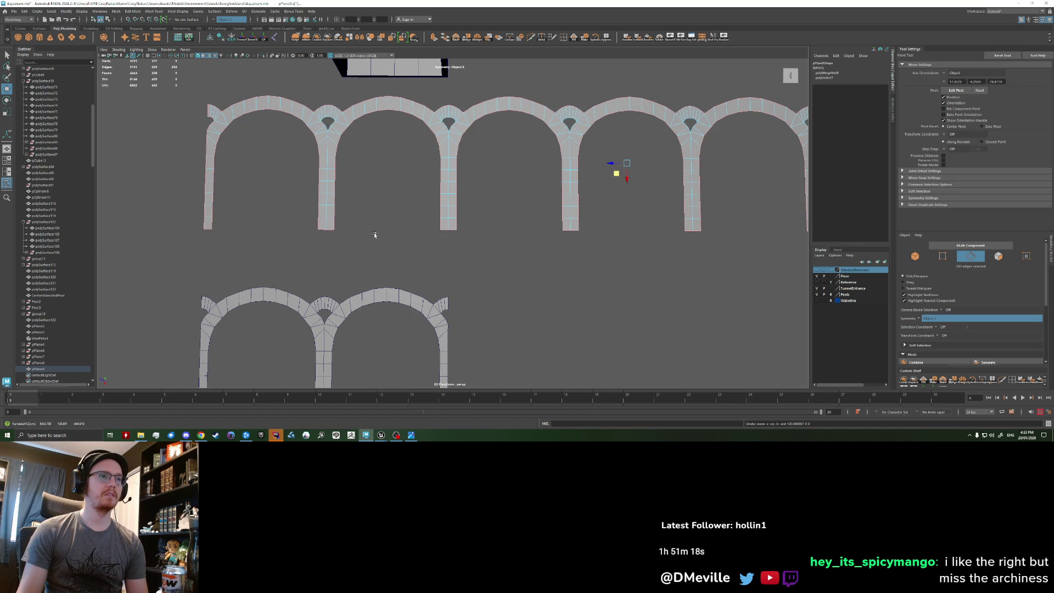
Scale the left arch's pillar-base edges to about 0.83, then clear the selection.
{"action": "left_click", "coordinate": [322, 226]}
{"action": "key", "text": "q"}
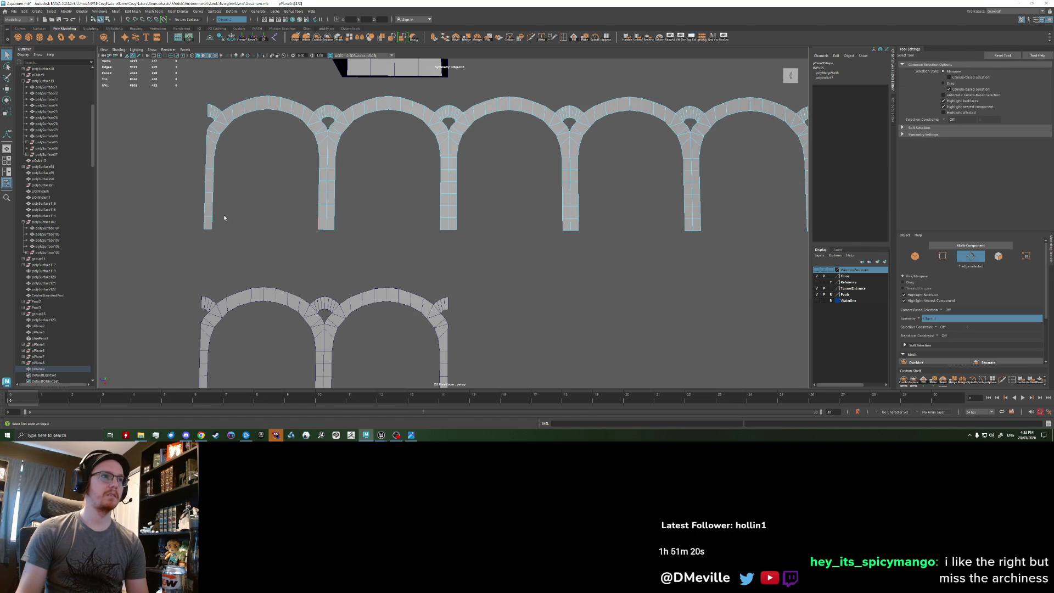
{"action": "key", "text": "r"}
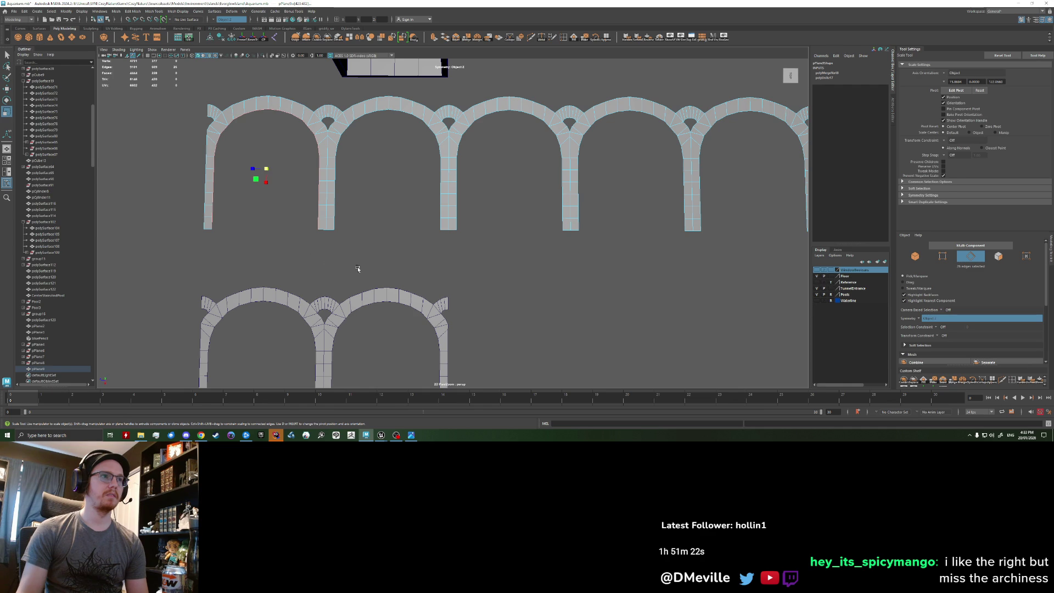
{"action": "middle_click_drag", "start_coordinate": [365, 271], "coordinate": [381, 271]}
{"action": "key", "text": "ctrl+z"}
{"action": "left_click_drag", "start_coordinate": [267, 184], "coordinate": [260, 184]}
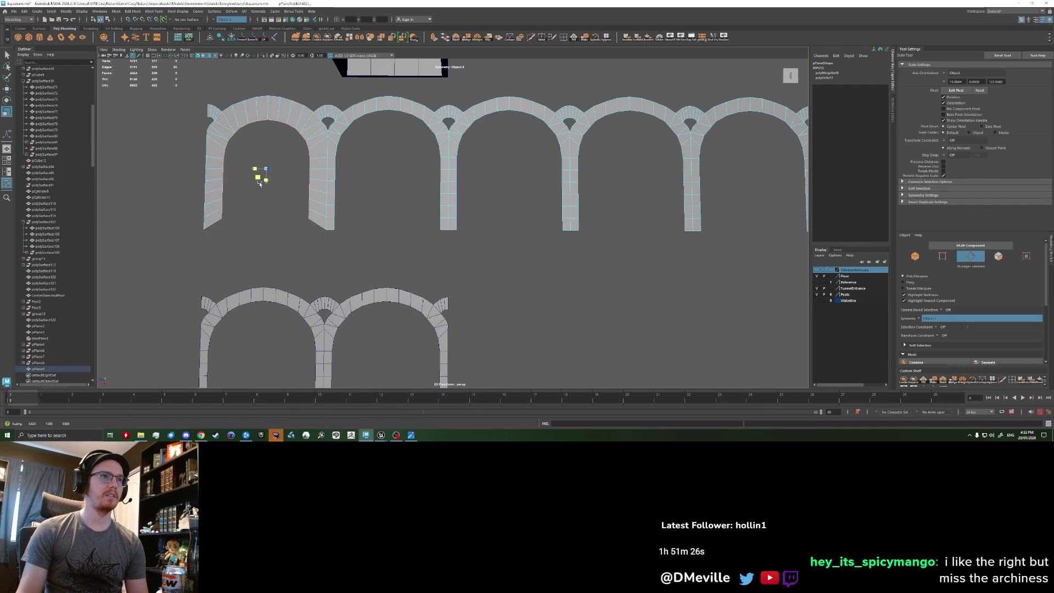
{"action": "scroll", "coordinate": [328, 220], "scroll_direction": "down", "scroll_amount": 8}
{"action": "left_click", "coordinate": [424, 247]}
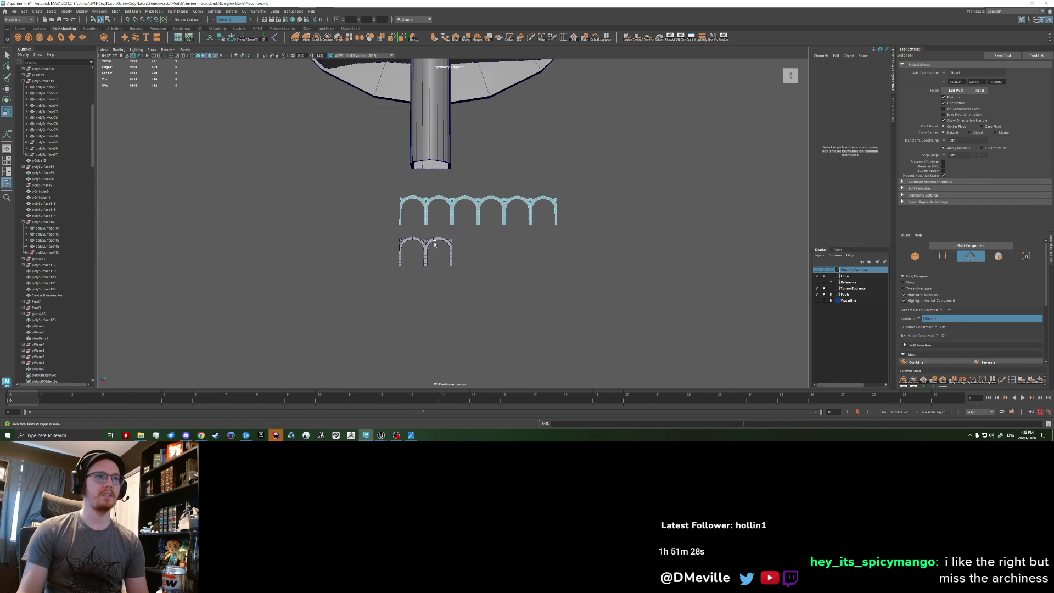
Select the long arch row, orbit toward the platform, and switch to the Rotate tool.
{"action": "scroll", "coordinate": [438, 242], "scroll_direction": "up", "scroll_amount": 6}
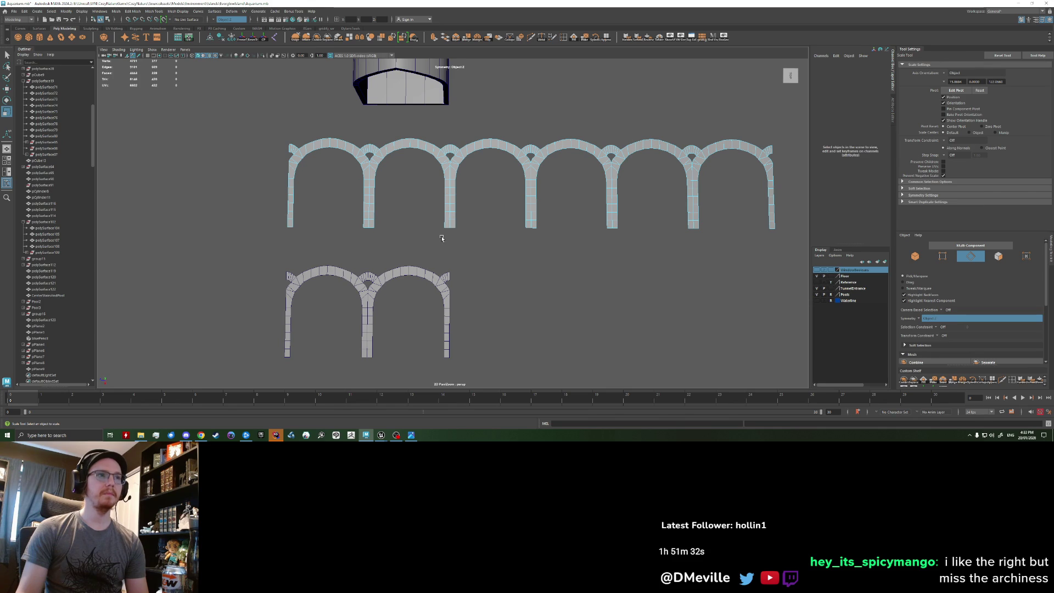
{"action": "scroll", "coordinate": [443, 237], "scroll_direction": "down", "scroll_amount": 3}
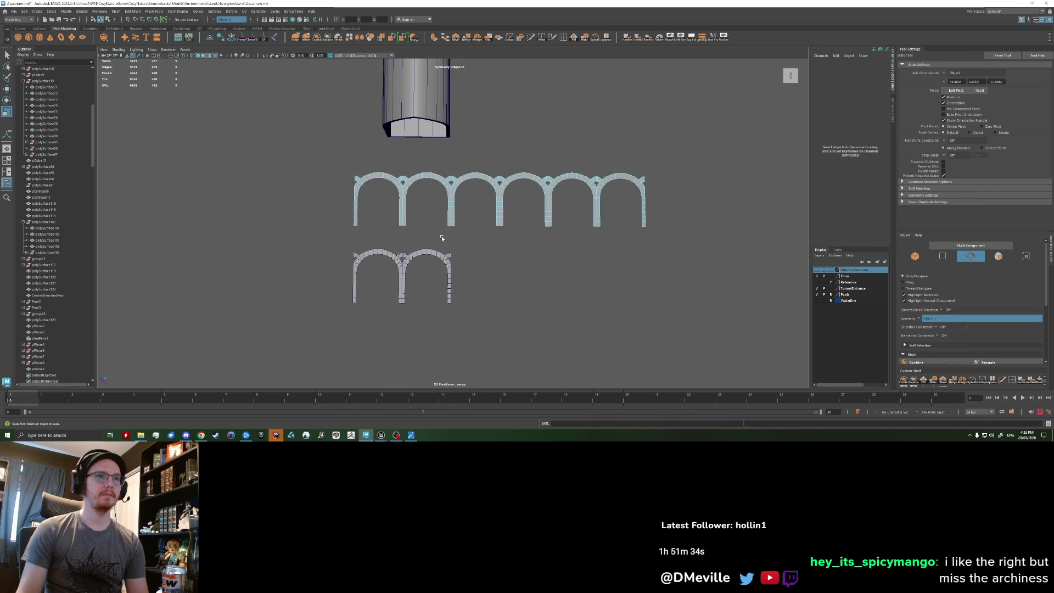
{"action": "scroll", "coordinate": [453, 216], "scroll_direction": "up", "scroll_amount": 2}
{"action": "left_click", "coordinate": [451, 208]}
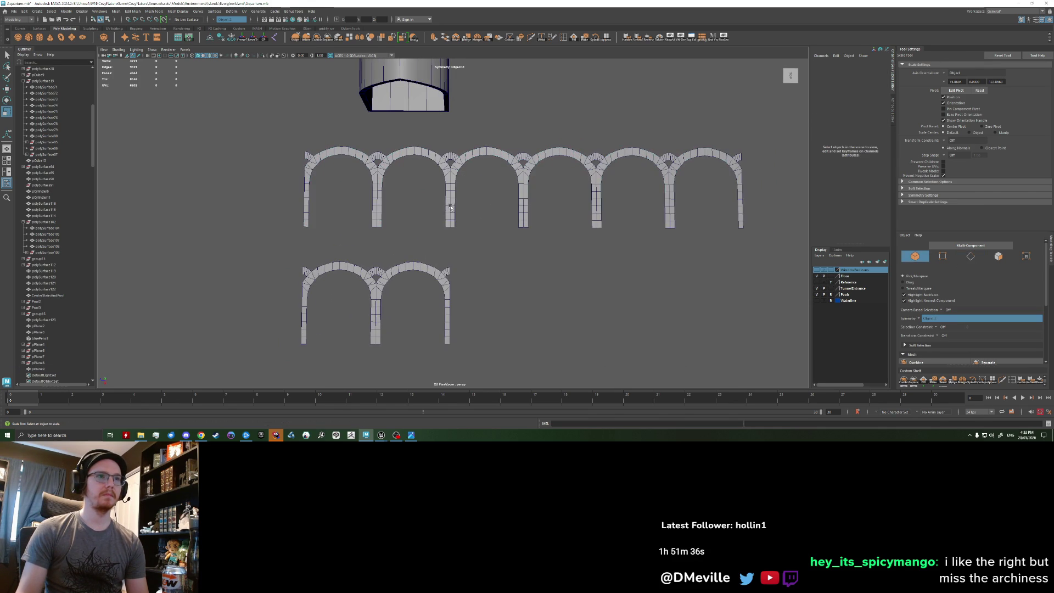
{"action": "scroll", "coordinate": [462, 208], "scroll_direction": "down", "scroll_amount": 3}
{"action": "key", "text": "e"}
{"action": "mouse_move", "coordinate": [471, 207]}
{"action": "left_mouse_down", "text": "alt"}
{"action": "mouse_move", "coordinate": [512, 187]}
{"action": "mouse_move", "coordinate": [439, 220]}
{"action": "left_mouse_up", "text": "alt"}
{"action": "key", "text": "e"}
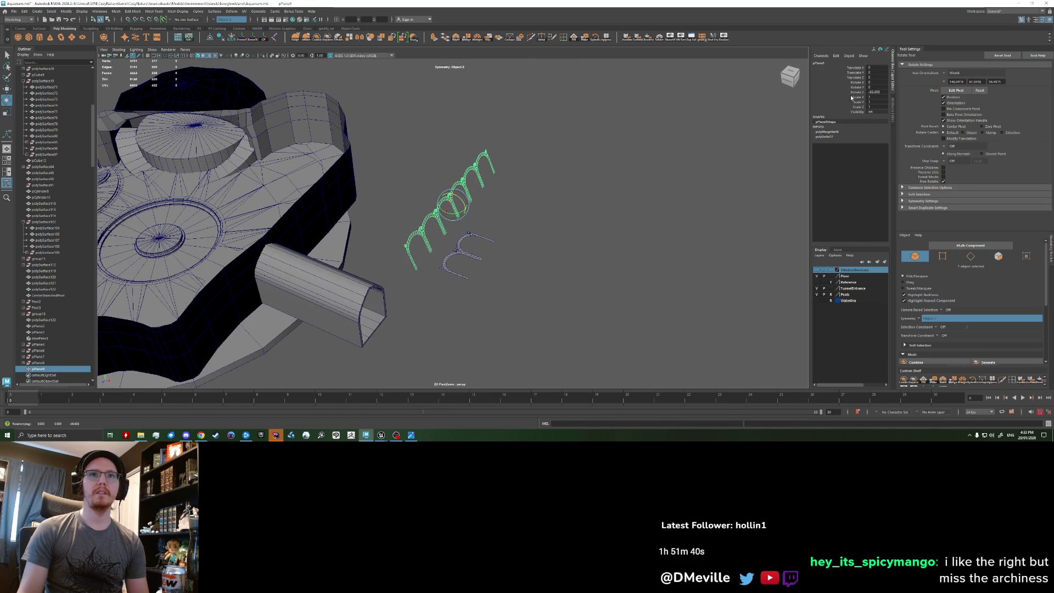
Set the arch row's Rotate Z to -30 and frame it in the view.
{"action": "double_click", "coordinate": [878, 91]}
{"action": "type", "text": "-30"}
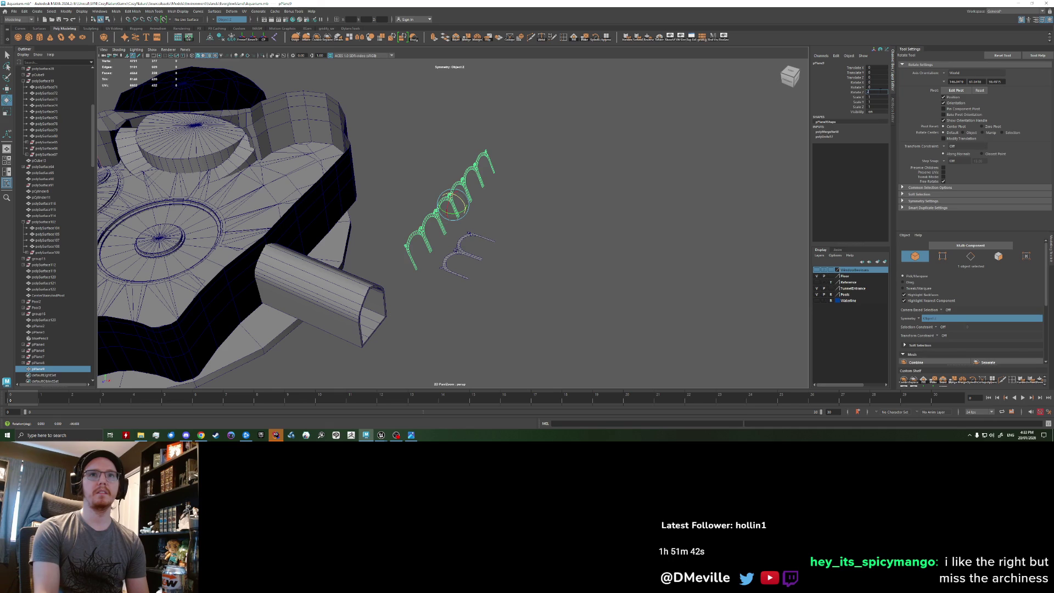
{"action": "key", "text": "Return"}
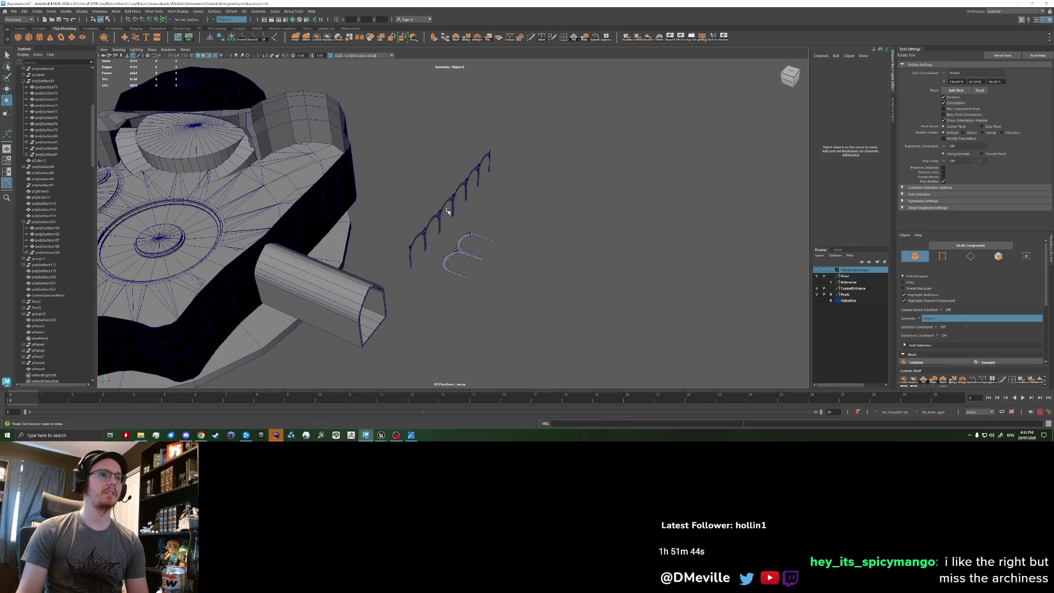
{"action": "mouse_move", "coordinate": [393, 210]}
{"action": "left_mouse_down", "text": "alt"}
{"action": "mouse_move", "coordinate": [478, 242]}
{"action": "mouse_move", "coordinate": [277, 202]}
{"action": "left_mouse_up", "text": "alt"}
{"action": "left_click", "coordinate": [511, 262]}
{"action": "key", "text": "w"}
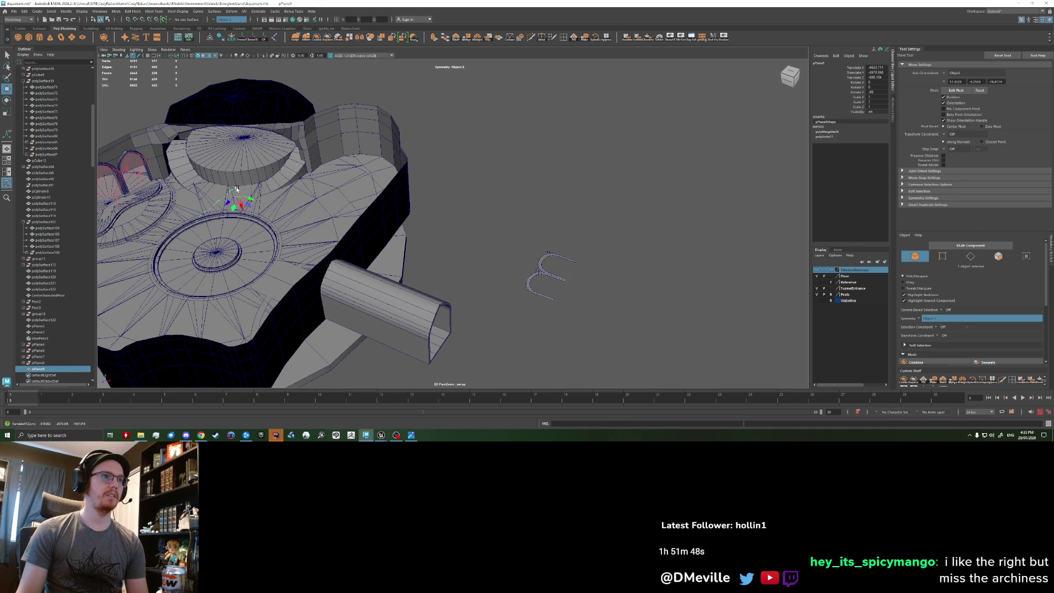
{"action": "key", "text": "f"}
Tilt the arch row upright along the wall and lower it onto the platform floor.
{"action": "key", "text": "shift+d"}
{"action": "key", "text": "shift+d"}
{"action": "key", "text": "shift+d"}
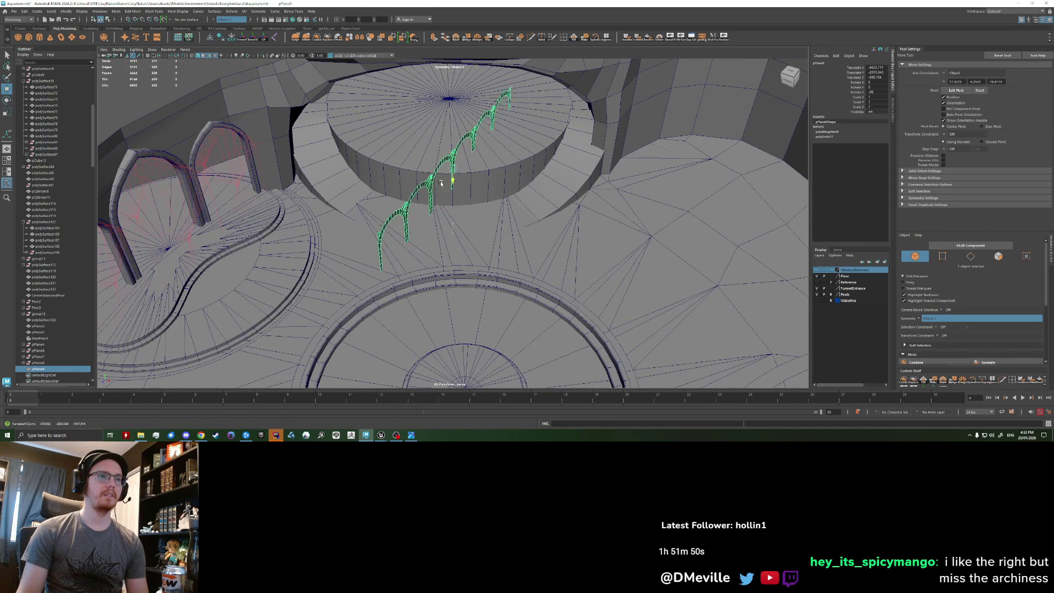
{"action": "scroll", "coordinate": [446, 181], "scroll_direction": "up", "scroll_amount": 4}
{"action": "key", "text": "e"}
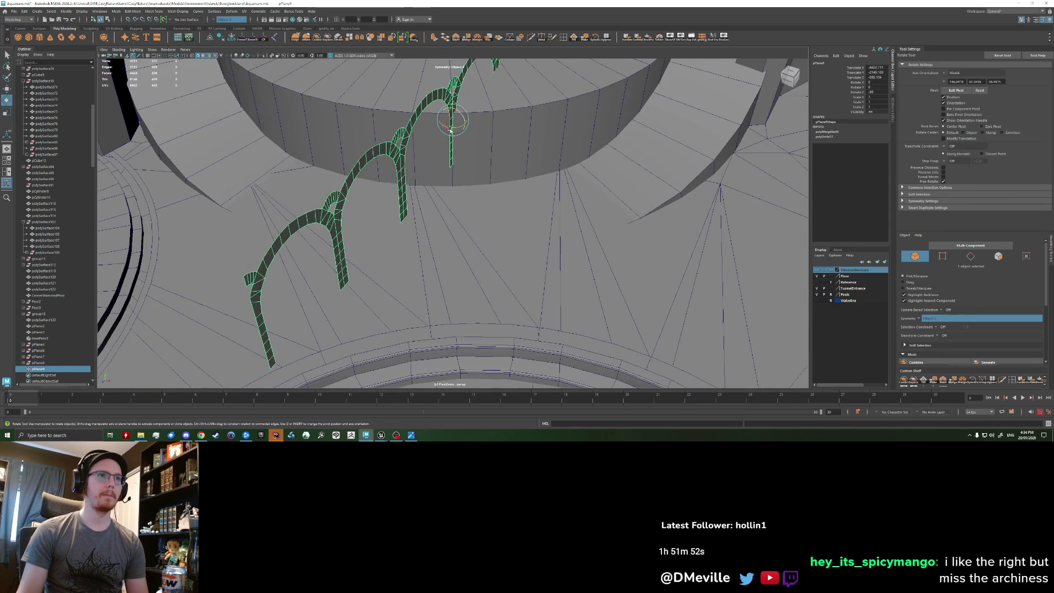
{"action": "left_click_drag", "start_coordinate": [451, 130], "coordinate": [429, 132]}
{"action": "mouse_move", "coordinate": [433, 171]}
{"action": "left_mouse_down", "text": "alt"}
{"action": "mouse_move", "coordinate": [417, 192]}
{"action": "mouse_move", "coordinate": [364, 189]}
{"action": "mouse_move", "coordinate": [360, 243]}
{"action": "mouse_move", "coordinate": [378, 251]}
{"action": "left_mouse_up", "text": "alt"}
{"action": "key", "text": "w"}
{"action": "left_click_drag", "start_coordinate": [432, 219], "coordinate": [429, 240]}
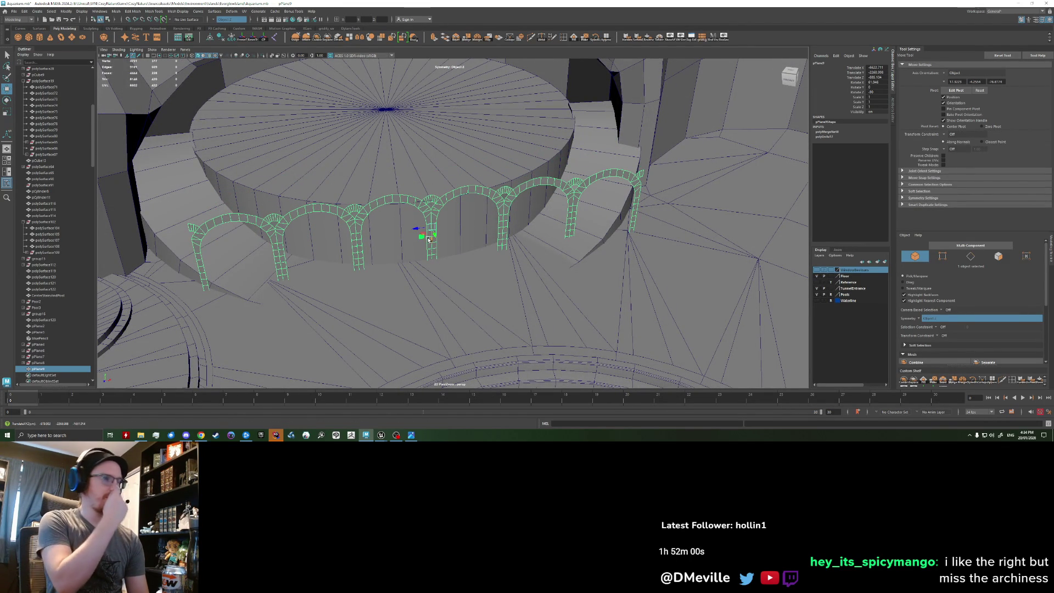
Scale the arch row wider in two passes to span the platform edge.
{"action": "key", "text": "r"}
{"action": "mouse_move", "coordinate": [431, 239]}
{"action": "left_mouse_down"}
{"action": "mouse_move", "coordinate": [432, 222]}
{"action": "mouse_move", "coordinate": [410, 262]}
{"action": "mouse_move", "coordinate": [354, 258]}
{"action": "mouse_move", "coordinate": [421, 258]}
{"action": "mouse_move", "coordinate": [406, 228]}
{"action": "left_mouse_up"}
{"action": "key", "text": "w"}
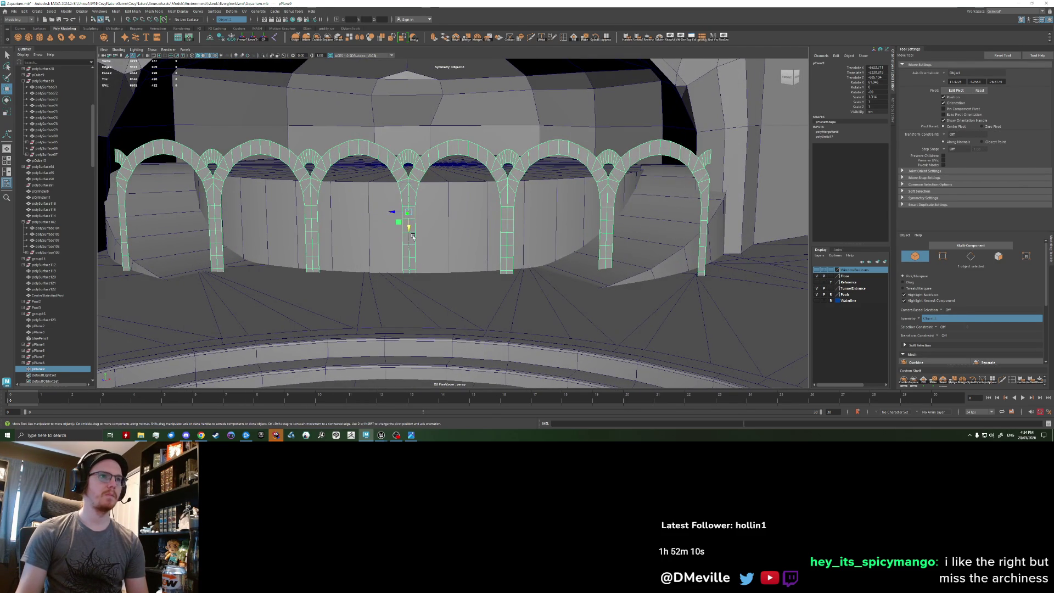
{"action": "key", "text": "r"}
{"action": "middle_click_drag", "start_coordinate": [408, 217], "coordinate": [400, 219]}
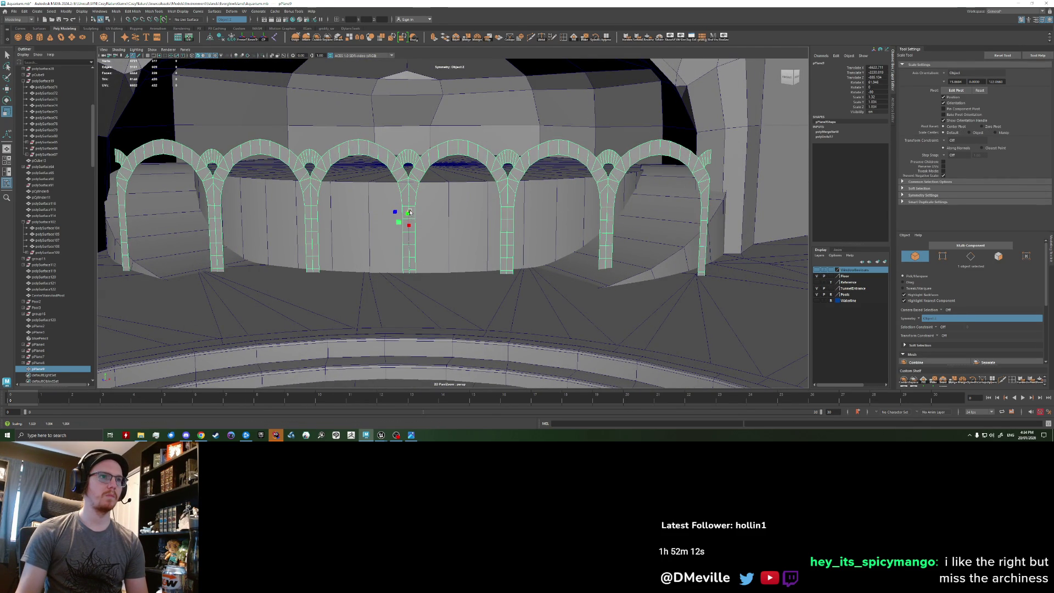
{"action": "mouse_move", "coordinate": [400, 218]}
{"action": "left_mouse_down", "text": "alt"}
{"action": "mouse_move", "coordinate": [442, 206]}
{"action": "mouse_move", "coordinate": [405, 233]}
{"action": "mouse_move", "coordinate": [413, 220]}
{"action": "left_mouse_up", "text": "alt"}
{"action": "scroll", "coordinate": [419, 269], "scroll_direction": "down", "scroll_amount": 2}
{"action": "mouse_move", "coordinate": [419, 269]}
{"action": "left_mouse_down", "text": "alt"}
{"action": "mouse_move", "coordinate": [416, 297]}
{"action": "mouse_move", "coordinate": [422, 280]}
{"action": "mouse_move", "coordinate": [417, 288]}
{"action": "left_mouse_up", "text": "alt"}
Save the scene with Ctrl+S and look through the curve-bend and blend shape options.
{"action": "key", "text": "ctrl+s"}
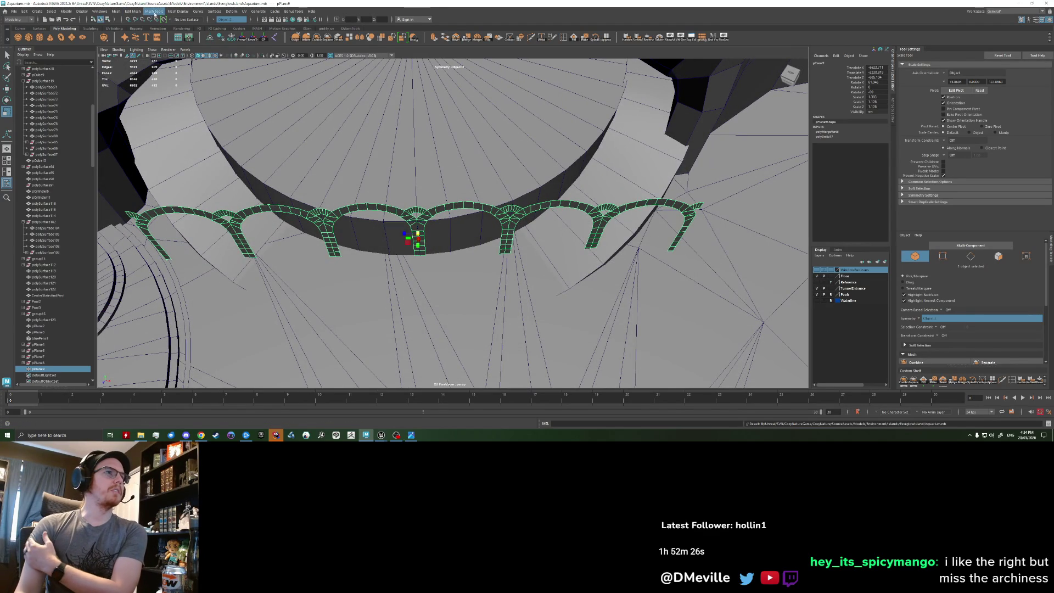
{"action": "left_click", "coordinate": [200, 11]}
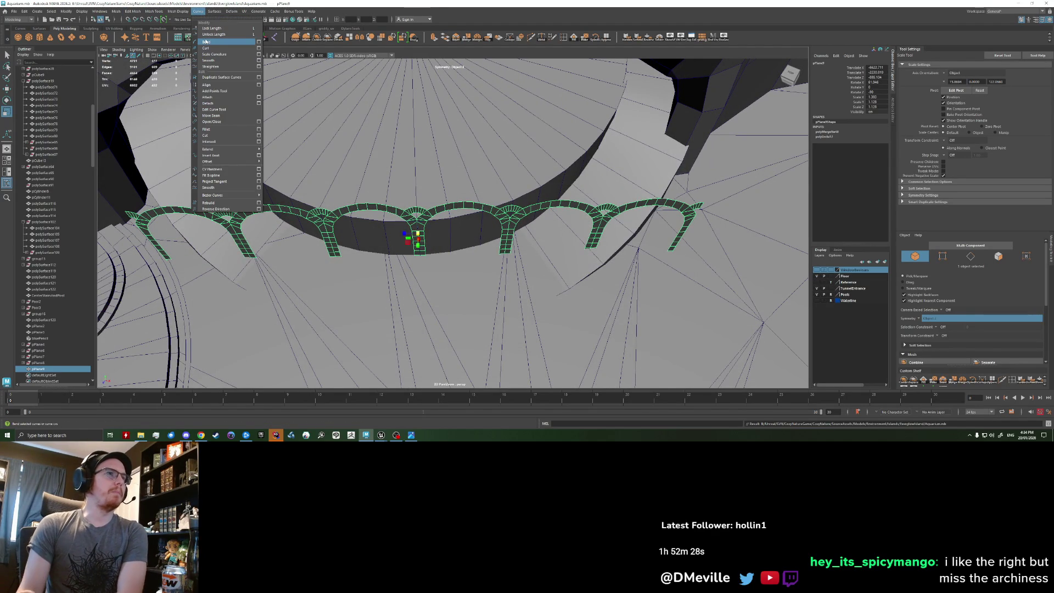
{"action": "left_click", "coordinate": [257, 42]}
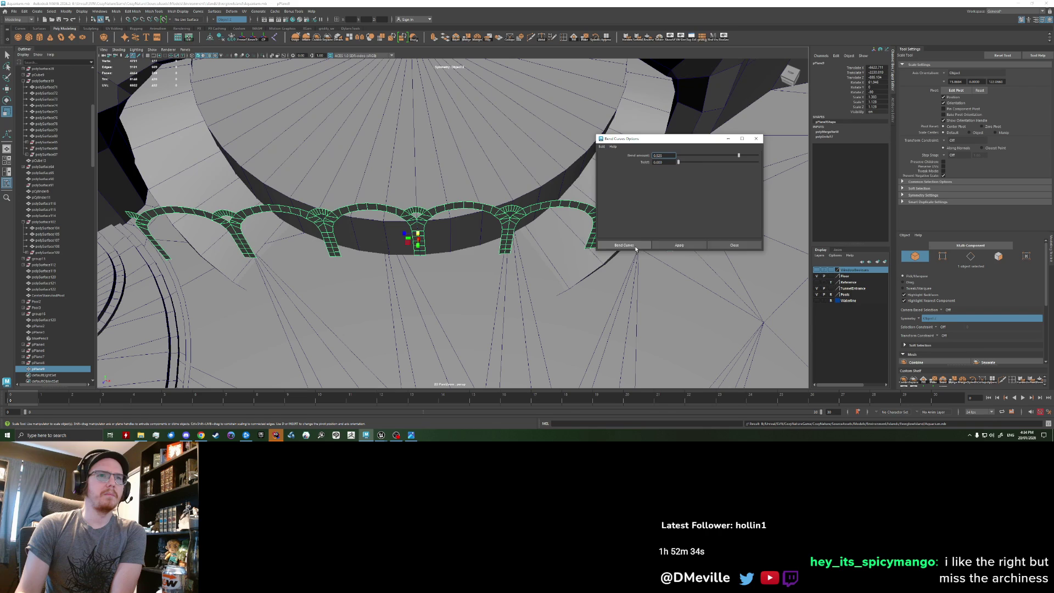
{"action": "left_click", "coordinate": [735, 245]}
{"action": "left_click", "coordinate": [157, 12]}
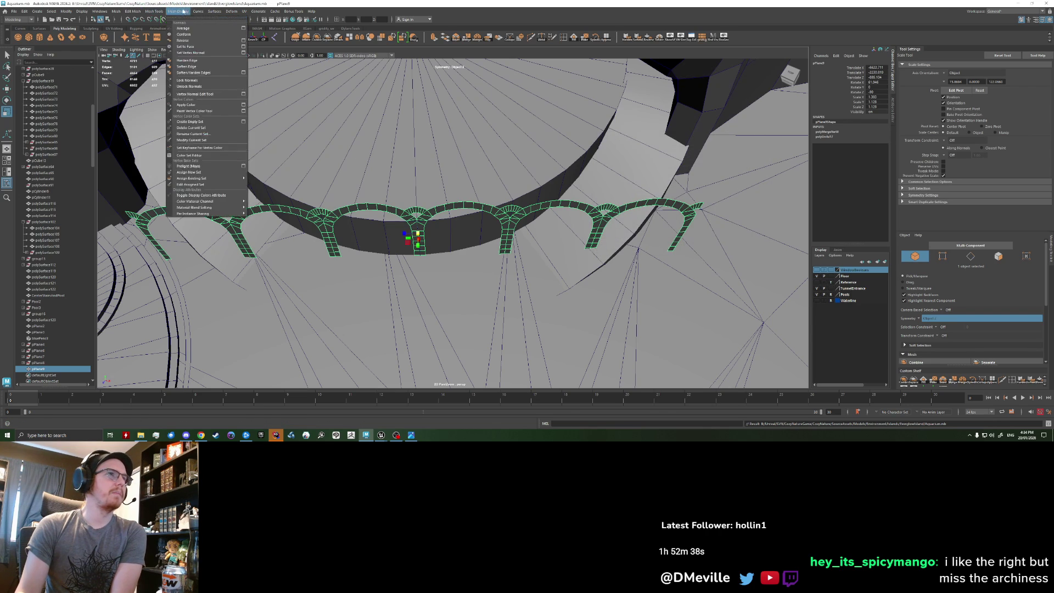
{"action": "mouse_move", "coordinate": [212, 11]}
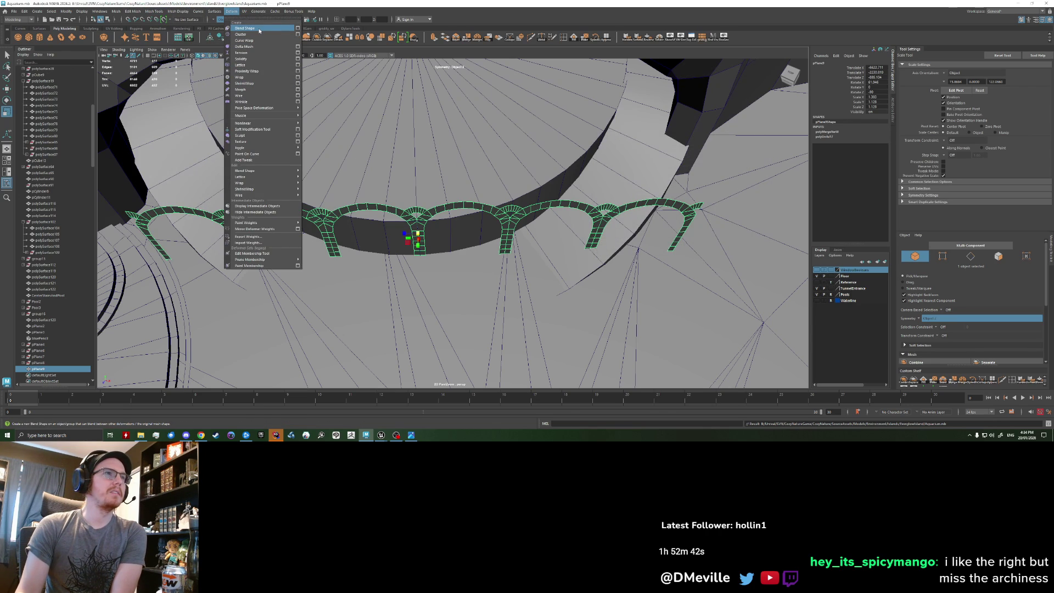
{"action": "left_click", "coordinate": [293, 29]}
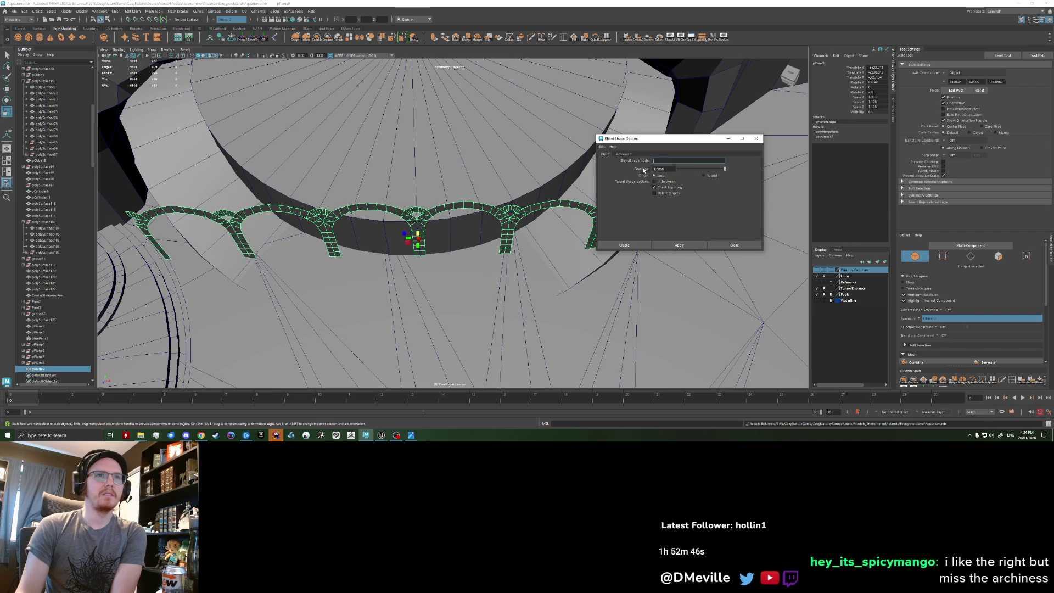
{"action": "left_click", "coordinate": [731, 244]}
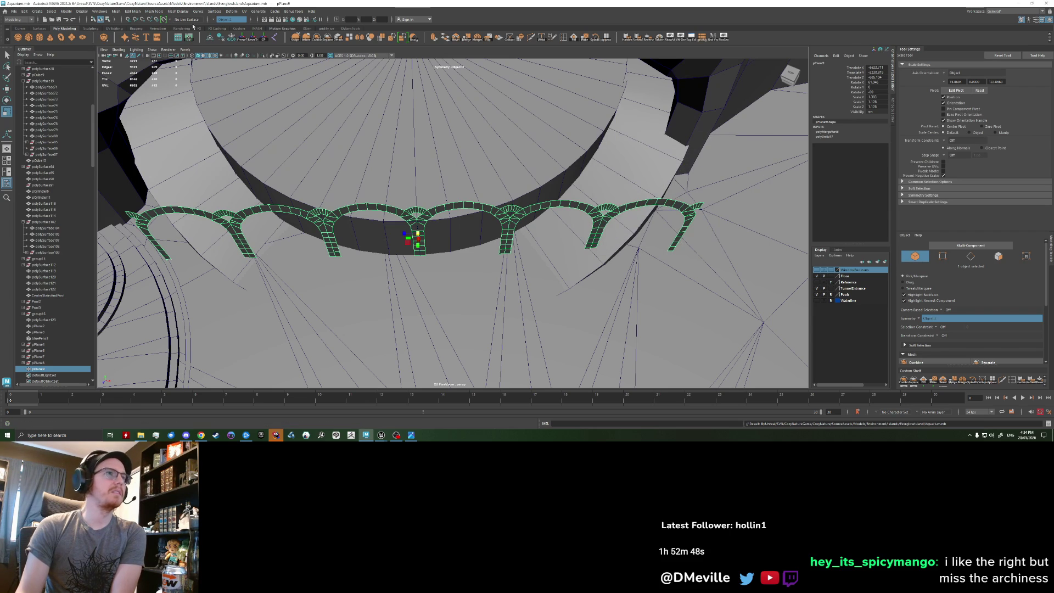
Apply a Nonlinear Bend deformer to the arch row and shift it along the platform edge.
{"action": "left_click", "coordinate": [215, 13]}
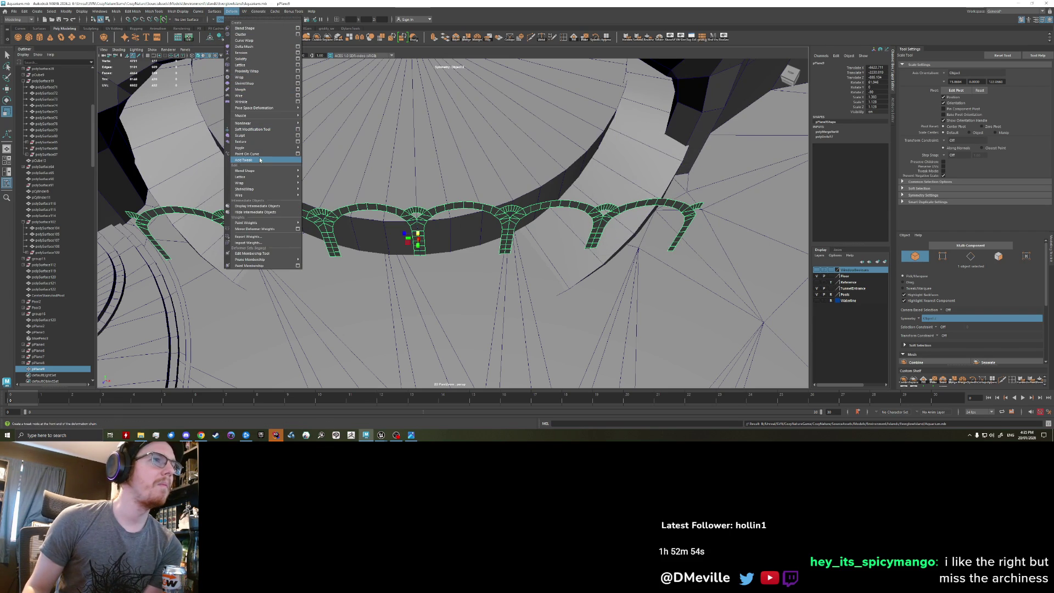
{"action": "mouse_move", "coordinate": [261, 184]}
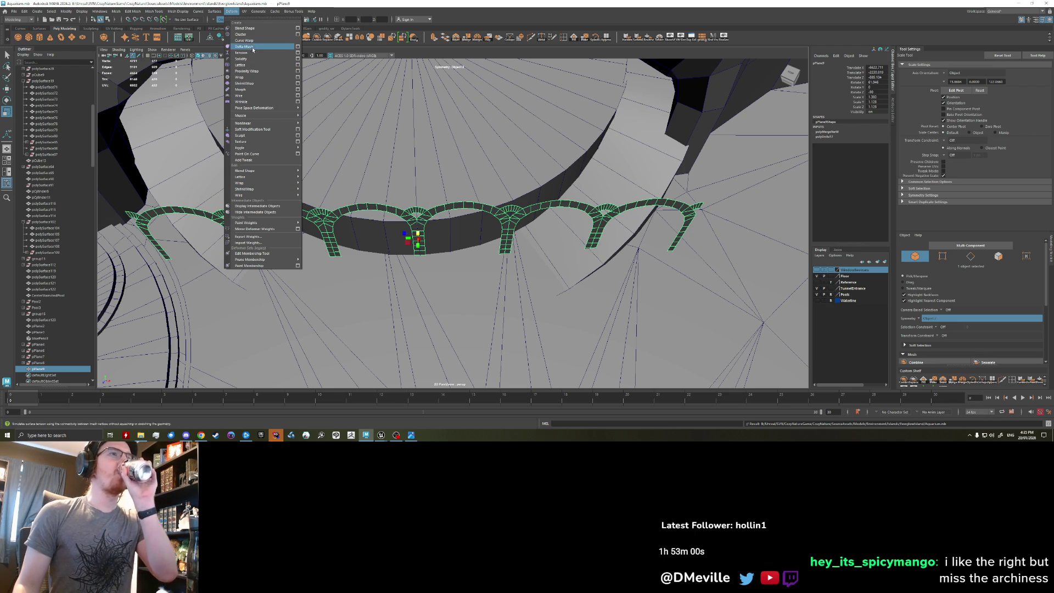
{"action": "left_click", "coordinate": [254, 28]}
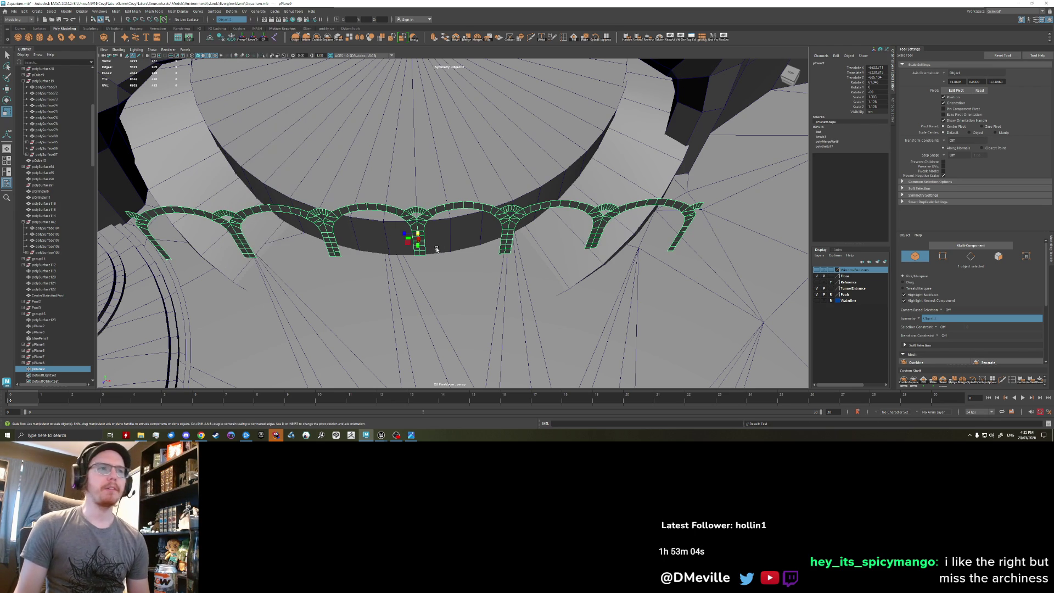
{"action": "key", "text": "w"}
{"action": "scroll", "coordinate": [418, 266], "scroll_direction": "up", "scroll_amount": 10}
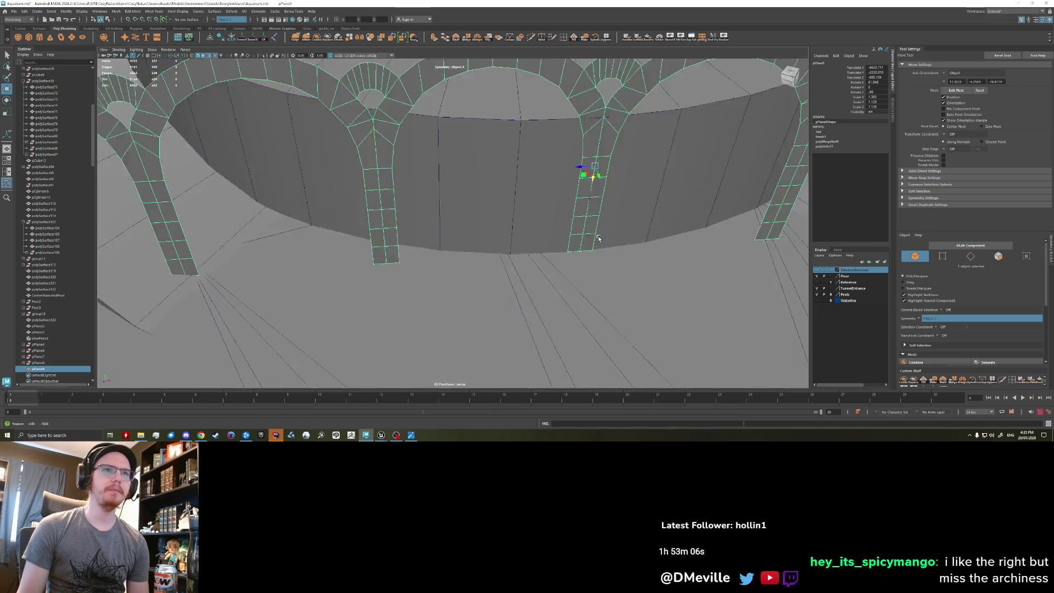
{"action": "scroll", "coordinate": [598, 237], "scroll_direction": "up", "scroll_amount": 2}
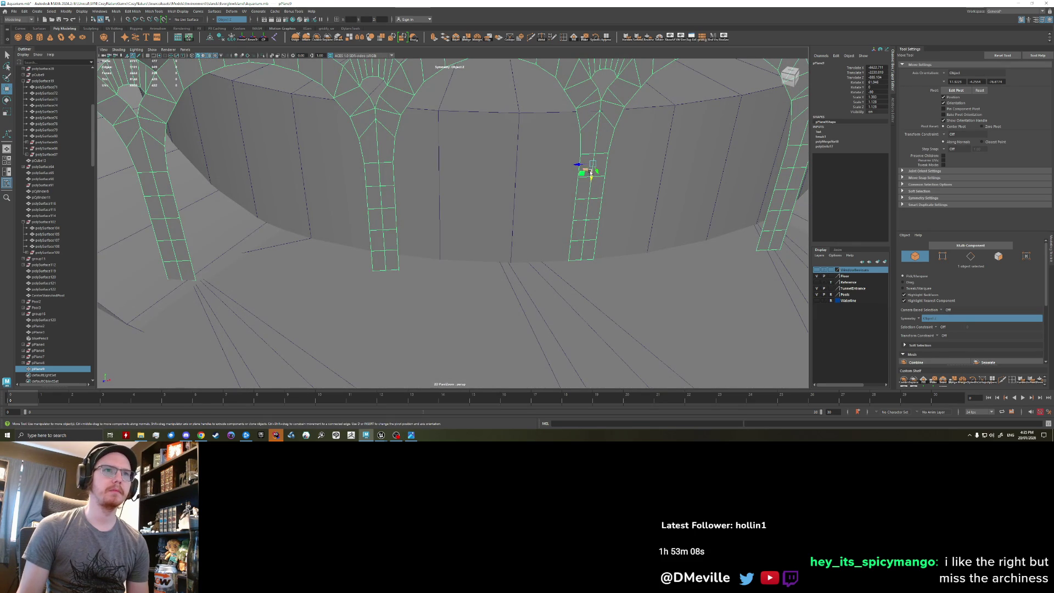
{"action": "mouse_move", "coordinate": [600, 173]}
{"action": "left_mouse_down"}
{"action": "mouse_move", "coordinate": [624, 224]}
{"action": "mouse_move", "coordinate": [612, 208]}
{"action": "left_mouse_up"}
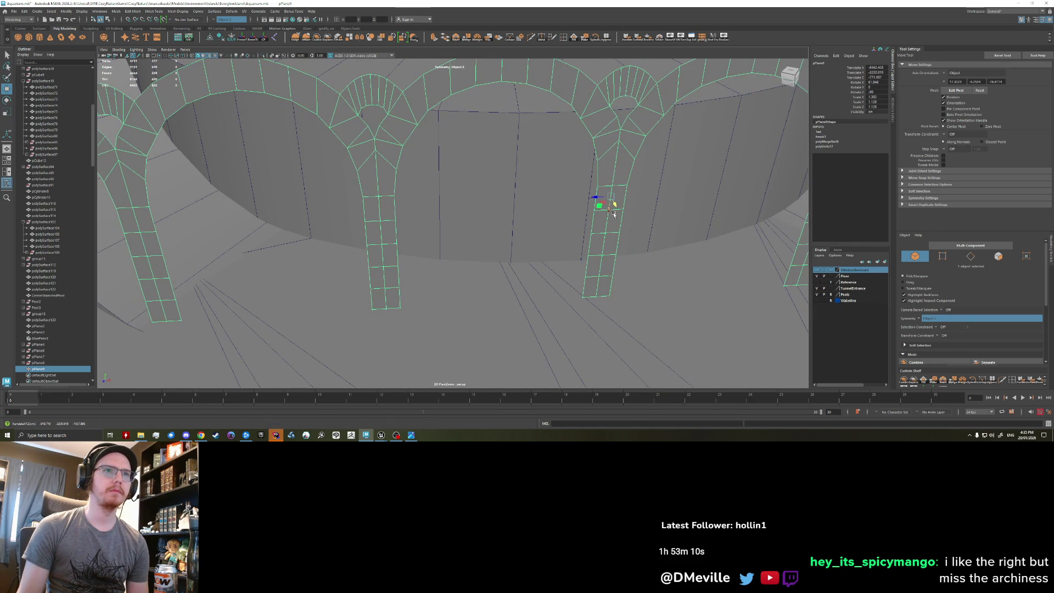
Collapse the Bend deformer's settings entry and orbit to look down on the arch ring.
{"action": "scroll", "coordinate": [619, 236], "scroll_direction": "down", "scroll_amount": 10}
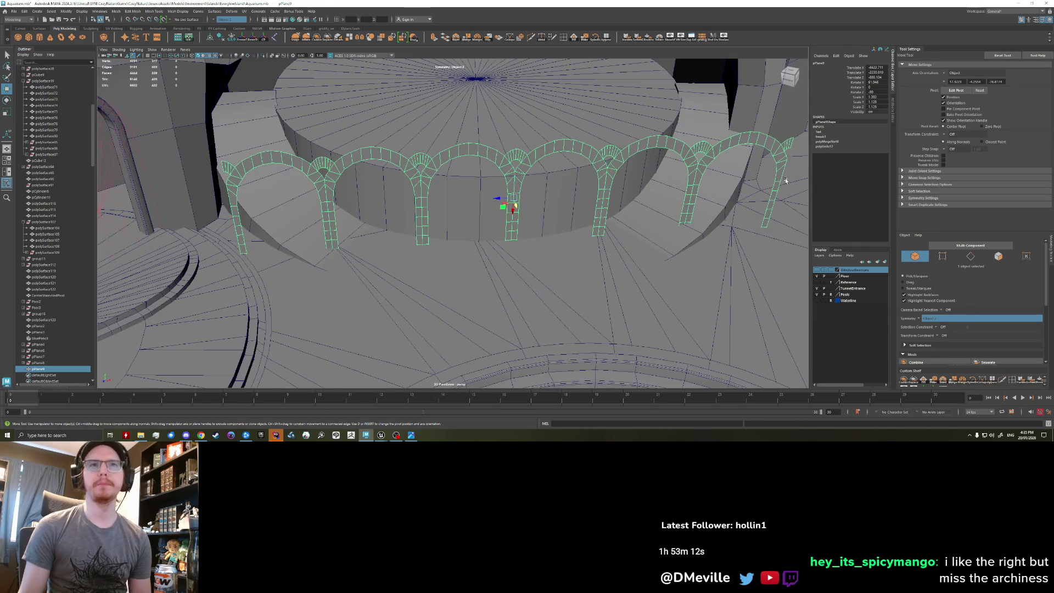
{"action": "left_click", "coordinate": [831, 131]}
{"action": "scroll", "coordinate": [673, 183], "scroll_direction": "down", "scroll_amount": 3}
{"action": "scroll", "coordinate": [672, 183], "scroll_direction": "down", "scroll_amount": 2}
{"action": "mouse_move", "coordinate": [493, 215]}
{"action": "left_mouse_down", "text": "alt"}
{"action": "mouse_move", "coordinate": [477, 246]}
{"action": "mouse_move", "coordinate": [475, 225]}
{"action": "left_mouse_up", "text": "alt"}
{"action": "right_click", "coordinate": [474, 226]}
Select vertices on the arch ring in vertex mode, then grow the selection to all its vertices.
{"action": "left_click", "coordinate": [475, 225]}
{"action": "key", "text": "q"}
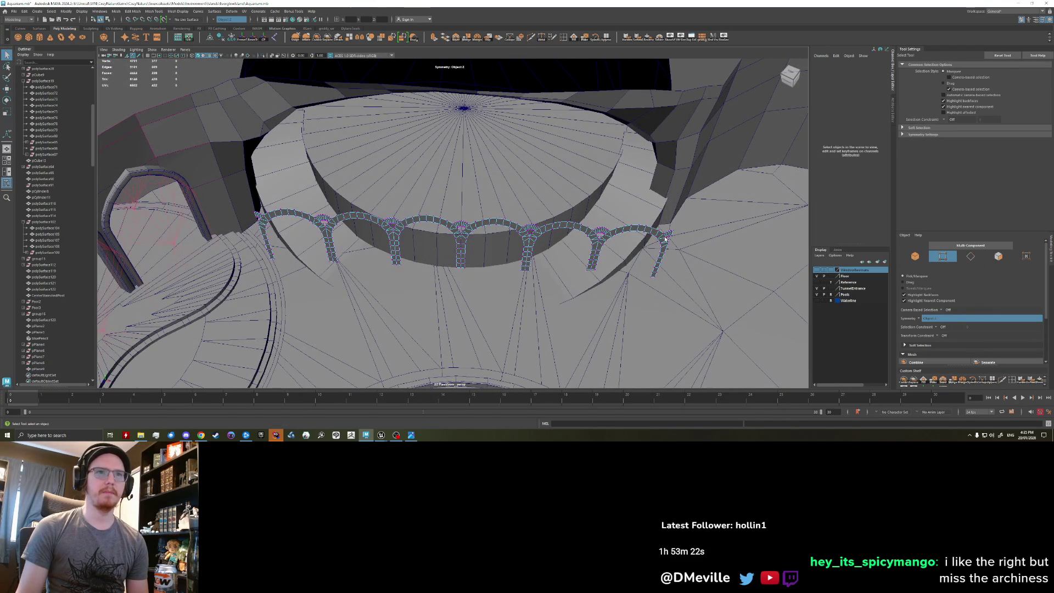
{"action": "left_click", "coordinate": [463, 238]}
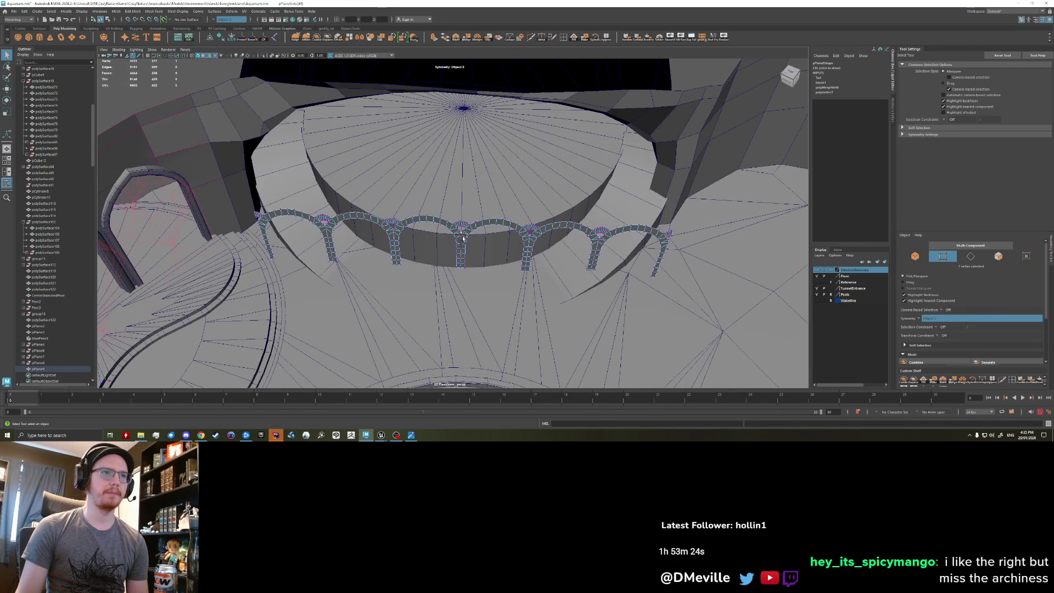
{"action": "scroll", "coordinate": [462, 237], "scroll_direction": "up", "scroll_amount": 4}
{"action": "left_click", "coordinate": [472, 220], "text": "shift"}
{"action": "mouse_move", "coordinate": [498, 256]}
{"action": "left_mouse_down", "text": "alt"}
{"action": "mouse_move", "coordinate": [490, 275]}
{"action": "mouse_move", "coordinate": [458, 261]}
{"action": "mouse_move", "coordinate": [470, 250]}
{"action": "mouse_move", "coordinate": [464, 277]}
{"action": "mouse_move", "coordinate": [422, 243]}
{"action": "mouse_move", "coordinate": [431, 238]}
{"action": "mouse_move", "coordinate": [491, 280]}
{"action": "mouse_move", "coordinate": [426, 262]}
{"action": "left_mouse_up", "text": "alt"}
{"action": "key", "text": "r"}
{"action": "key", "text": "e"}
{"action": "key", "text": "w"}
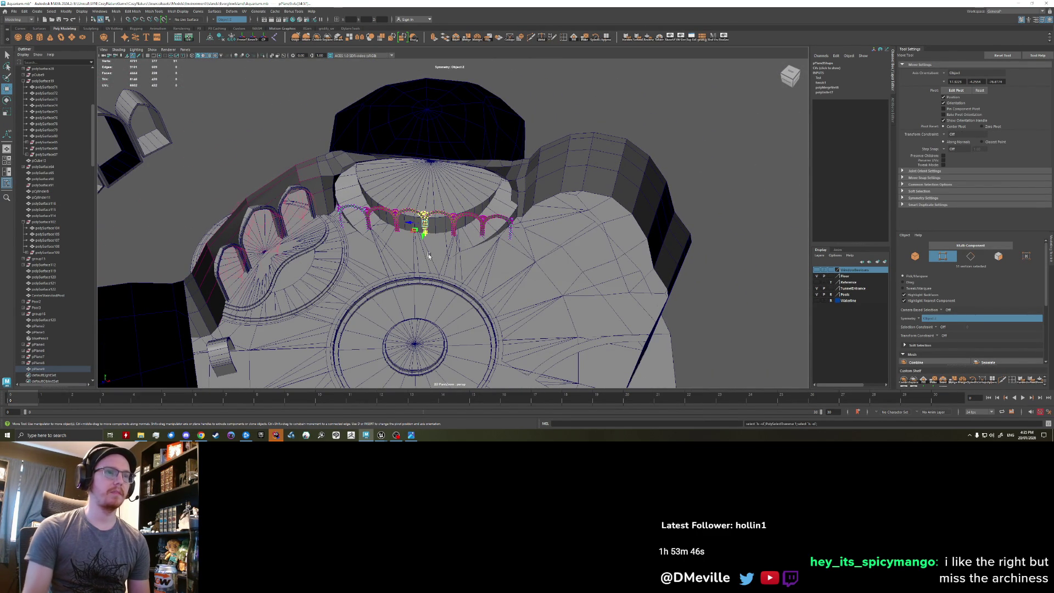
{"action": "key", "text": "shift+greater"}
{"action": "mouse_move", "coordinate": [429, 255]}
{"action": "left_mouse_down", "text": "alt"}
{"action": "mouse_move", "coordinate": [443, 246]}
{"action": "mouse_move", "coordinate": [431, 169]}
{"action": "mouse_move", "coordinate": [502, 240]}
{"action": "mouse_move", "coordinate": [454, 302]}
{"action": "mouse_move", "coordinate": [433, 220]}
{"action": "mouse_move", "coordinate": [408, 300]}
{"action": "mouse_move", "coordinate": [408, 245]}
{"action": "left_mouse_up", "text": "alt"}
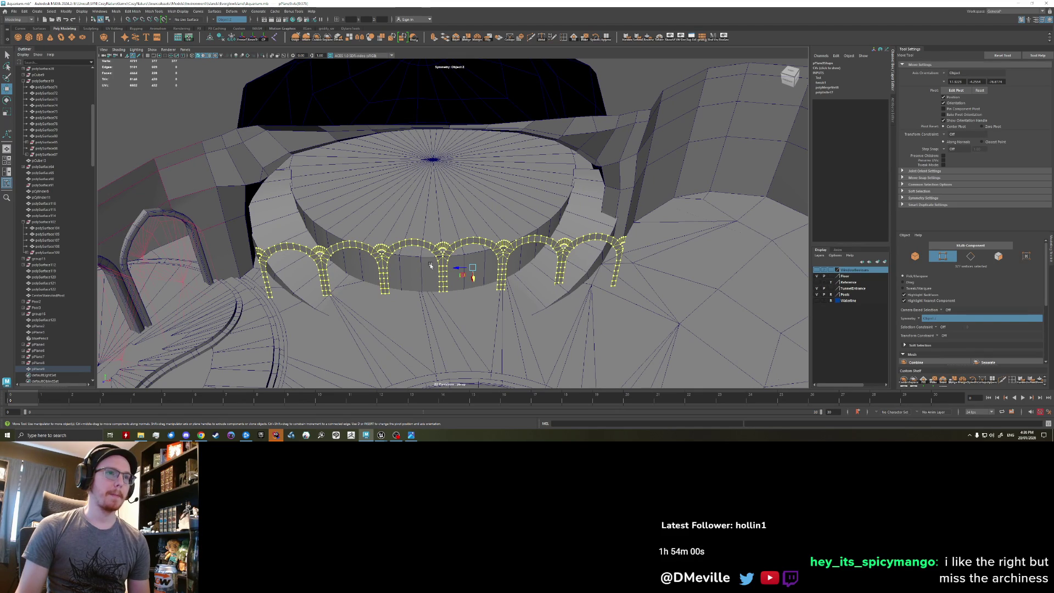
Undo a vertex nudge and slide the whole arch row to the right in object mode.
{"action": "left_click_drag", "start_coordinate": [458, 269], "coordinate": [362, 258]}
{"action": "key", "text": "ctrl+z"}
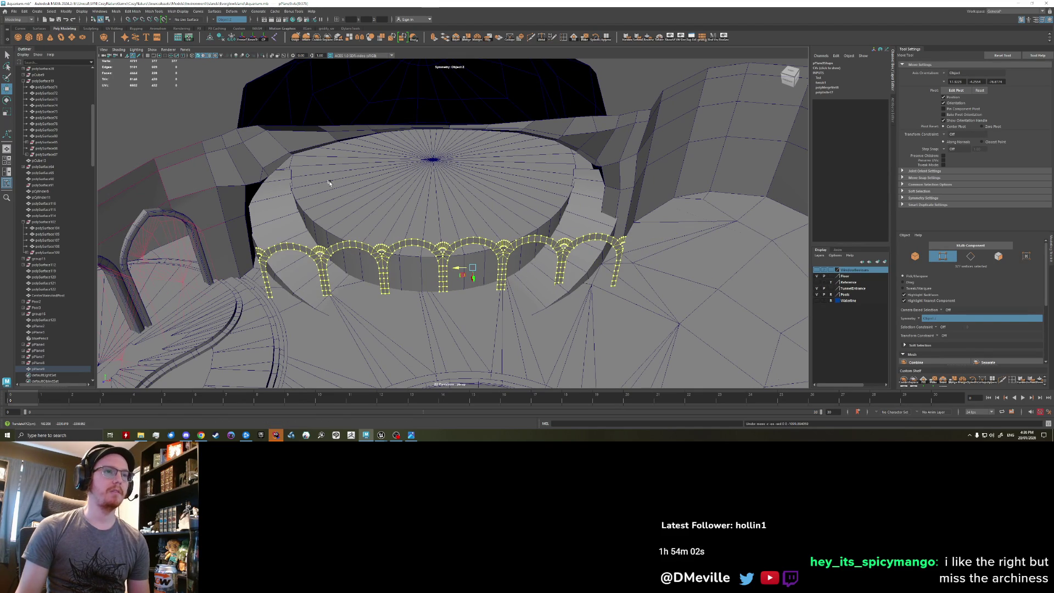
{"action": "right_click_drag", "start_coordinate": [420, 255], "coordinate": [433, 250]}
{"action": "mouse_move", "coordinate": [432, 262]}
{"action": "left_mouse_down"}
{"action": "mouse_move", "coordinate": [606, 268]}
{"action": "mouse_move", "coordinate": [393, 228]}
{"action": "mouse_move", "coordinate": [348, 242]}
{"action": "left_mouse_up"}
{"action": "right_click_drag", "start_coordinate": [491, 278], "coordinate": [459, 263]}
{"action": "left_click", "coordinate": [700, 334]}
{"action": "left_click_drag", "start_coordinate": [699, 334], "coordinate": [577, 308], "text": "alt"}
Select the single vertex at the arch row's right end in vertex mode.
{"action": "left_click", "coordinate": [528, 297]}
{"action": "right_click_drag", "start_coordinate": [598, 254], "coordinate": [593, 271]}
{"action": "mouse_move", "coordinate": [594, 270]}
{"action": "left_mouse_down", "text": "alt"}
{"action": "mouse_move", "coordinate": [556, 257]}
{"action": "mouse_move", "coordinate": [501, 304]}
{"action": "left_mouse_up", "text": "alt"}
{"action": "key", "text": "q"}
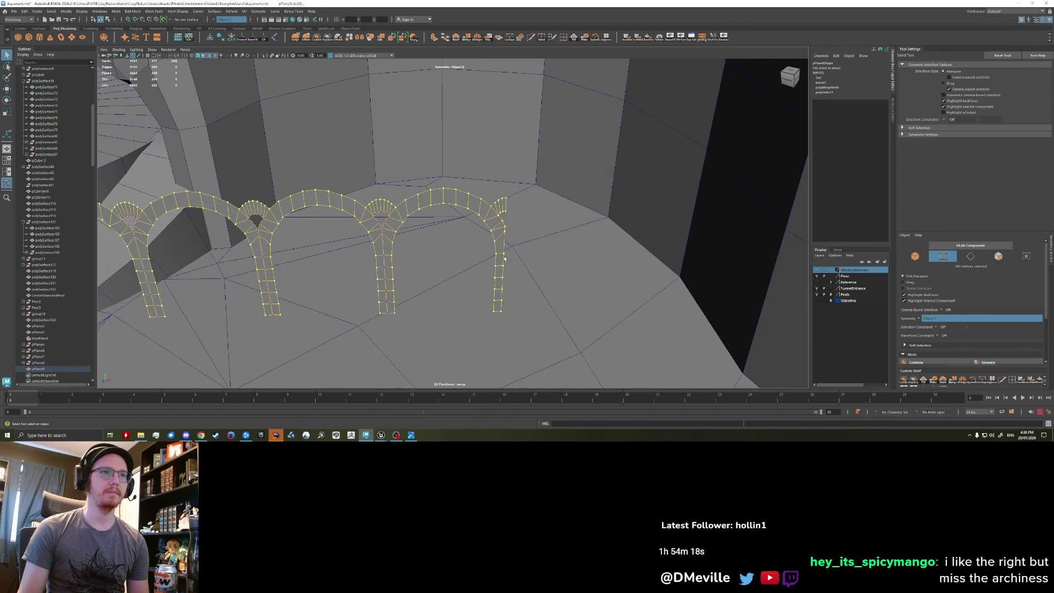
{"action": "left_click", "coordinate": [506, 203]}
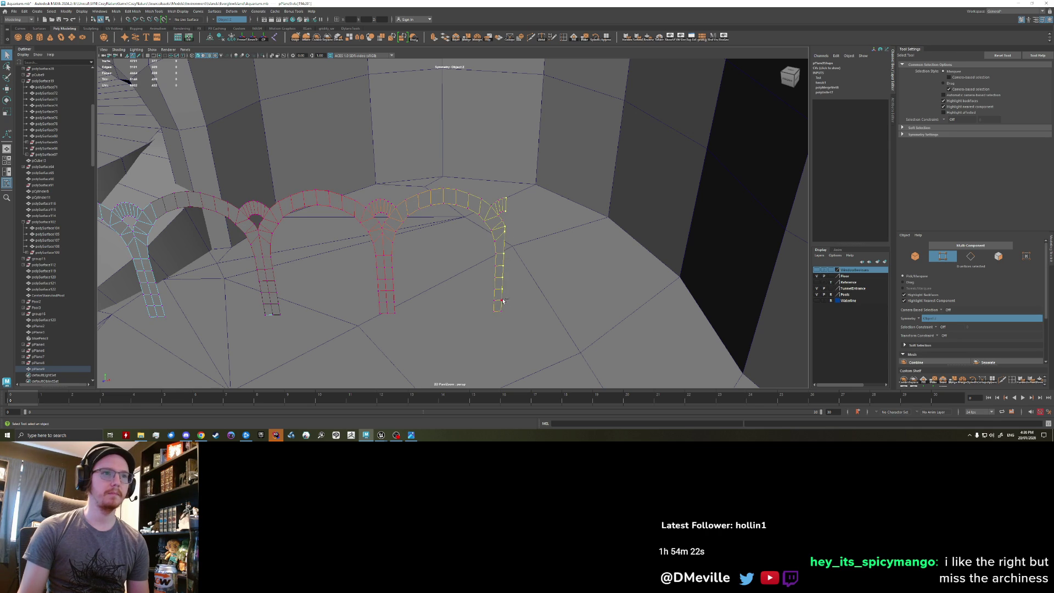
{"action": "mouse_move", "coordinate": [454, 295]}
{"action": "left_mouse_down", "text": "alt"}
{"action": "mouse_move", "coordinate": [373, 269]}
{"action": "mouse_move", "coordinate": [428, 270]}
{"action": "left_mouse_up", "text": "alt"}
{"action": "key", "text": "w"}
Edit the pivot, widen the soft-selection falloff, and rotate the arch row, then undo it.
{"action": "key", "text": "d"}
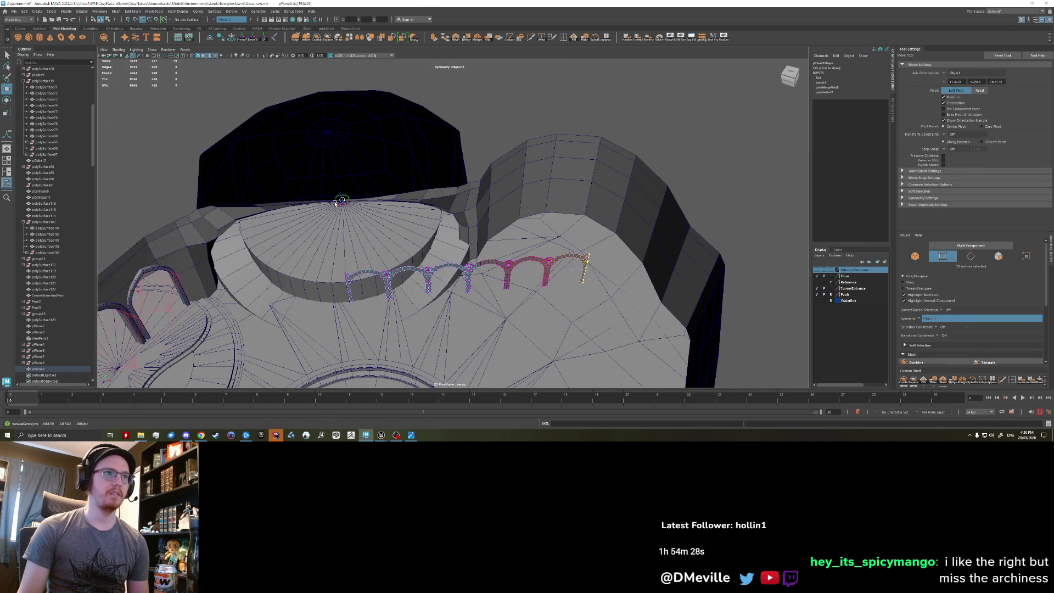
{"action": "left_click_drag", "start_coordinate": [334, 204], "coordinate": [385, 263], "text": "alt"}
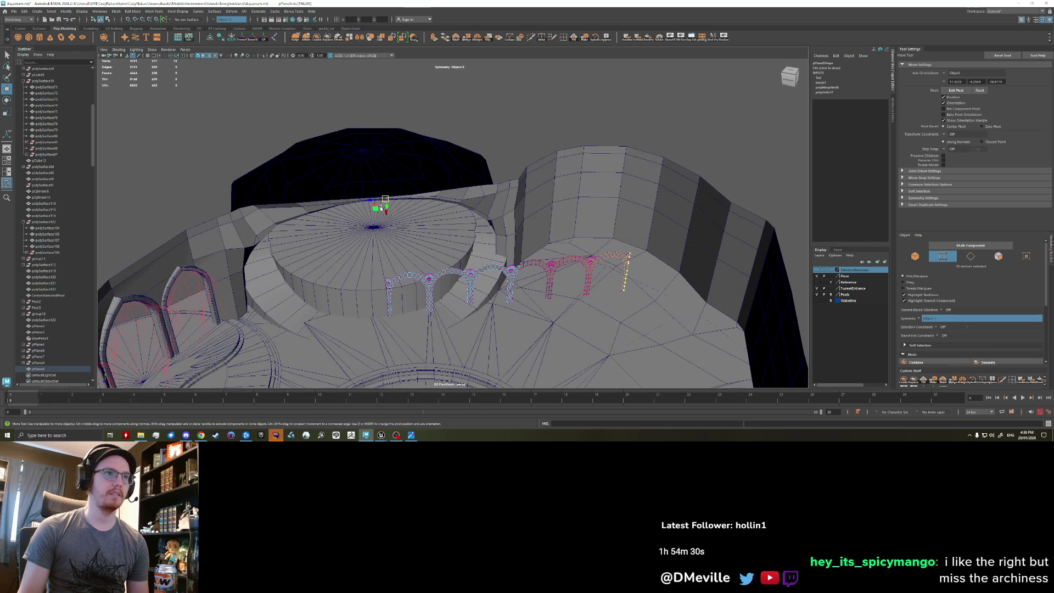
{"action": "key", "text": "d"}
{"action": "key", "text": "d"}
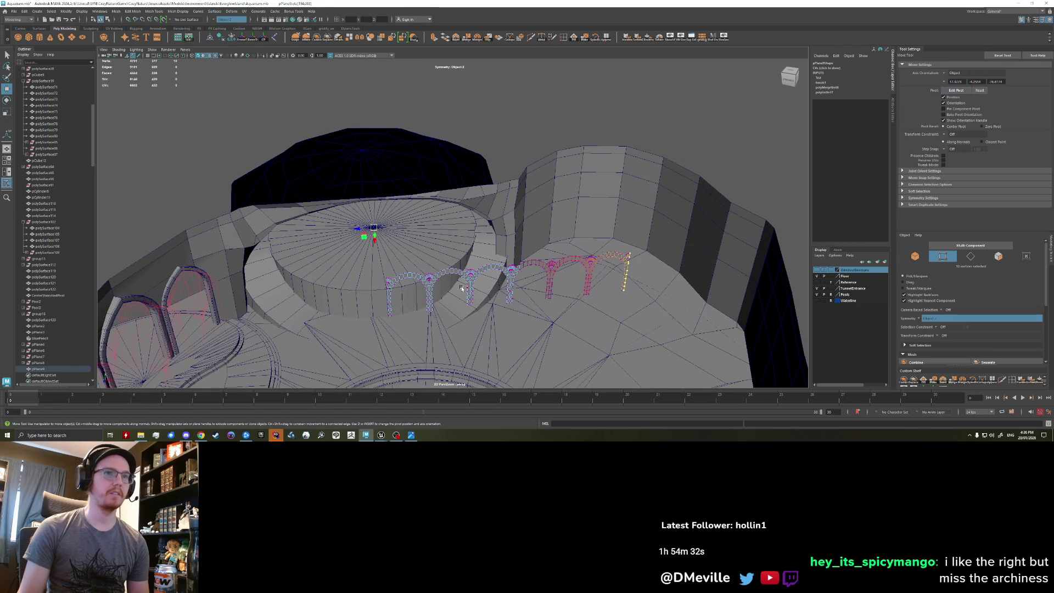
{"action": "mouse_move", "coordinate": [475, 319]}
{"action": "left_mouse_down"}
{"action": "mouse_move", "coordinate": [742, 314]}
{"action": "mouse_move", "coordinate": [659, 313]}
{"action": "mouse_move", "coordinate": [714, 307]}
{"action": "mouse_move", "coordinate": [703, 302]}
{"action": "left_mouse_up"}
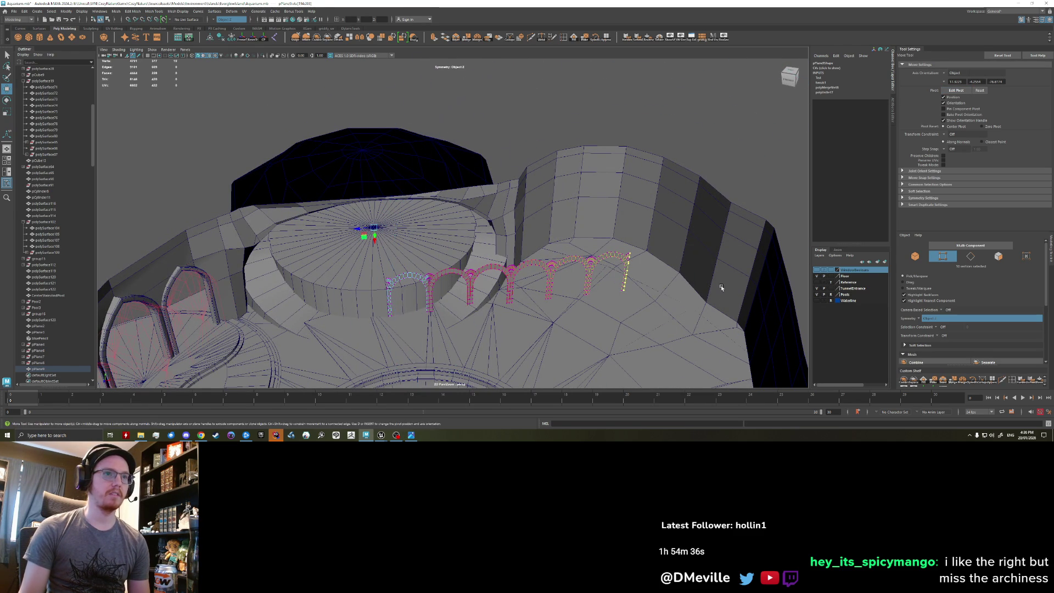
{"action": "key", "text": "e"}
{"action": "mouse_move", "coordinate": [379, 237]}
{"action": "left_mouse_down"}
{"action": "mouse_move", "coordinate": [501, 215]}
{"action": "mouse_move", "coordinate": [484, 259]}
{"action": "mouse_move", "coordinate": [439, 252]}
{"action": "mouse_move", "coordinate": [362, 198]}
{"action": "mouse_move", "coordinate": [403, 180]}
{"action": "mouse_move", "coordinate": [369, 246]}
{"action": "left_mouse_up"}
{"action": "scroll", "coordinate": [432, 252], "scroll_direction": "up", "scroll_amount": 3}
{"action": "key", "text": "ctrl+z"}
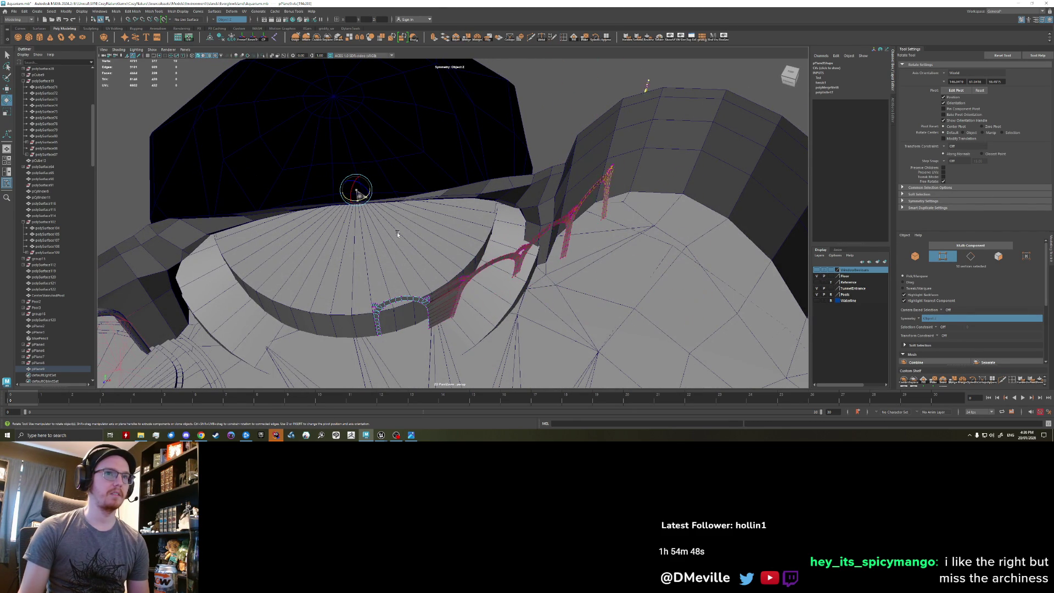
Undo the last arch rotation, select the arches in object mode, and show the deformer list.
{"action": "key", "text": "ctrl+z"}
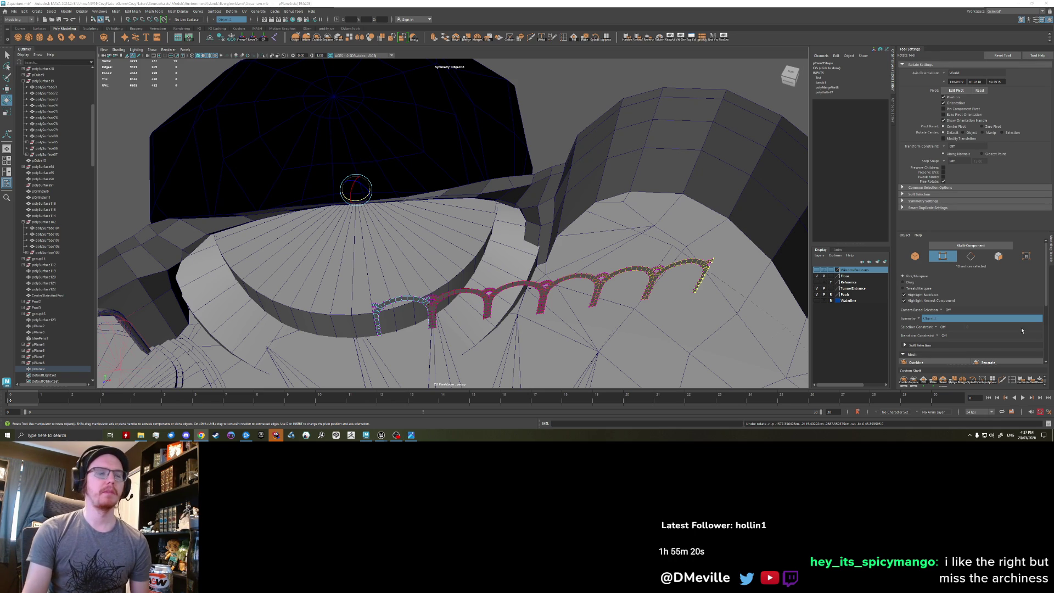
{"action": "mouse_move", "coordinate": [692, 332]}
{"action": "left_mouse_down", "text": "alt"}
{"action": "mouse_move", "coordinate": [432, 325]}
{"action": "mouse_move", "coordinate": [438, 343]}
{"action": "mouse_move", "coordinate": [446, 261]}
{"action": "left_mouse_up", "text": "alt"}
{"action": "key", "text": "F8"}
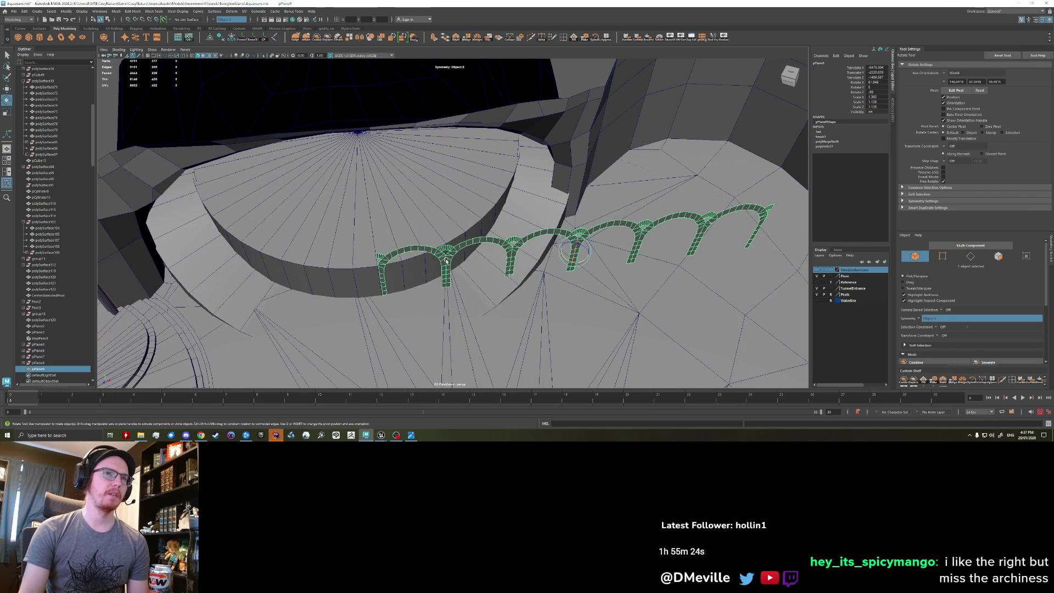
{"action": "mouse_move", "coordinate": [446, 261]}
{"action": "left_mouse_down", "text": "alt"}
{"action": "mouse_move", "coordinate": [430, 300]}
{"action": "mouse_move", "coordinate": [475, 179]}
{"action": "left_mouse_up", "text": "alt"}
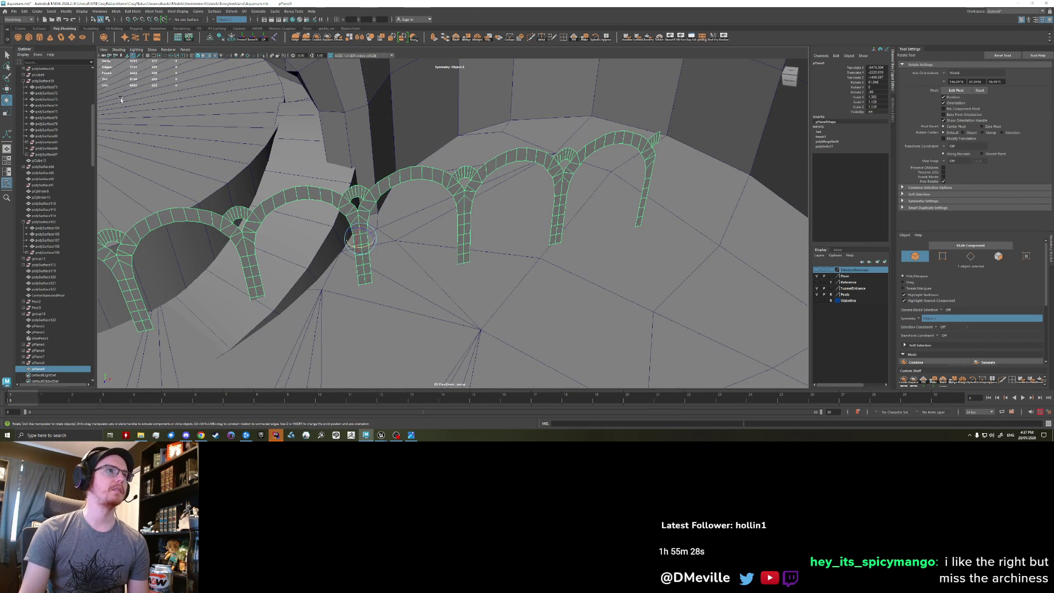
{"action": "left_click", "coordinate": [220, 39]}
{"action": "left_click", "coordinate": [232, 11]}
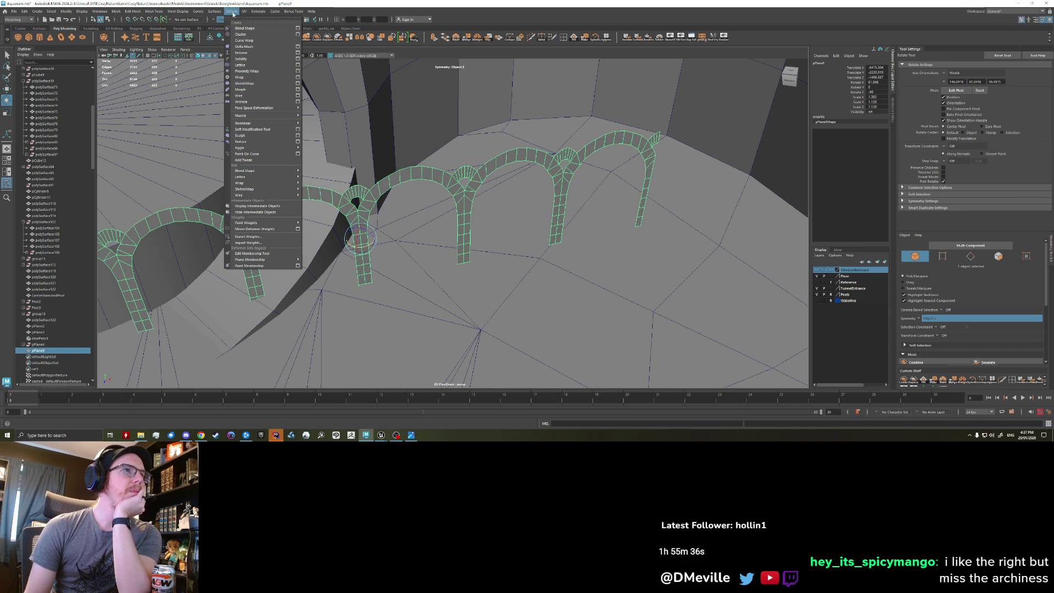
Move the arch row outward toward the building's edge.
{"action": "mouse_move", "coordinate": [197, 12]}
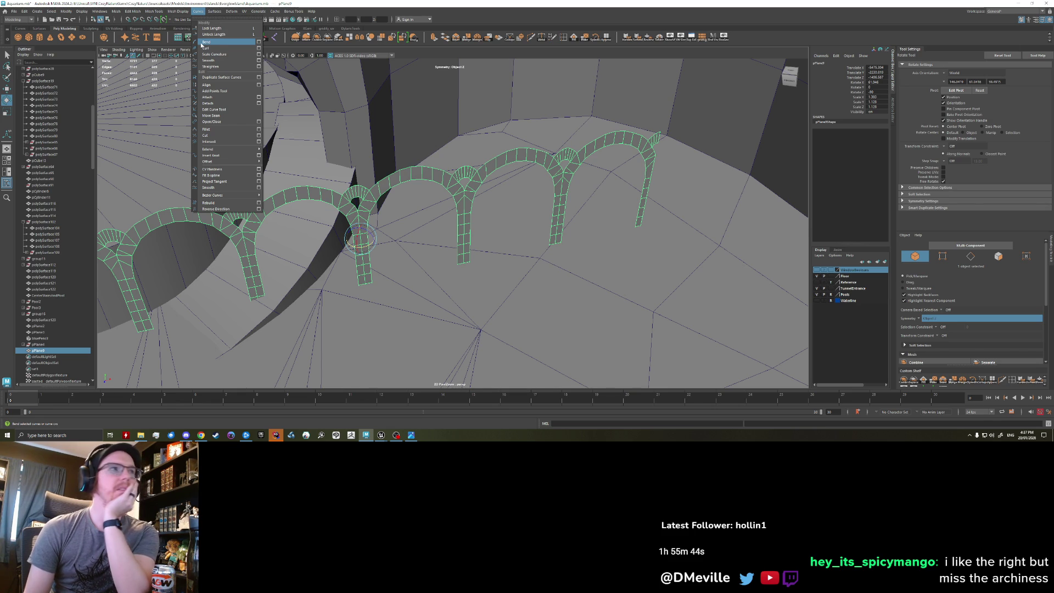
{"action": "left_click", "coordinate": [201, 45]}
{"action": "left_click_drag", "start_coordinate": [297, 159], "coordinate": [329, 185], "text": "alt"}
{"action": "left_click_drag", "start_coordinate": [455, 196], "coordinate": [443, 232], "text": "alt"}
{"action": "key", "text": "w"}
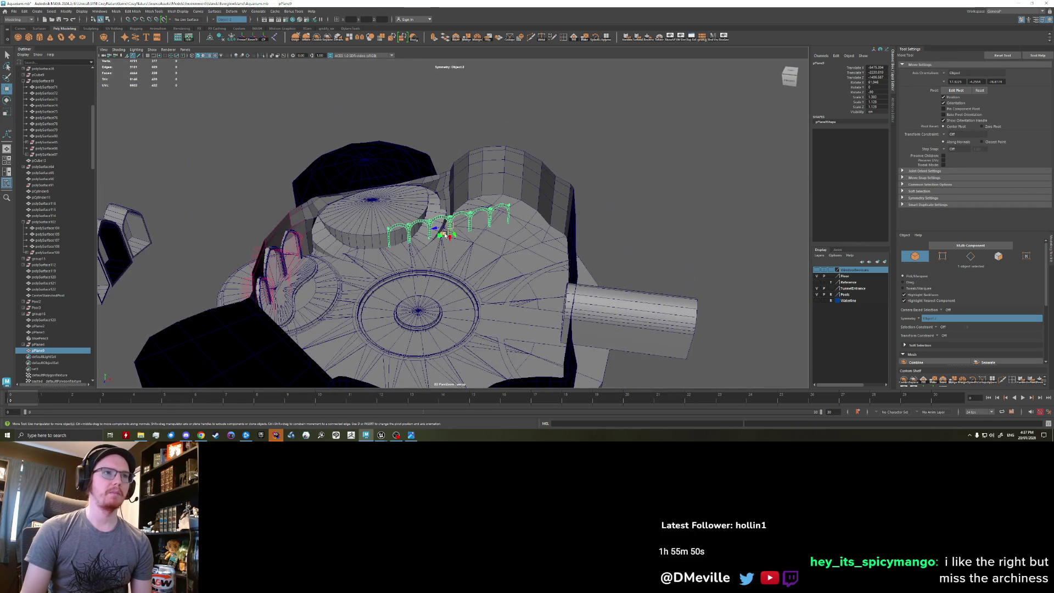
{"action": "left_click_drag", "start_coordinate": [444, 233], "coordinate": [711, 199]}
Isolate the arches, frame them, and orbit to a straight-on front view.
{"action": "key", "text": "ctrl+1"}
{"action": "key", "text": "f"}
{"action": "mouse_move", "coordinate": [461, 236]}
{"action": "left_mouse_down", "text": "alt"}
{"action": "mouse_move", "coordinate": [545, 235]}
{"action": "mouse_move", "coordinate": [554, 250]}
{"action": "left_mouse_up", "text": "alt"}
{"action": "left_click", "coordinate": [500, 247]}
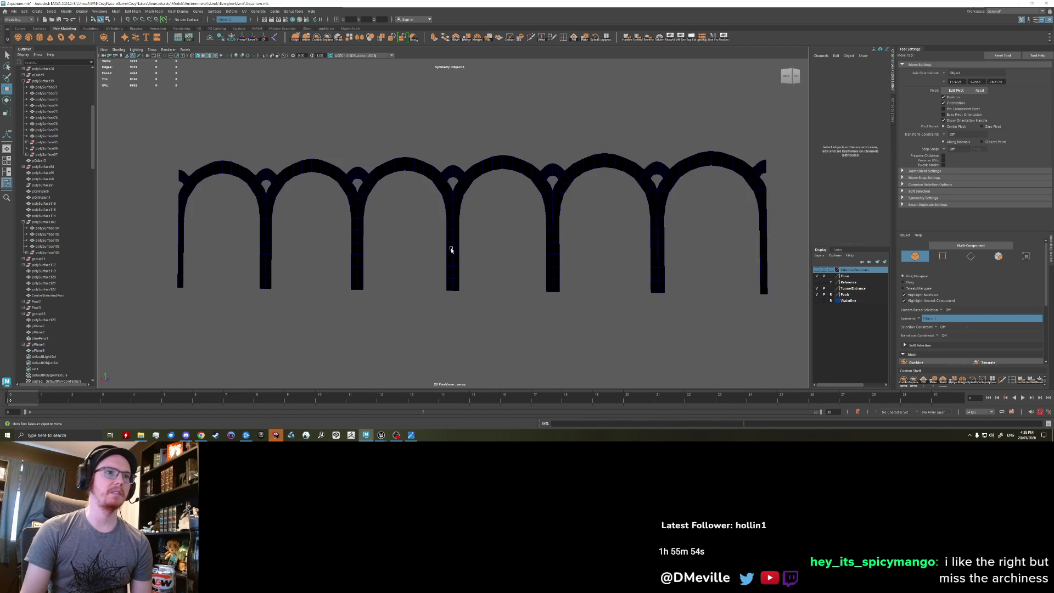
Reselect the arch row and search the Surfaces and Curves menus for a bend tool.
{"action": "left_click", "coordinate": [451, 245]}
{"action": "left_click", "coordinate": [217, 12]}
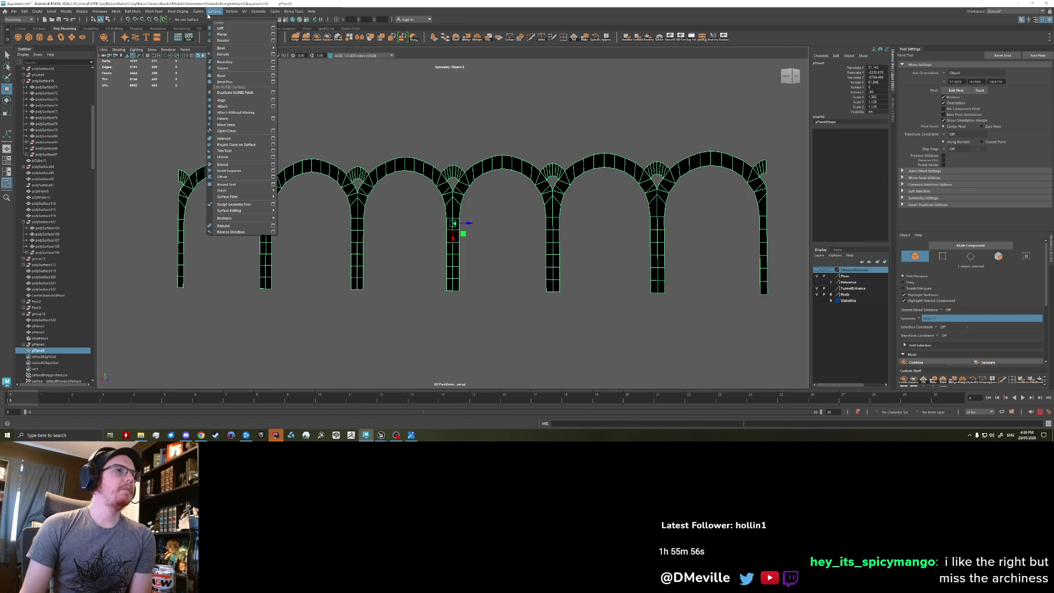
{"action": "mouse_move", "coordinate": [231, 11]}
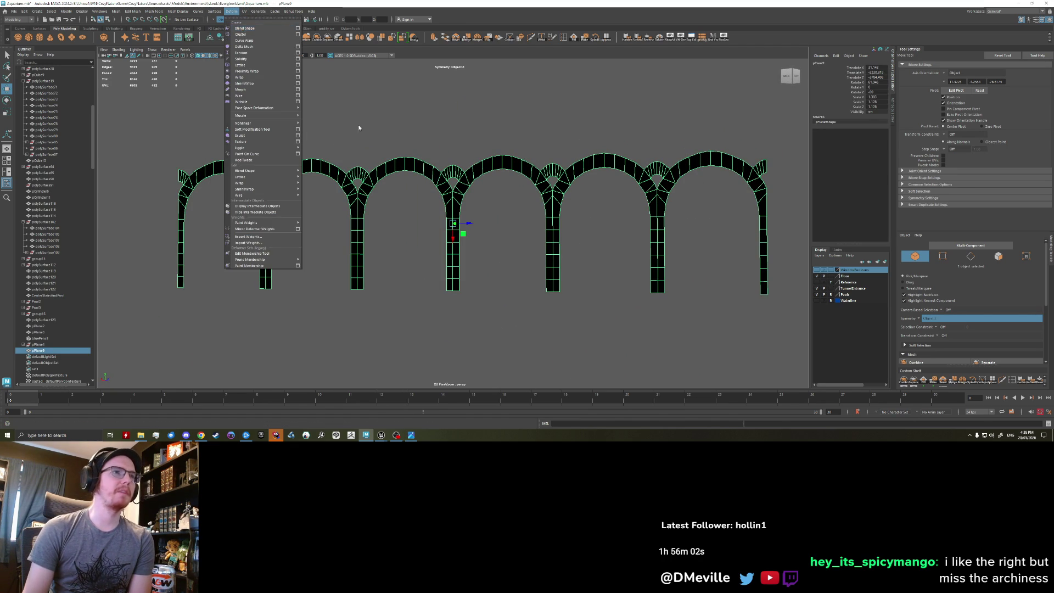
{"action": "left_click", "coordinate": [412, 164]}
{"action": "left_click", "coordinate": [412, 165]}
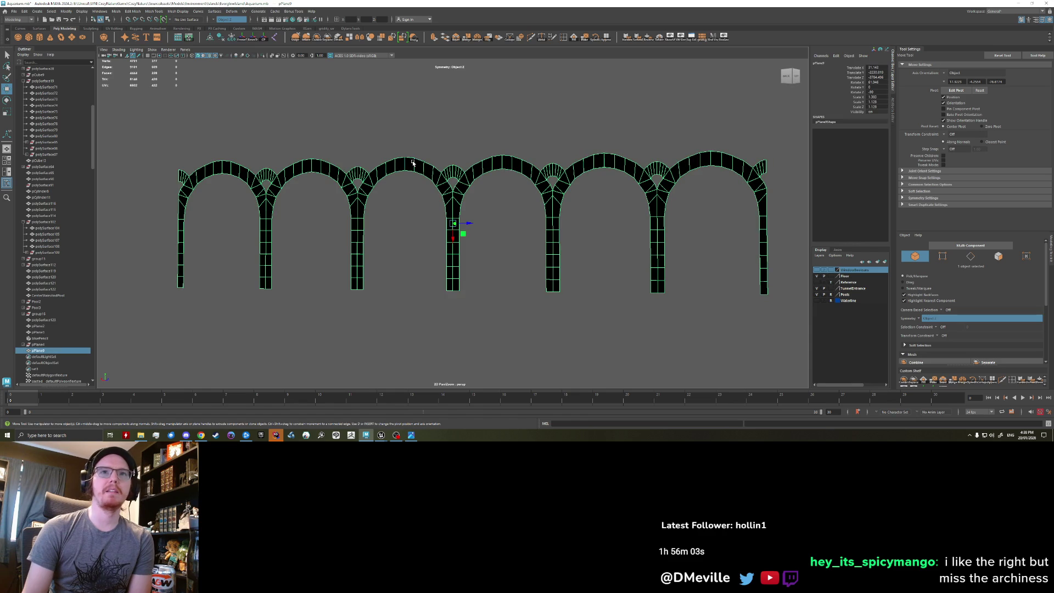
{"action": "left_click", "coordinate": [192, 14]}
{"action": "mouse_move", "coordinate": [226, 12]}
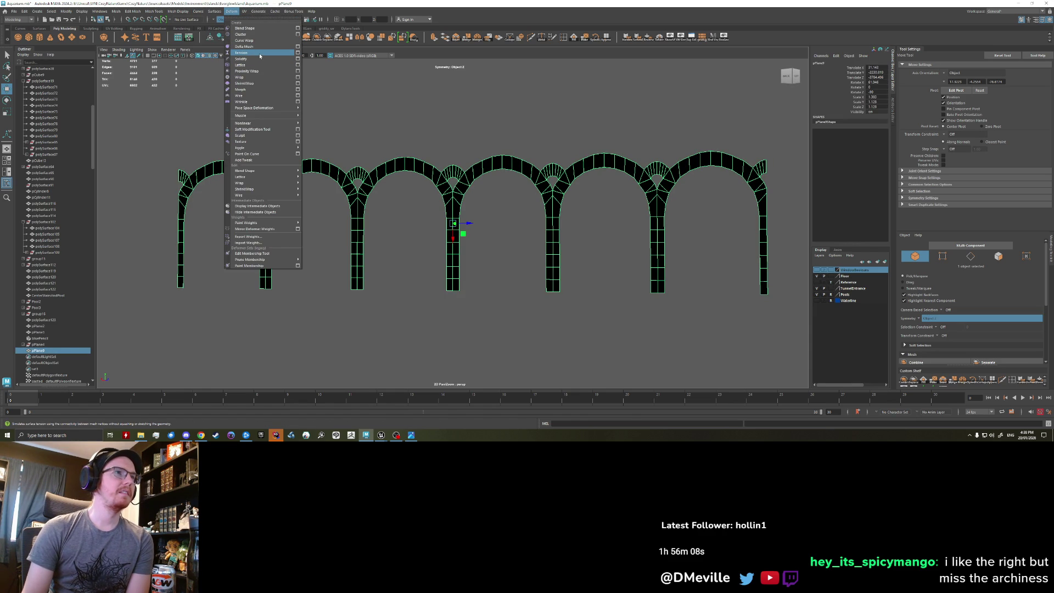
{"action": "mouse_move", "coordinate": [264, 125]}
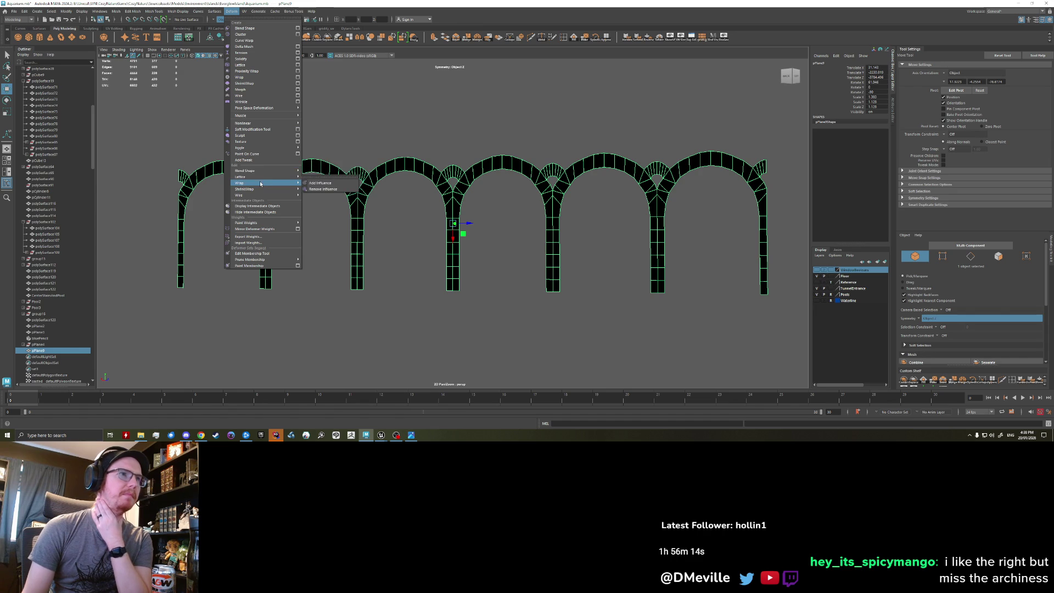
{"action": "mouse_move", "coordinate": [260, 189]}
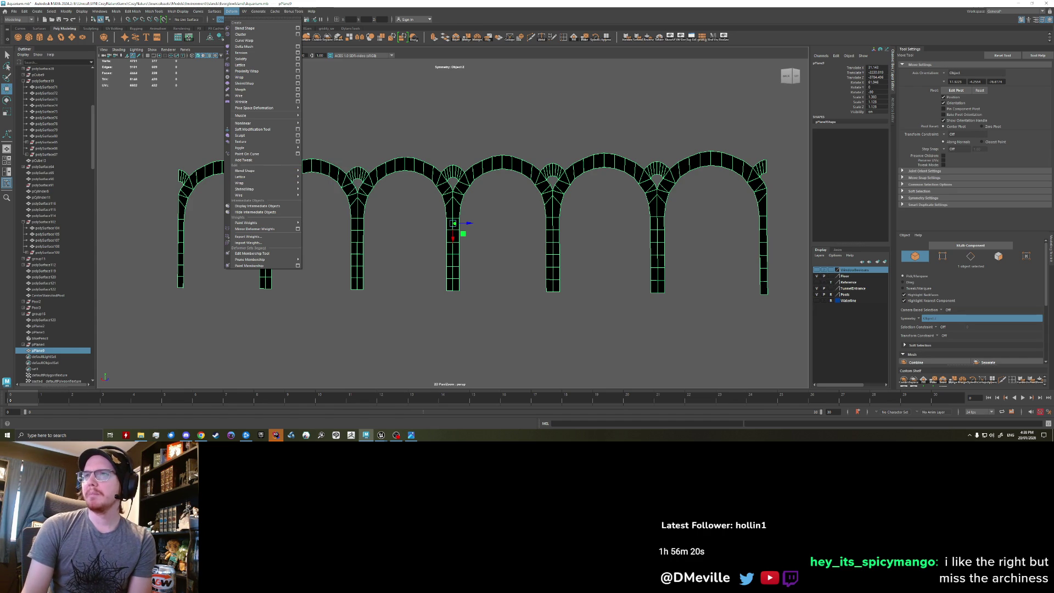
Search the Deform menu's Nonlinear submenu for Bend, then show the menu set choices.
{"action": "left_click", "coordinate": [228, 11]}
{"action": "left_click", "coordinate": [228, 12]}
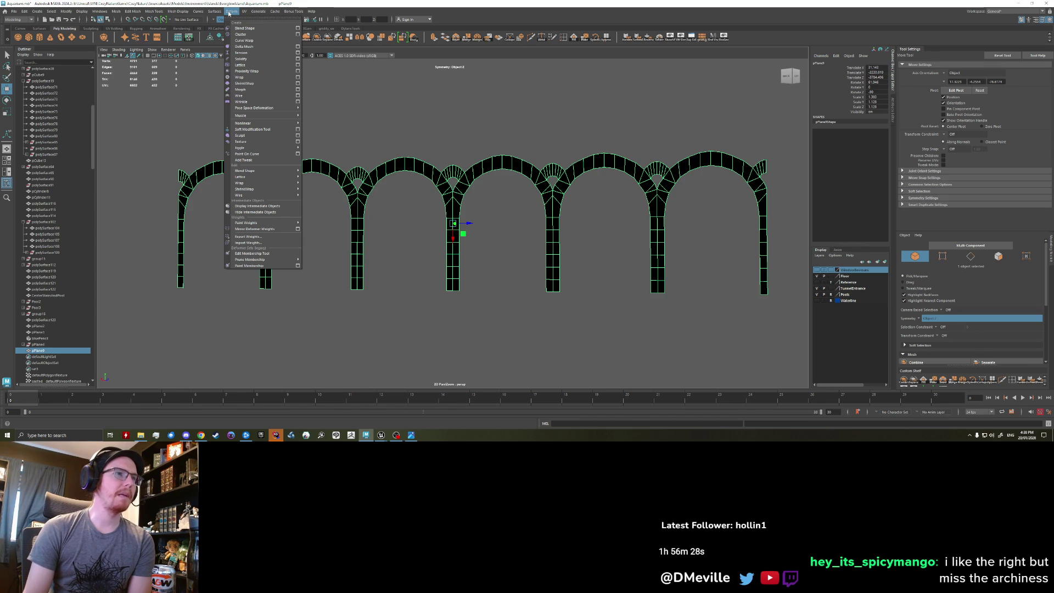
{"action": "mouse_move", "coordinate": [216, 12]}
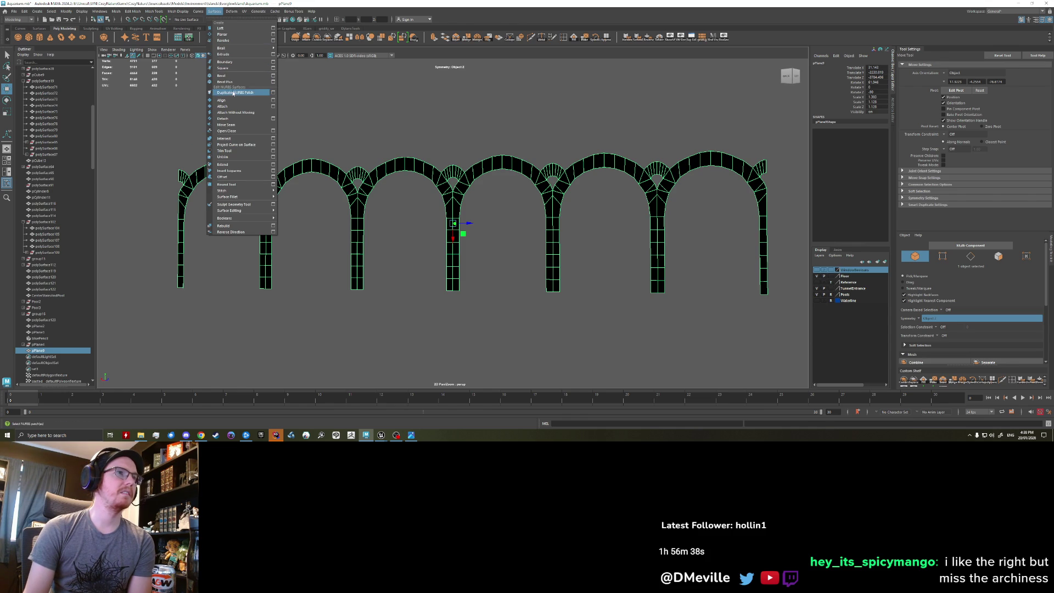
{"action": "mouse_move", "coordinate": [240, 213]}
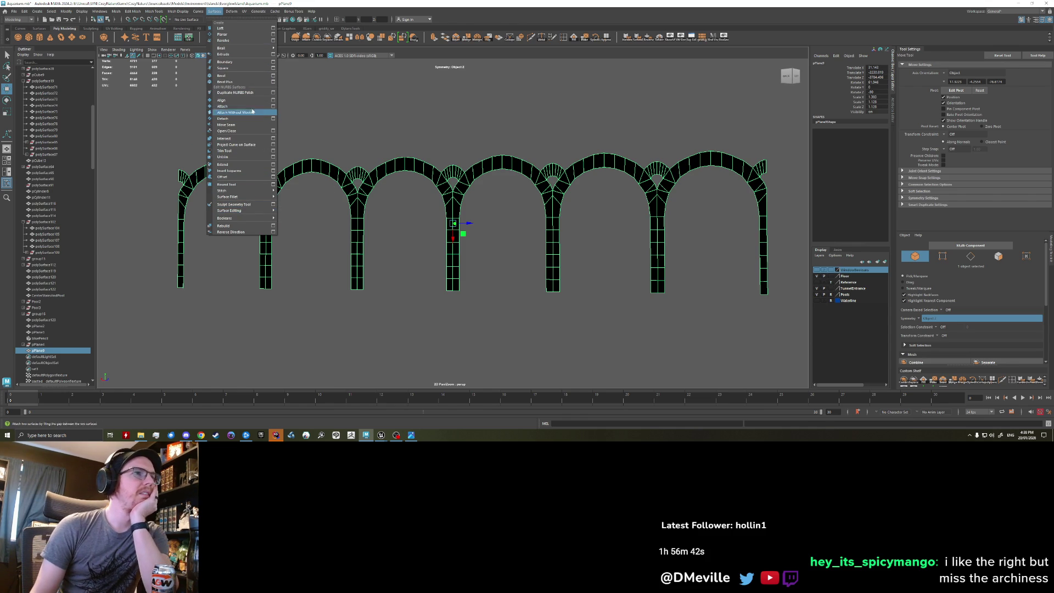
{"action": "mouse_move", "coordinate": [238, 51]}
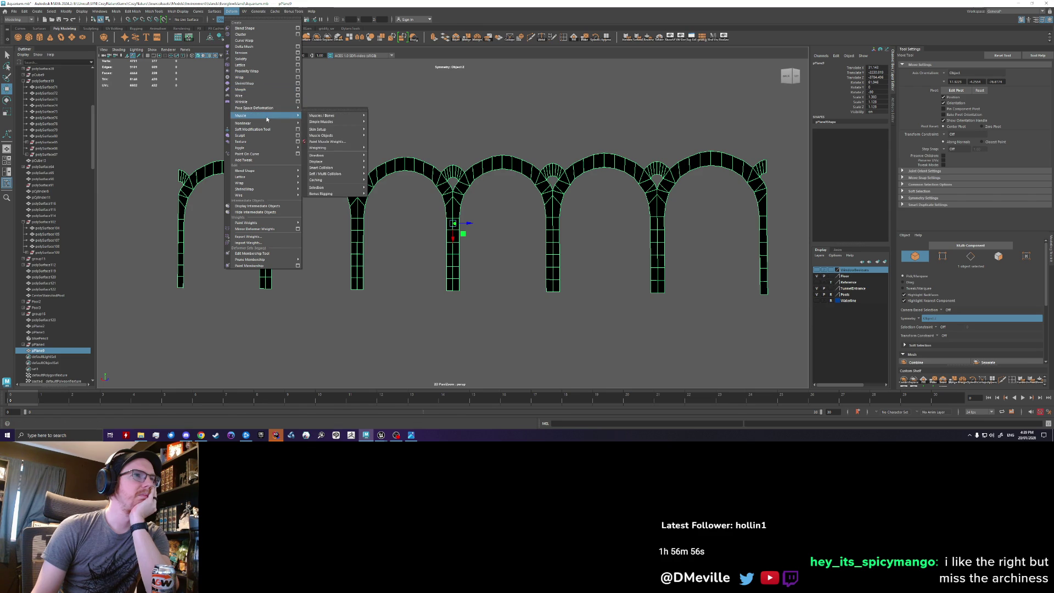
{"action": "mouse_move", "coordinate": [266, 147]}
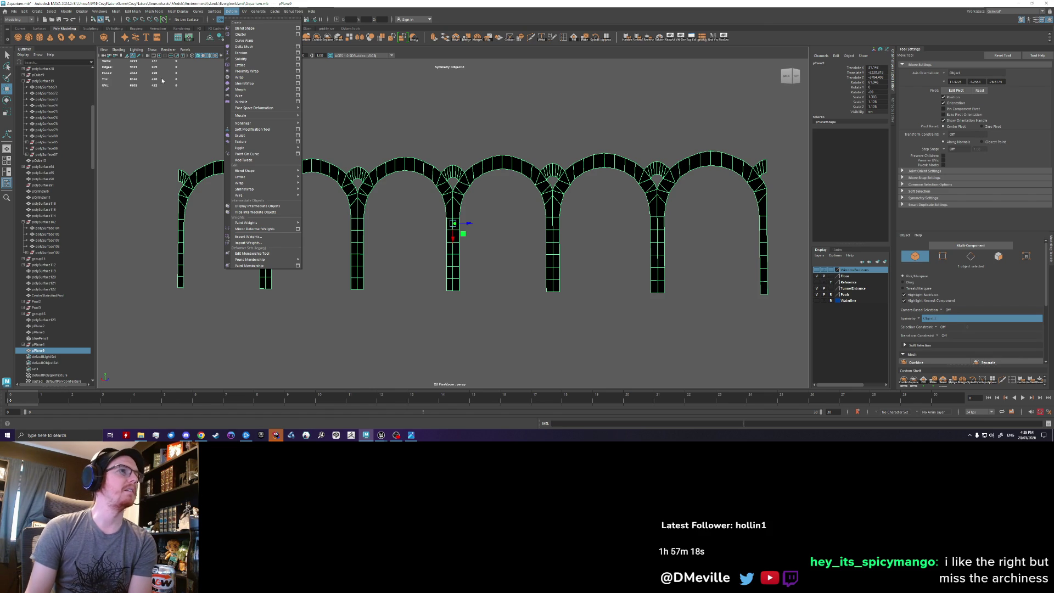
{"action": "mouse_move", "coordinate": [24, 11]}
{"action": "left_click", "coordinate": [10, 22]}
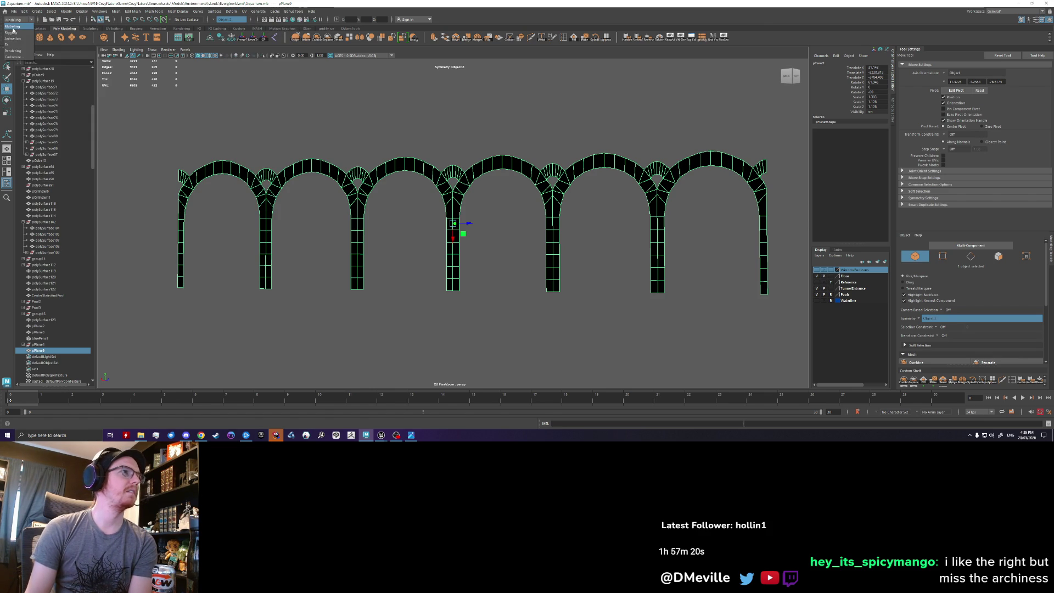
Check the Animation menu set's Deform menu, then return to the Modeling menu set's Curves menu.
{"action": "left_click", "coordinate": [17, 38]}
{"action": "left_click", "coordinate": [182, 12]}
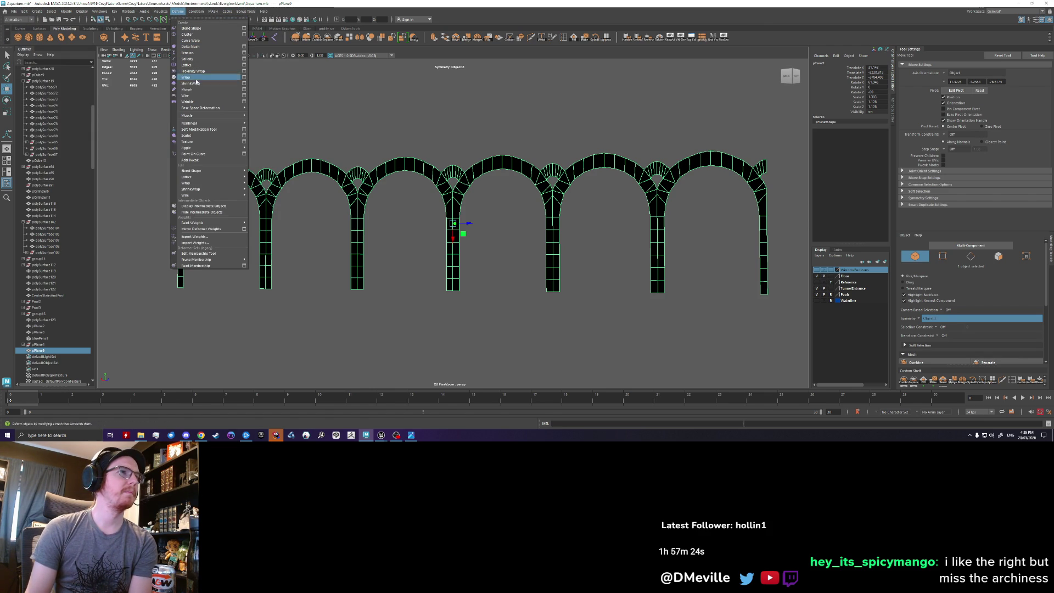
{"action": "mouse_move", "coordinate": [189, 183]}
{"action": "left_click", "coordinate": [190, 15]}
{"action": "left_click", "coordinate": [16, 19]}
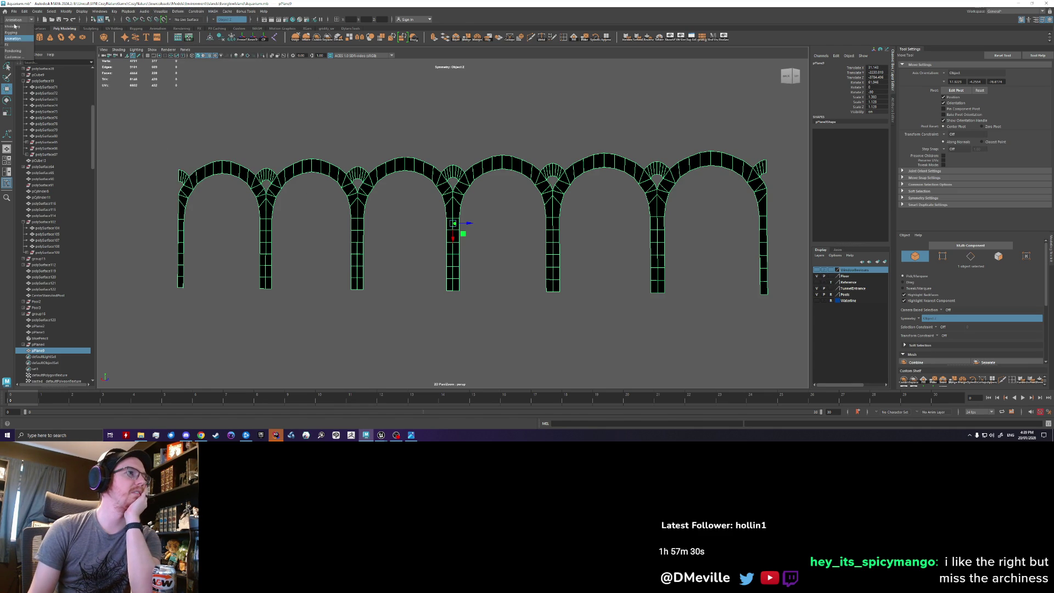
{"action": "left_click", "coordinate": [14, 27]}
{"action": "left_click", "coordinate": [178, 11]}
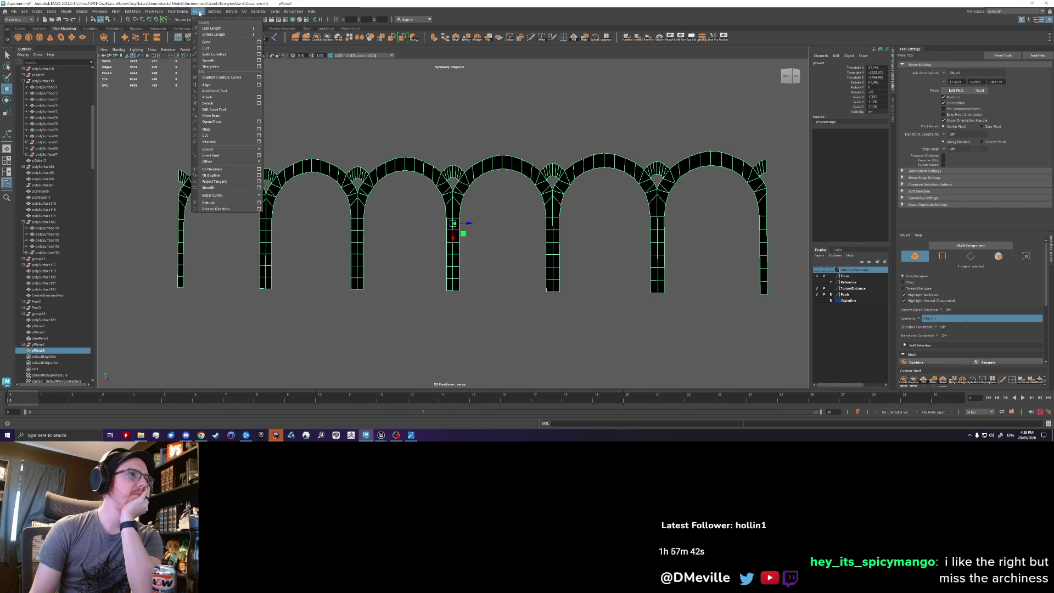
Apply Bend Curves with bend amount 1.000 to the arches, then show Deform > Nonlinear.
{"action": "left_click", "coordinate": [258, 42]}
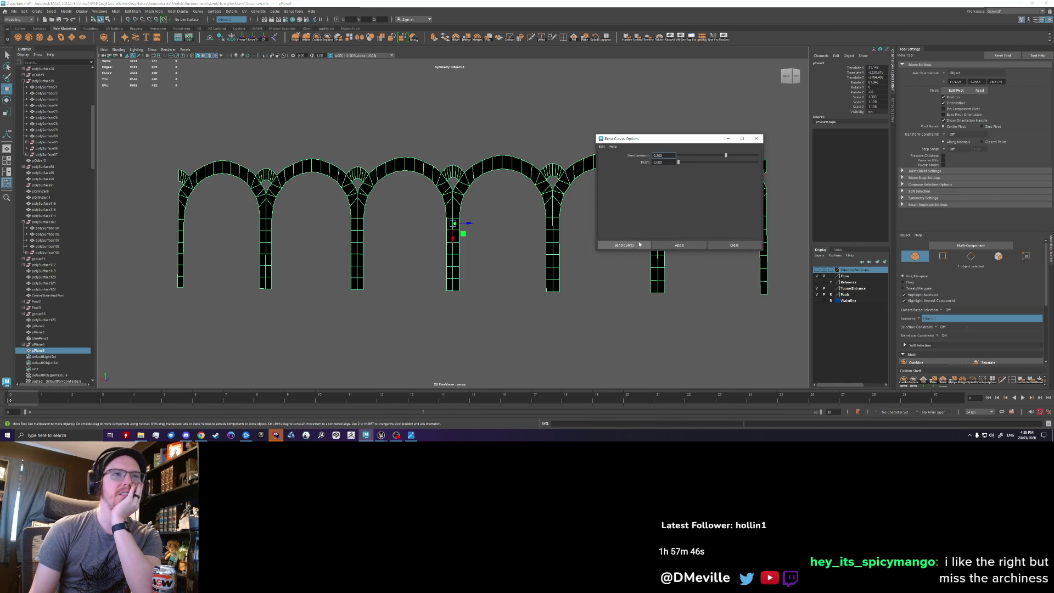
{"action": "left_click_drag", "start_coordinate": [714, 164], "coordinate": [728, 168]}
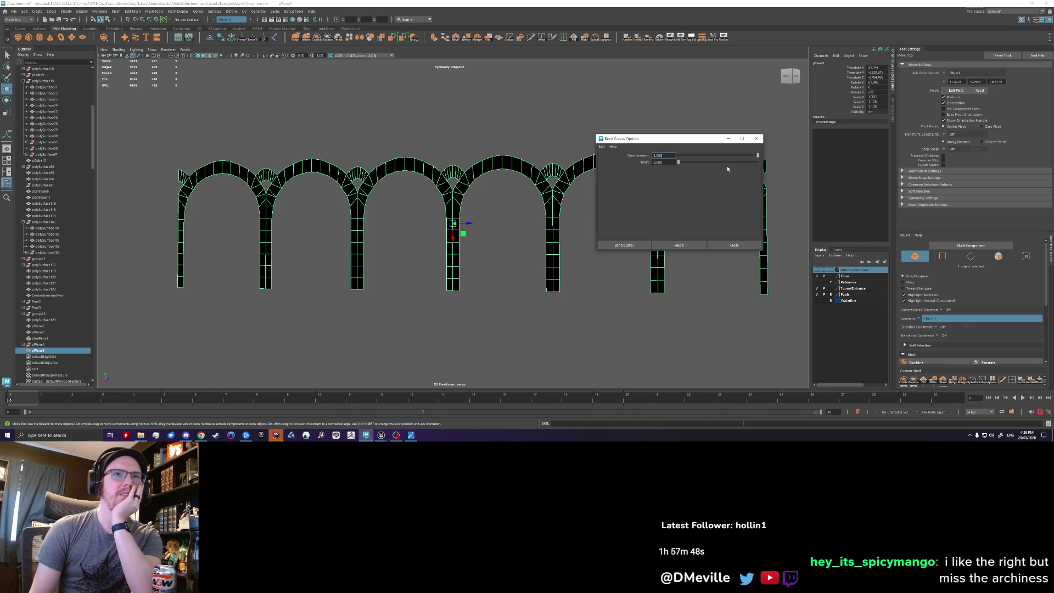
{"action": "left_click", "coordinate": [632, 245]}
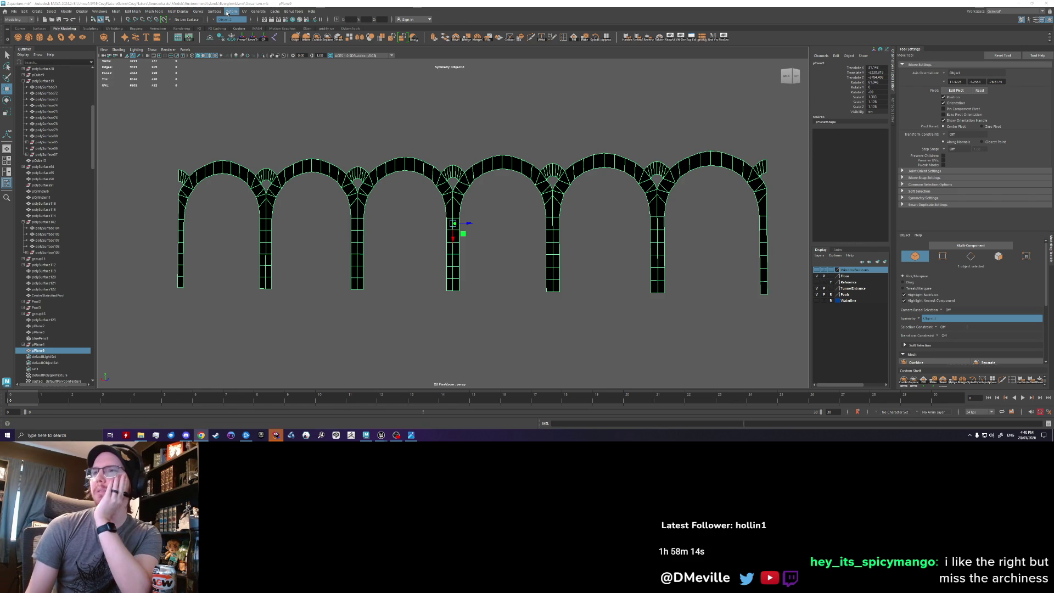
{"action": "left_click", "coordinate": [227, 12]}
{"action": "mouse_move", "coordinate": [285, 123]}
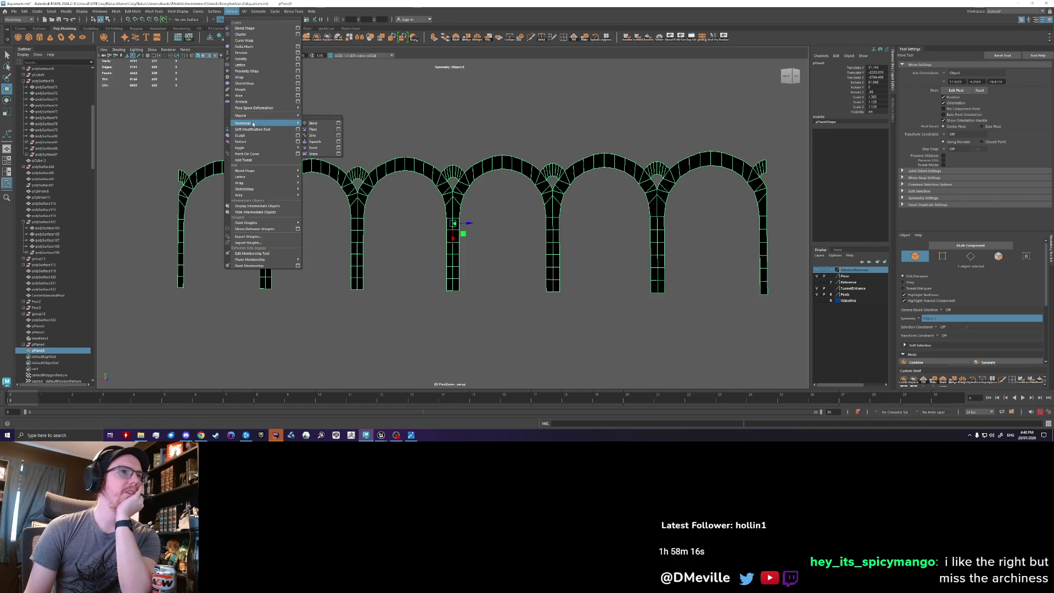
Add a Bend deformer with curvature 90 to the arch mesh pPlane9.
{"action": "left_click", "coordinate": [325, 123]}
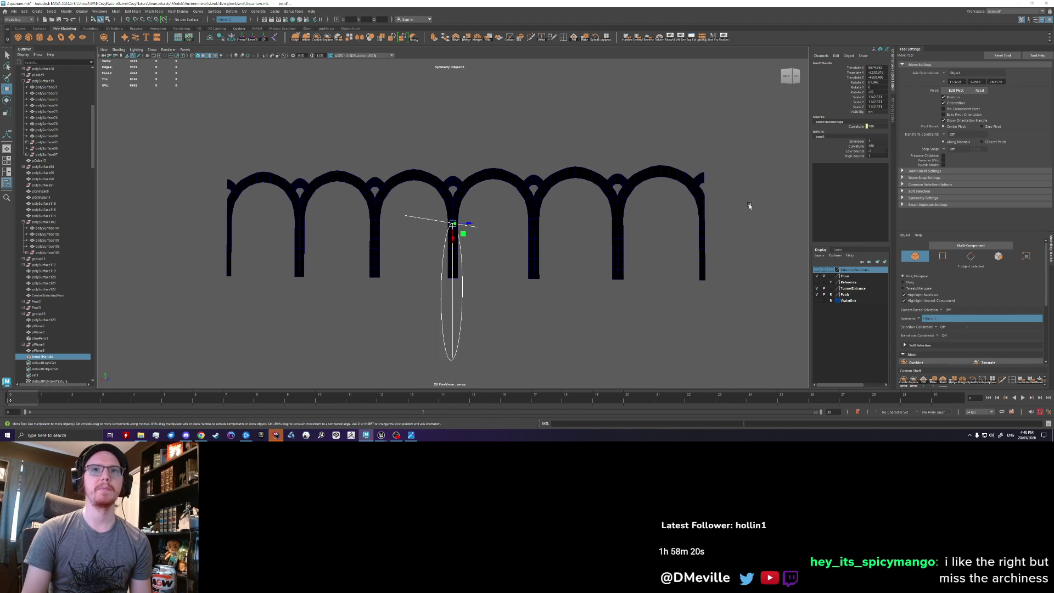
{"action": "mouse_move", "coordinate": [537, 194]}
{"action": "left_mouse_down", "text": "alt"}
{"action": "mouse_move", "coordinate": [642, 210]}
{"action": "mouse_move", "coordinate": [808, 156]}
{"action": "left_mouse_up", "text": "alt"}
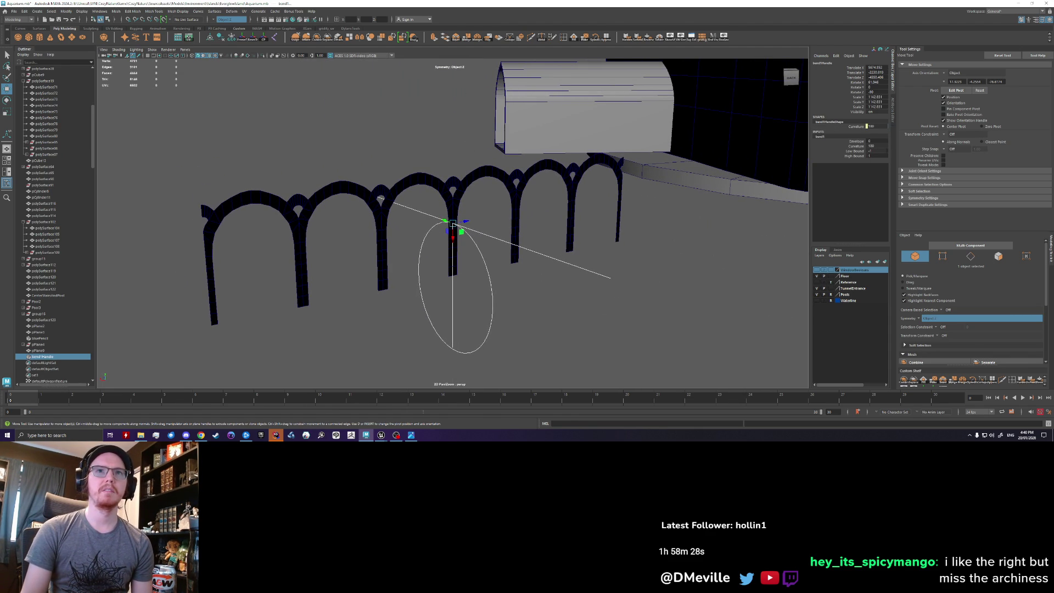
{"action": "left_click", "coordinate": [442, 203]}
{"action": "left_click", "coordinate": [198, 11]}
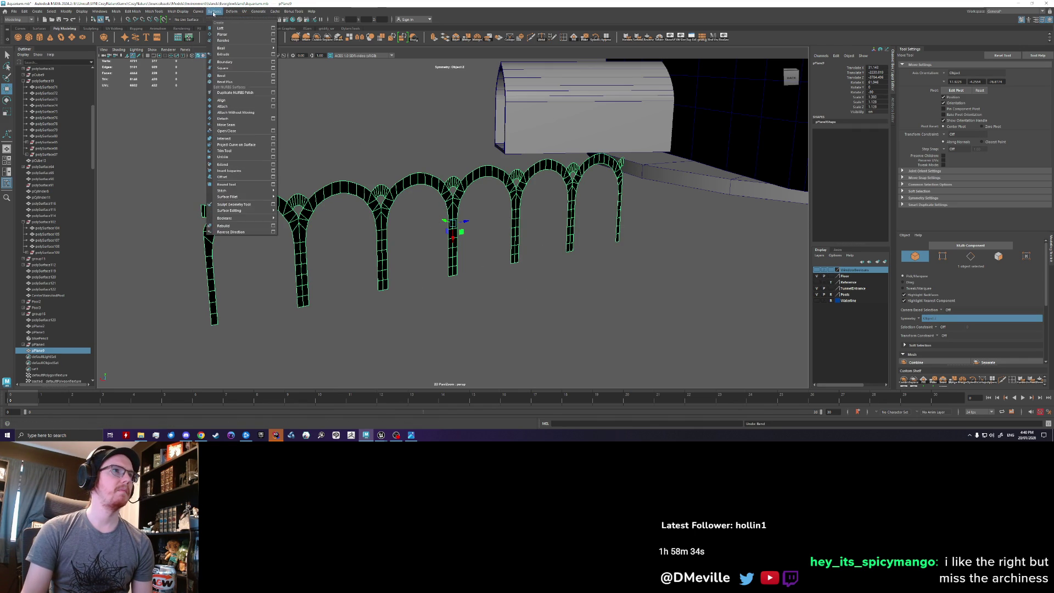
{"action": "mouse_move", "coordinate": [243, 116]}
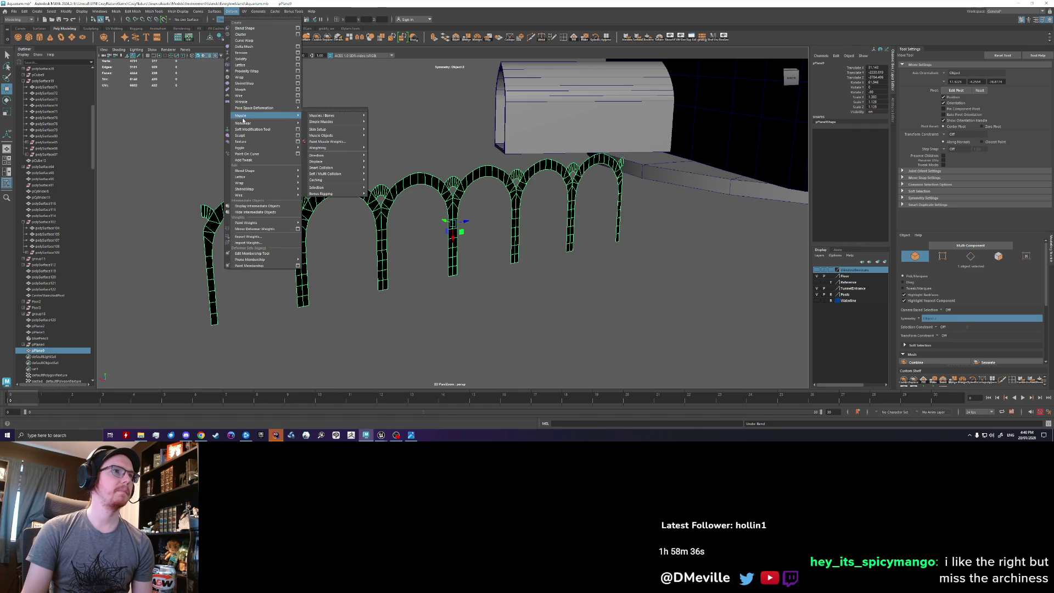
{"action": "left_click", "coordinate": [340, 125]}
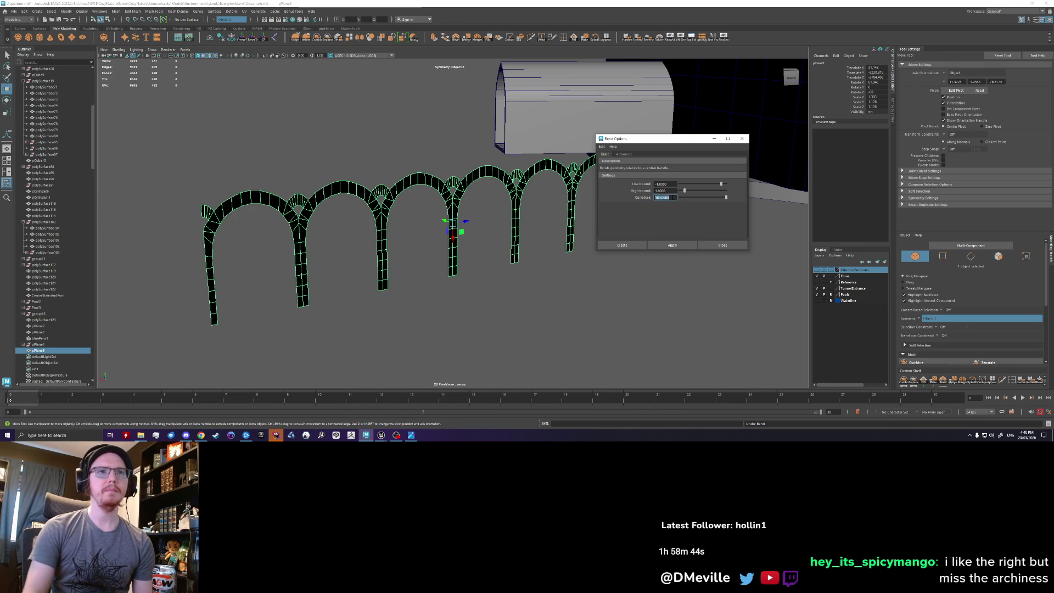
{"action": "type", "text": "90"}
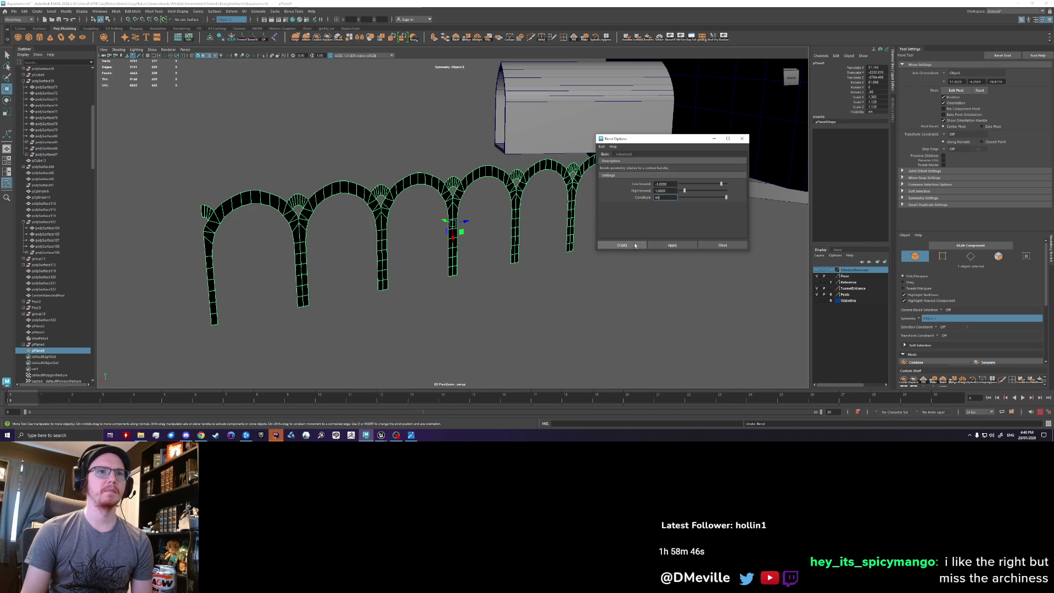
{"action": "left_click", "coordinate": [637, 244]}
Rotate the bend handle and set its curvature to 80 so the arches curl.
{"action": "left_click_drag", "start_coordinate": [555, 271], "coordinate": [510, 260], "text": "alt"}
{"action": "key", "text": "e"}
{"action": "mouse_move", "coordinate": [461, 233]}
{"action": "left_mouse_down"}
{"action": "mouse_move", "coordinate": [442, 238]}
{"action": "mouse_move", "coordinate": [522, 278]}
{"action": "mouse_move", "coordinate": [384, 278]}
{"action": "mouse_move", "coordinate": [387, 307]}
{"action": "mouse_move", "coordinate": [329, 297]}
{"action": "mouse_move", "coordinate": [437, 284]}
{"action": "mouse_move", "coordinate": [425, 284]}
{"action": "mouse_move", "coordinate": [450, 297]}
{"action": "mouse_move", "coordinate": [466, 218]}
{"action": "left_mouse_up"}
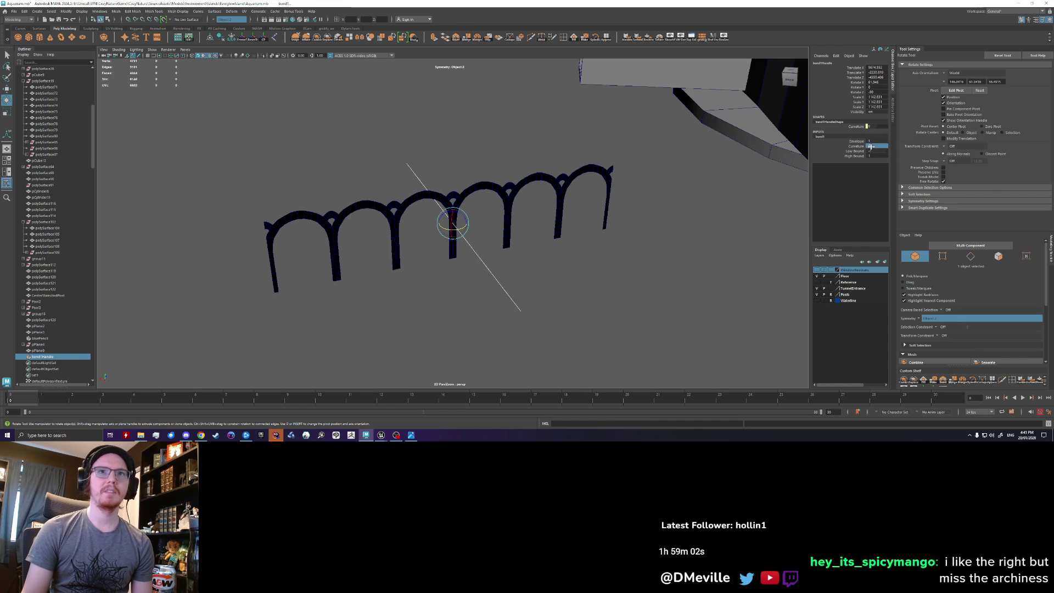
{"action": "type", "text": "80"}
{"action": "key", "text": "Return"}
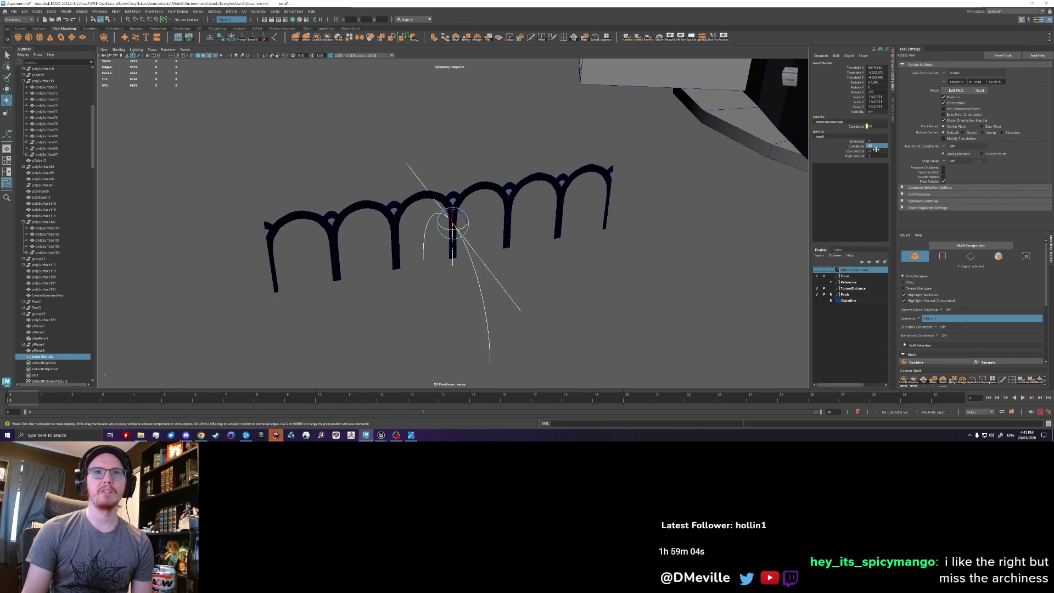
{"action": "left_click_drag", "start_coordinate": [521, 222], "coordinate": [526, 232], "text": "alt"}
{"action": "mouse_move", "coordinate": [460, 231]}
{"action": "left_mouse_down"}
{"action": "mouse_move", "coordinate": [456, 223]}
{"action": "mouse_move", "coordinate": [484, 221]}
{"action": "mouse_move", "coordinate": [455, 219]}
{"action": "mouse_move", "coordinate": [521, 263]}
{"action": "mouse_move", "coordinate": [546, 247]}
{"action": "mouse_move", "coordinate": [494, 235]}
{"action": "mouse_move", "coordinate": [523, 228]}
{"action": "mouse_move", "coordinate": [462, 195]}
{"action": "mouse_move", "coordinate": [498, 253]}
{"action": "left_mouse_up"}
{"action": "left_click", "coordinate": [493, 240]}
{"action": "key", "text": "ctrl+z"}
{"action": "key", "text": "ctrl+z"}
{"action": "key", "text": "ctrl+z"}
Undo the selection change, scaling and move so the arches sit beside the tunnel.
{"action": "key", "text": "ctrl+z"}
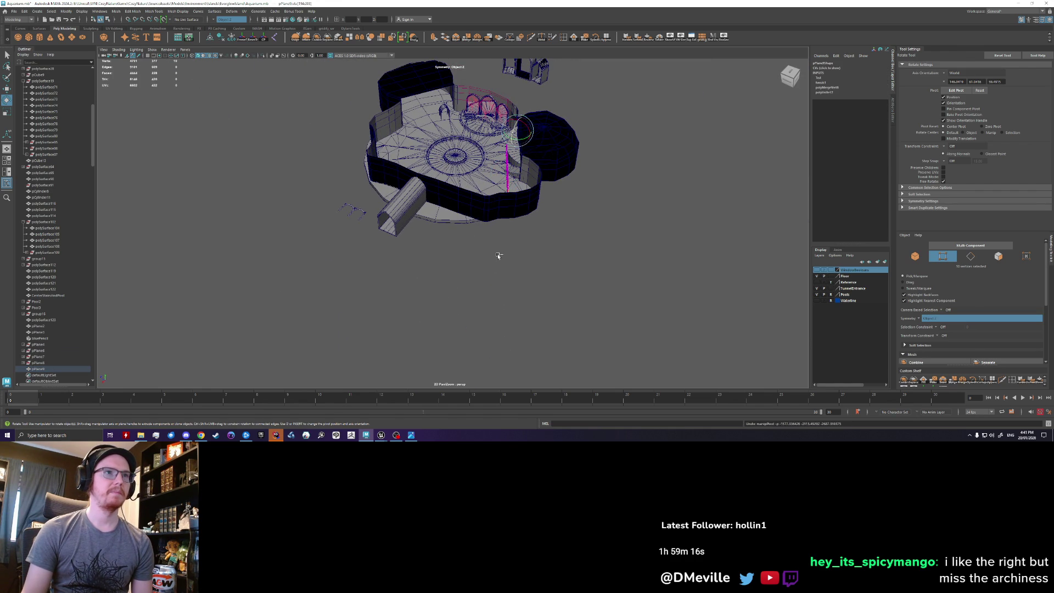
{"action": "key", "text": "ctrl+z"}
{"action": "key", "text": "ctrl+z"}
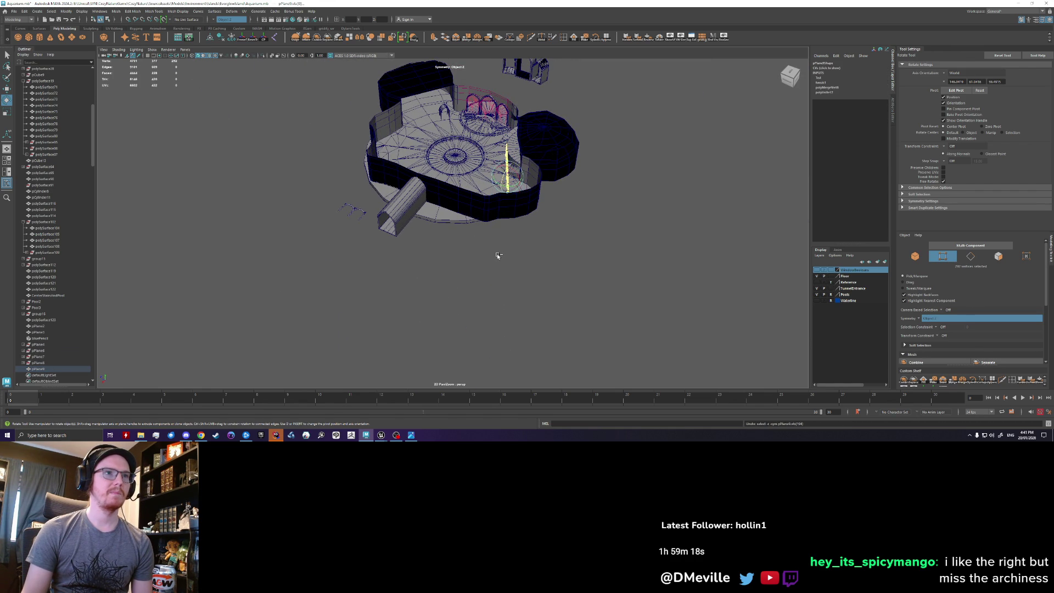
{"action": "key", "text": "ctrl+z"}
{"action": "key", "text": "ctrl+z"}
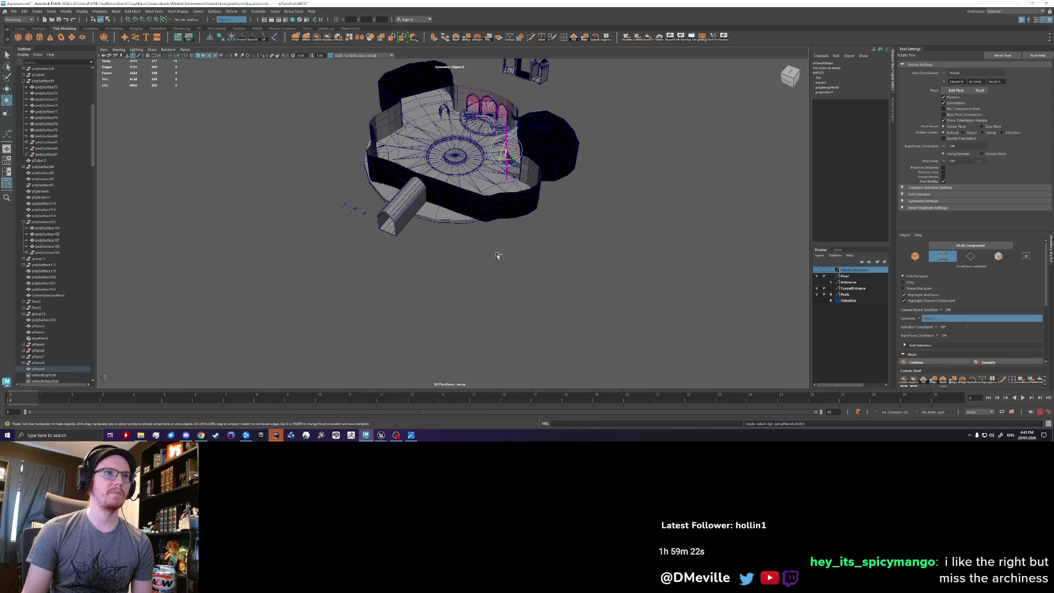
{"action": "key", "text": "ctrl+z"}
{"action": "key", "text": "ctrl+z"}
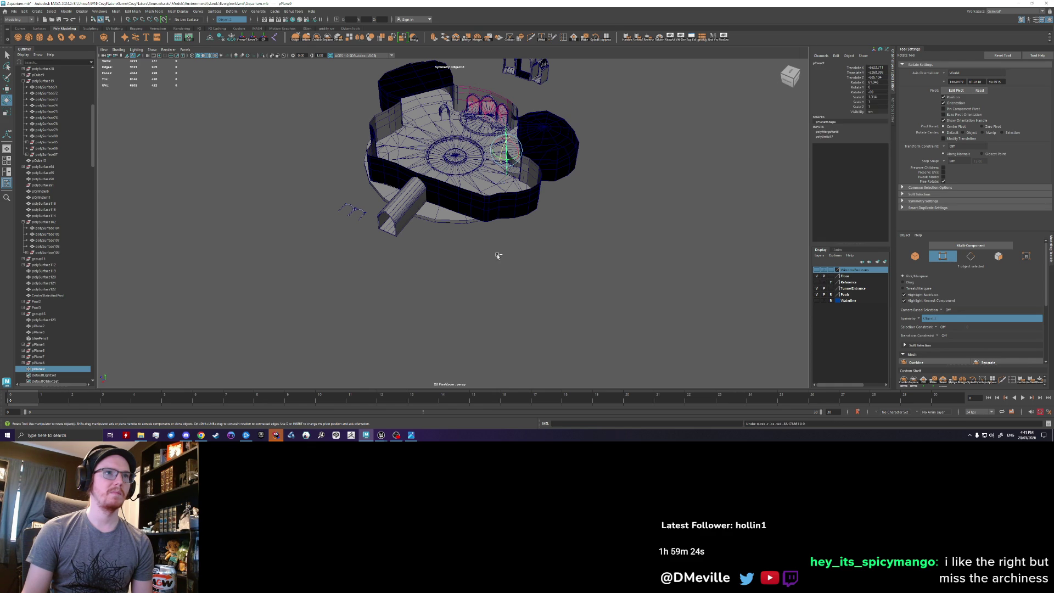
{"action": "key", "text": "ctrl+z"}
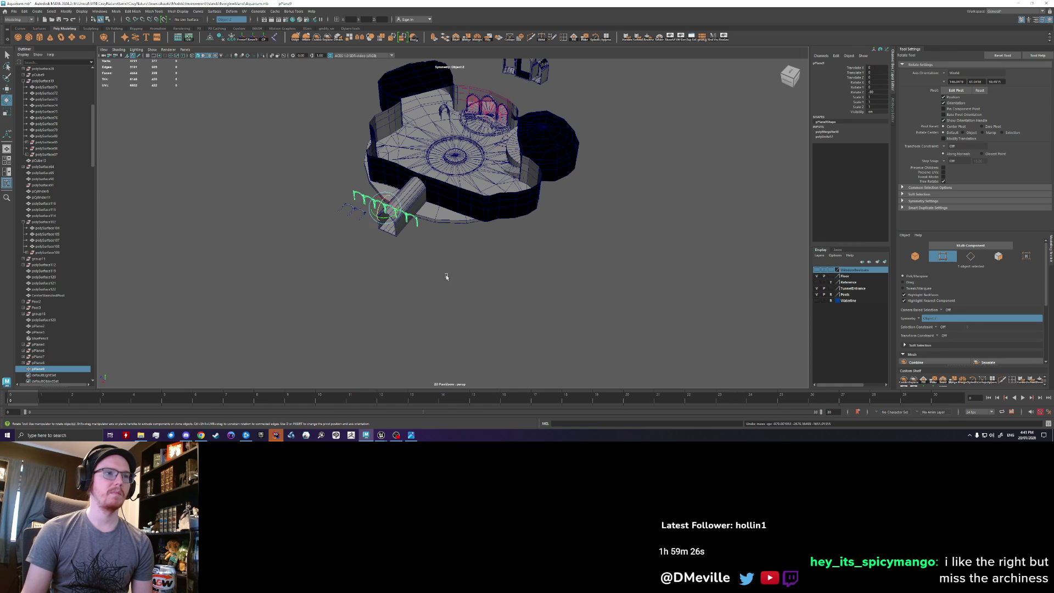
{"action": "scroll", "coordinate": [449, 276], "scroll_direction": "up", "scroll_amount": 10}
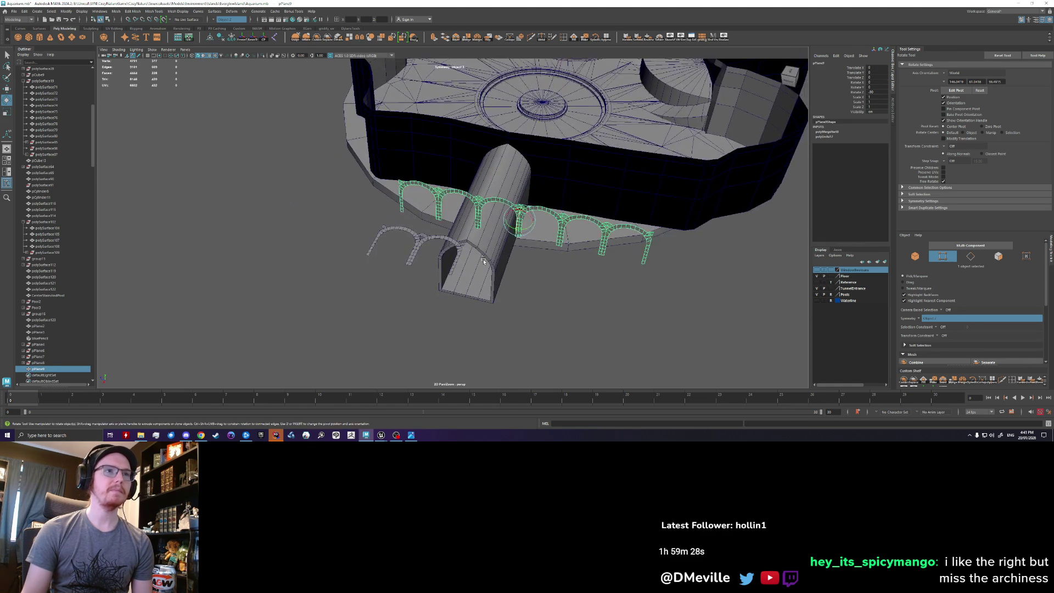
{"action": "scroll", "coordinate": [467, 268], "scroll_direction": "up", "scroll_amount": 3}
Try a Nonlinear Bend deformer on the arches, then undo it to keep them straight.
{"action": "left_click", "coordinate": [212, 11]}
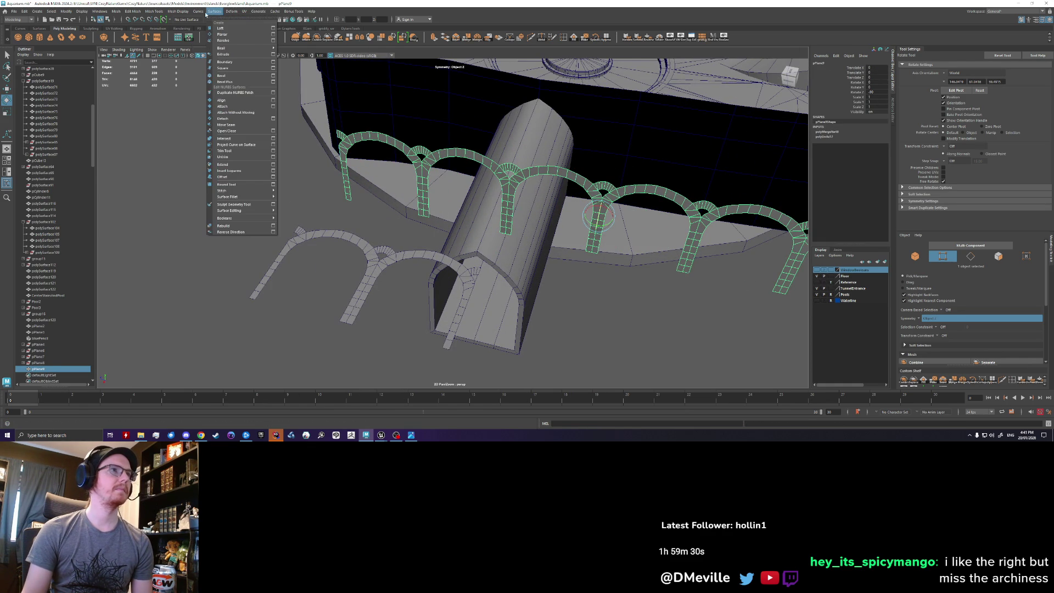
{"action": "mouse_move", "coordinate": [291, 123]}
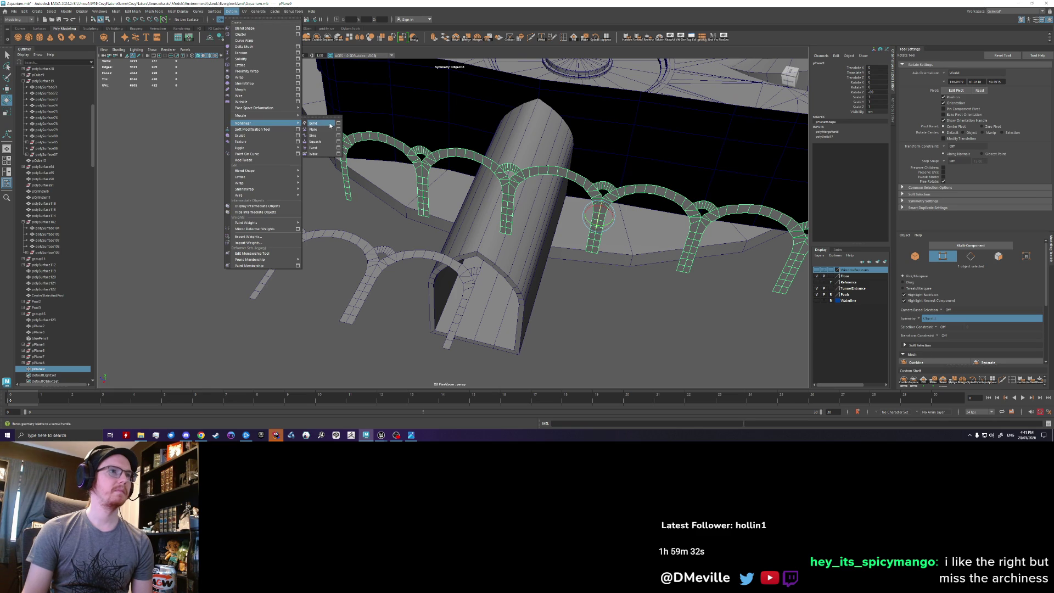
{"action": "left_click", "coordinate": [329, 126]}
{"action": "mouse_move", "coordinate": [494, 192]}
{"action": "left_mouse_down", "text": "alt"}
{"action": "mouse_move", "coordinate": [576, 204]}
{"action": "mouse_move", "coordinate": [561, 204]}
{"action": "mouse_move", "coordinate": [573, 190]}
{"action": "left_mouse_up", "text": "alt"}
{"action": "key", "text": "ctrl+z"}
{"action": "key", "text": "ctrl+z"}
{"action": "key", "text": "ctrl+z"}
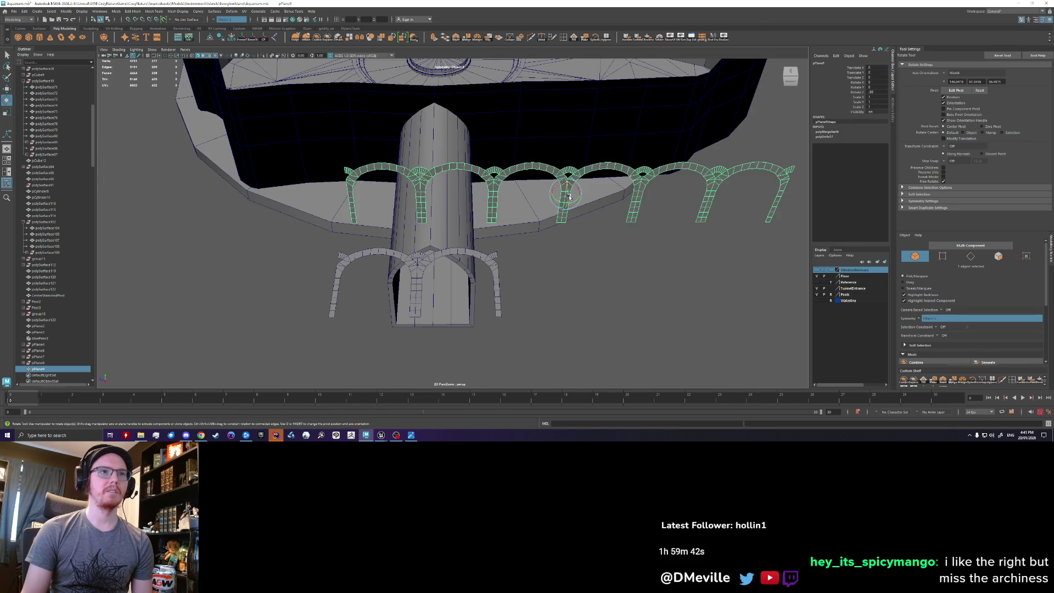
Adjust the arches' Rotate Z in the Channel Box until they stand upright.
{"action": "left_click", "coordinate": [874, 92]}
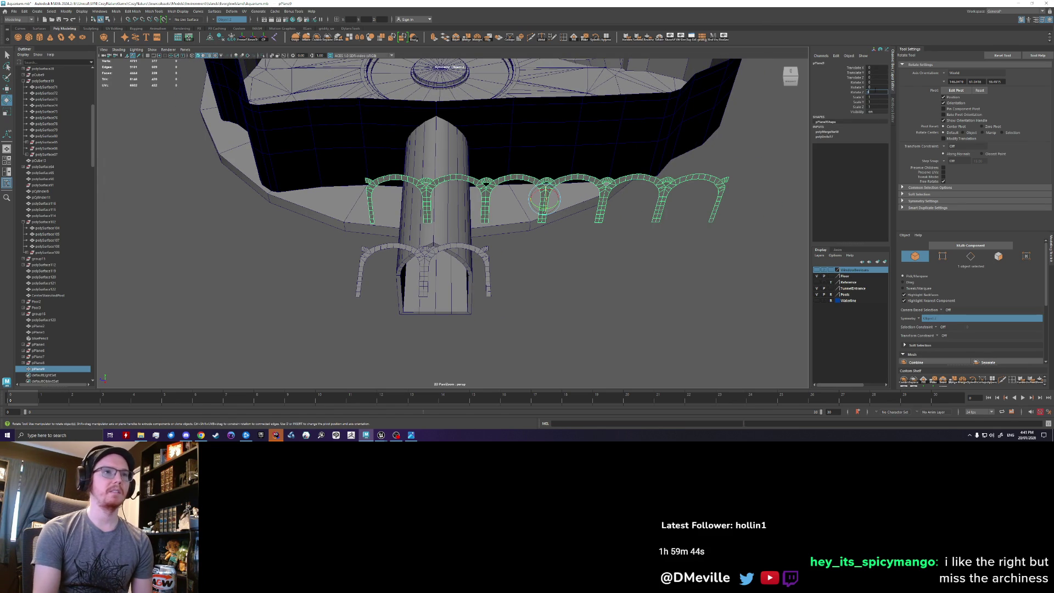
{"action": "key", "text": "Return"}
{"action": "left_click", "coordinate": [876, 91]}
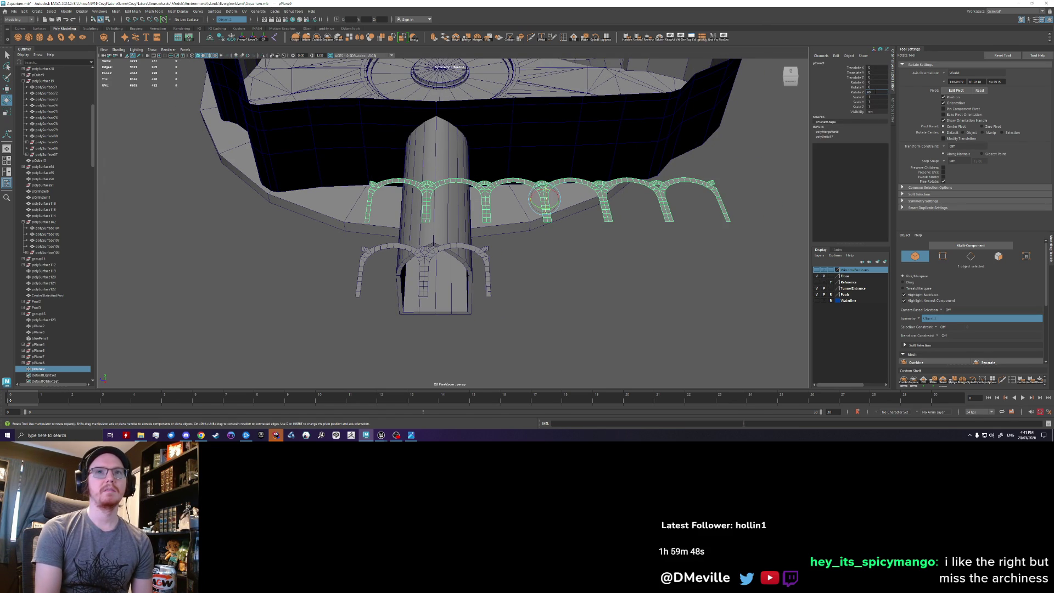
{"action": "key", "text": "Return"}
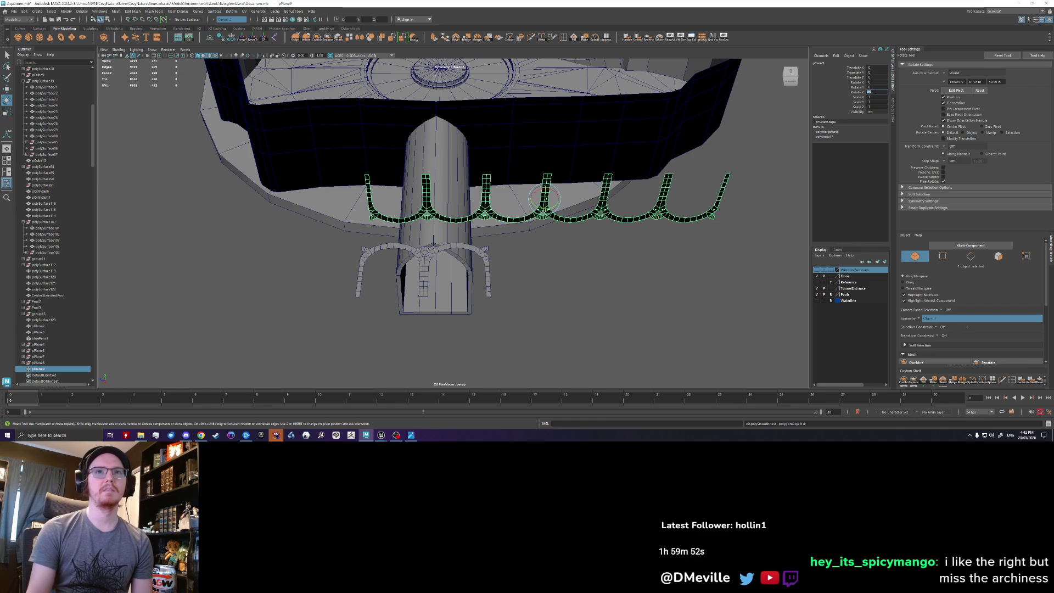
{"action": "key", "text": "Return"}
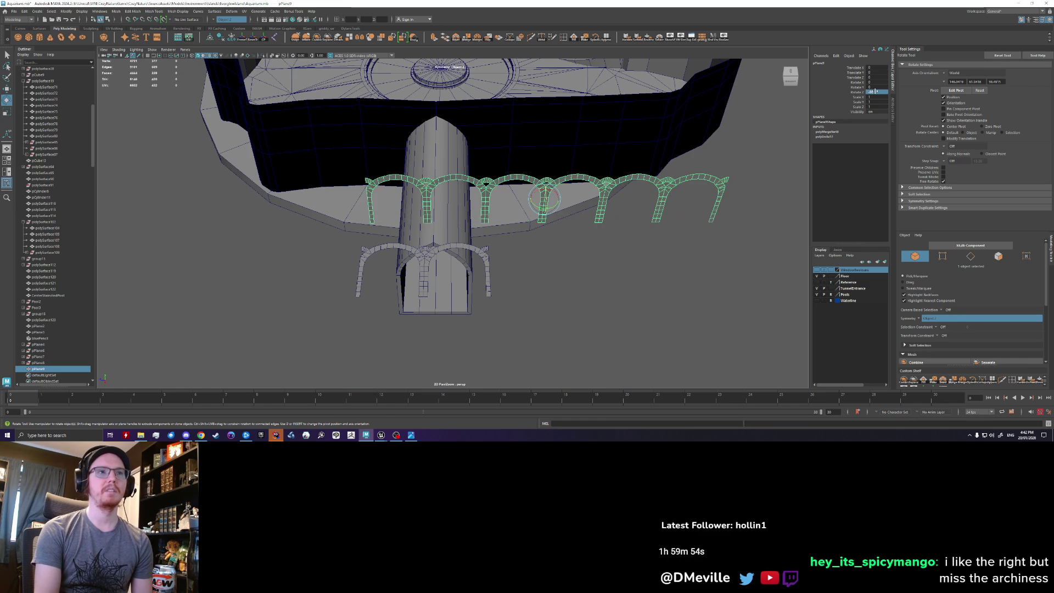
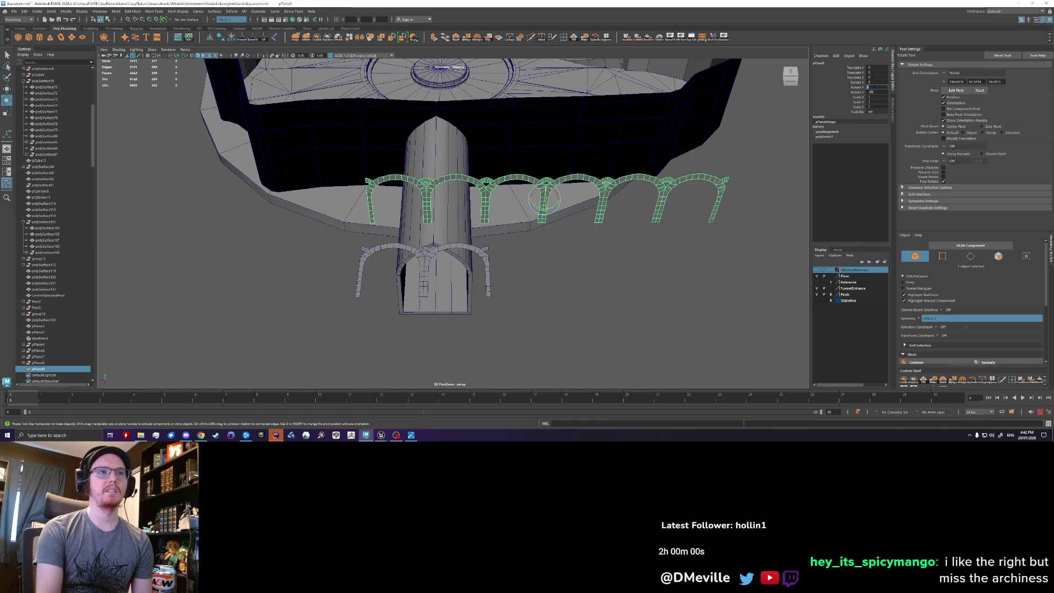
Rotate the arch row to -90 on Z and freeze its transformations.
{"action": "type", "text": "90"}
{"action": "key", "text": "Return"}
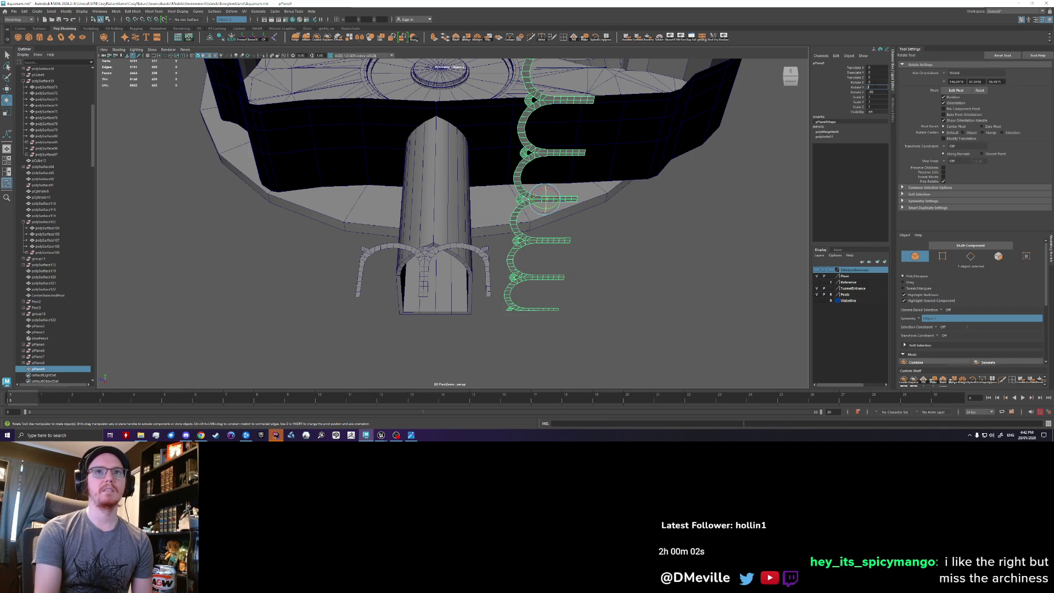
{"action": "key", "text": "ctrl+z"}
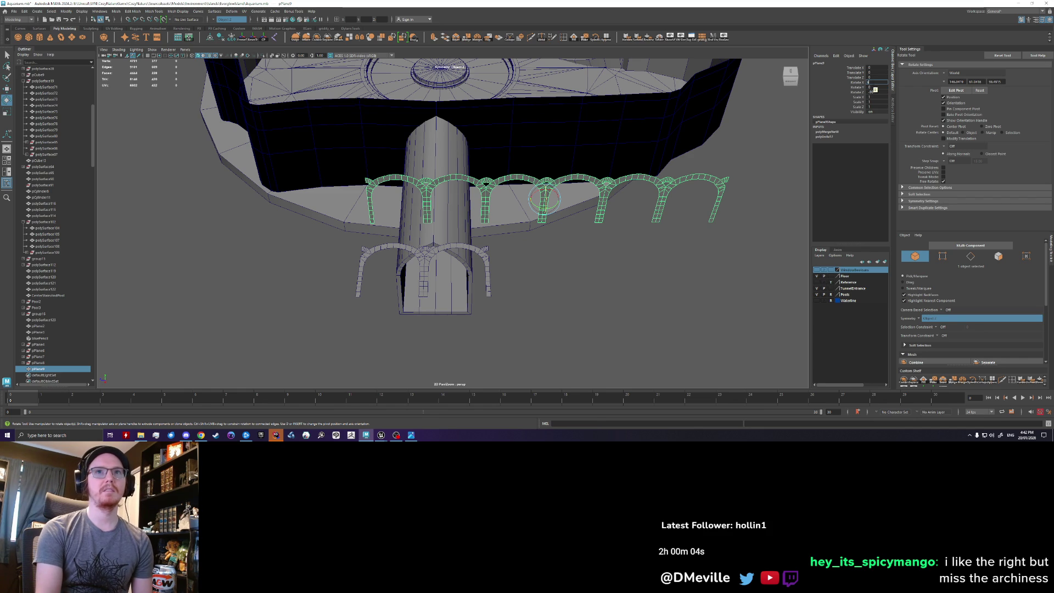
{"action": "key", "text": "Return"}
{"action": "key", "text": "f"}
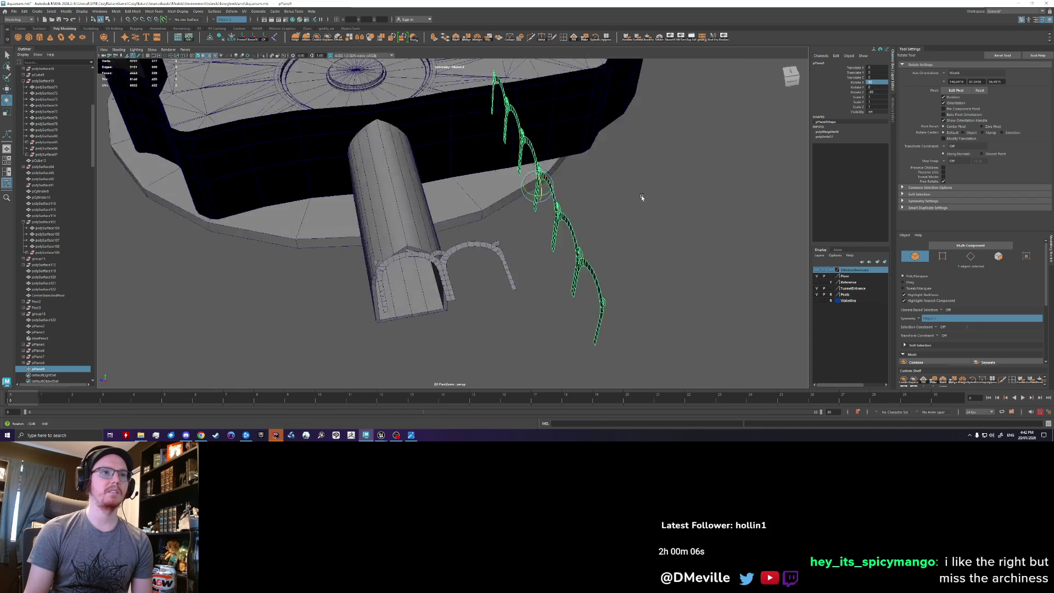
{"action": "left_click", "coordinate": [245, 40]}
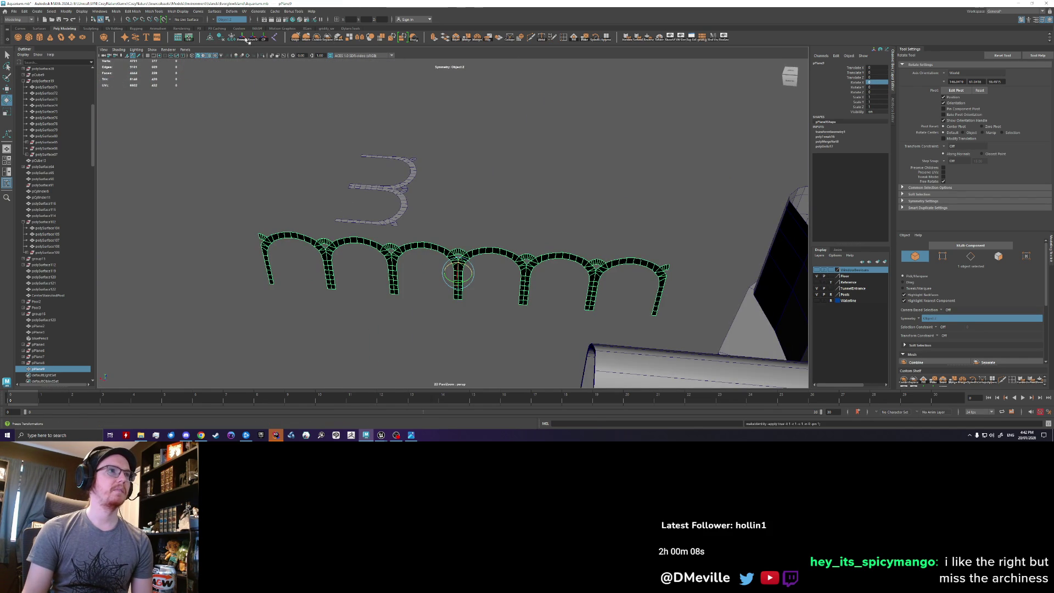
Try a Nonlinear Bend deformer on the arches, then undo it.
{"action": "left_click", "coordinate": [214, 12]}
{"action": "mouse_move", "coordinate": [275, 123]}
{"action": "left_click", "coordinate": [313, 123]}
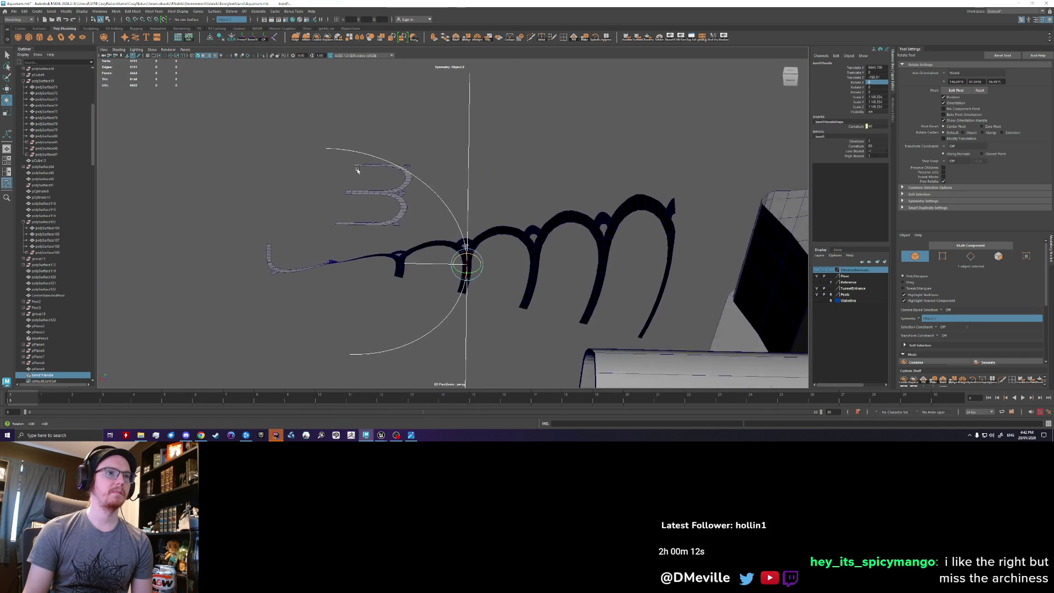
{"action": "mouse_move", "coordinate": [472, 226]}
{"action": "left_mouse_down"}
{"action": "mouse_move", "coordinate": [490, 221]}
{"action": "mouse_move", "coordinate": [477, 214]}
{"action": "left_mouse_up"}
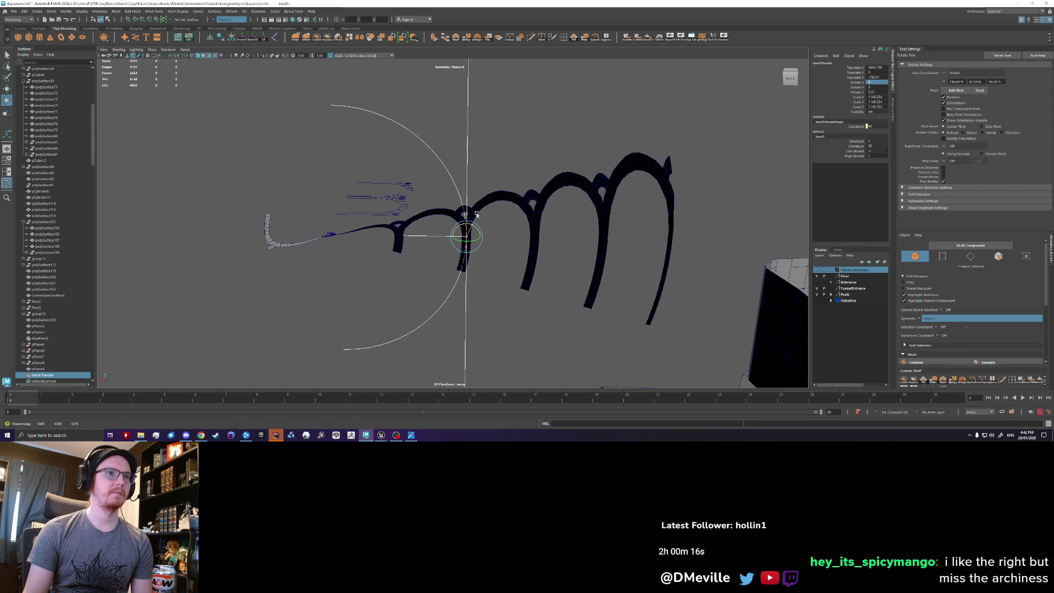
{"action": "key", "text": "ctrl+z"}
{"action": "key", "text": "ctrl+z"}
{"action": "key", "text": "ctrl+z"}
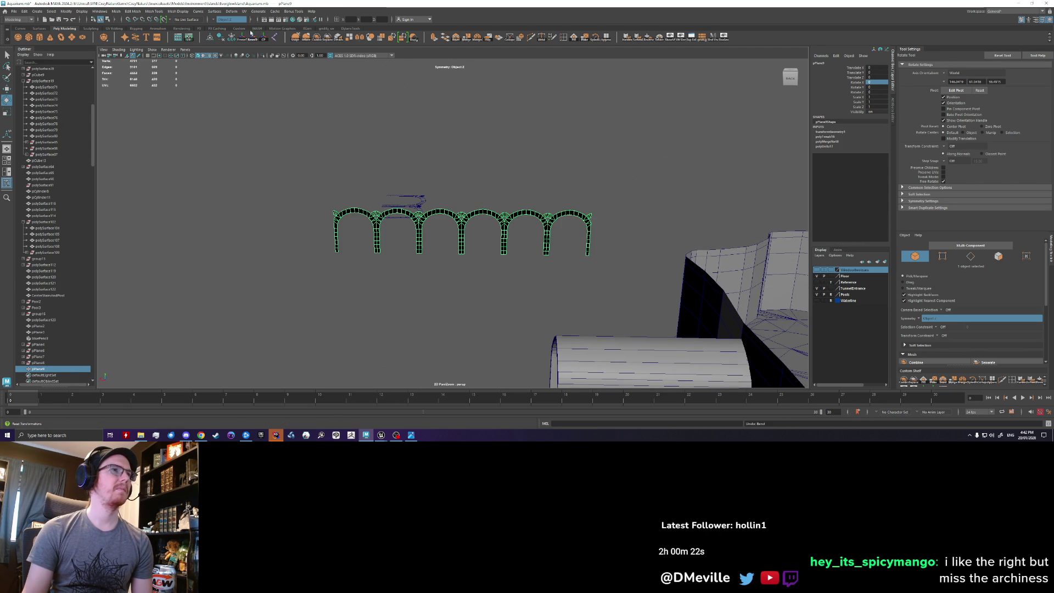
{"action": "left_click", "coordinate": [196, 11]}
{"action": "left_click", "coordinate": [460, 149]}
{"action": "left_click", "coordinate": [482, 208]}
{"action": "left_click", "coordinate": [485, 211]}
{"action": "key", "text": "shift+z"}
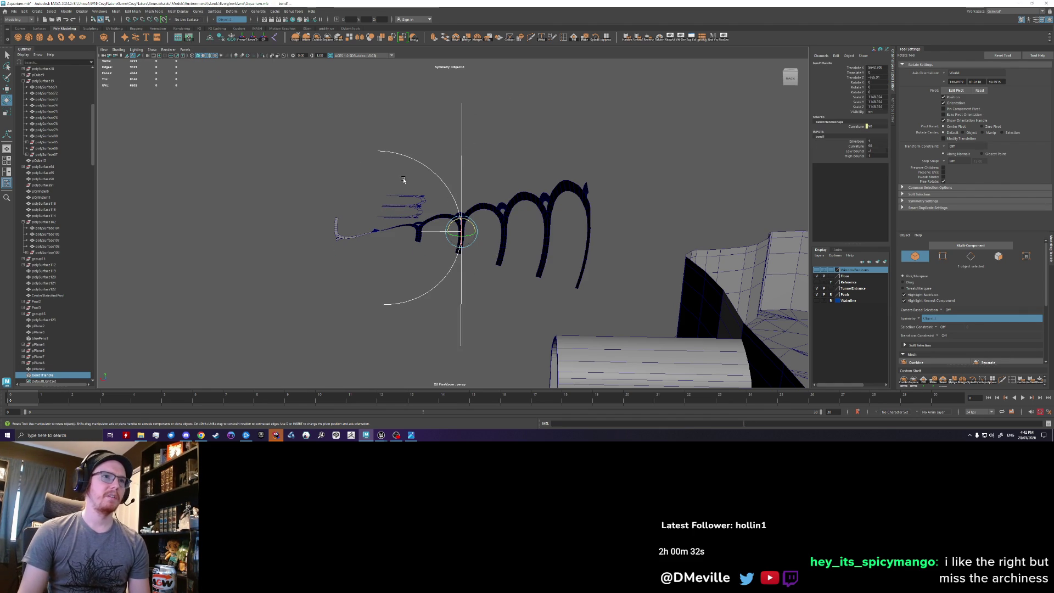
{"action": "key", "text": "ctrl+z"}
{"action": "mouse_move", "coordinate": [421, 188]}
{"action": "left_mouse_down", "text": "alt"}
{"action": "mouse_move", "coordinate": [455, 195]}
{"action": "mouse_move", "coordinate": [494, 235]}
{"action": "left_mouse_up", "text": "alt"}
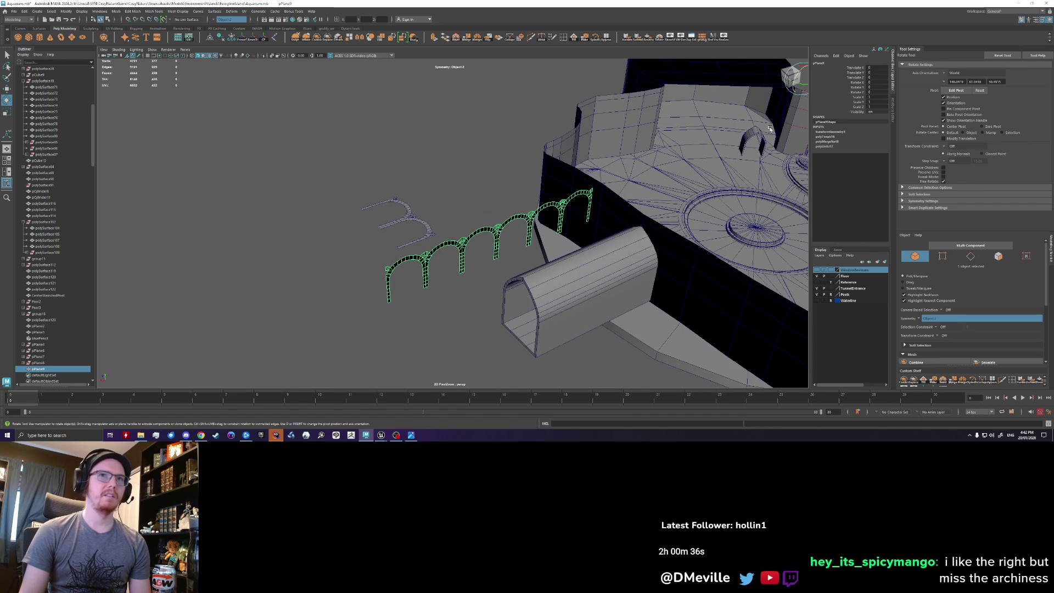
{"action": "left_click_drag", "start_coordinate": [497, 218], "coordinate": [450, 159], "text": "alt"}
{"action": "right_click_drag", "start_coordinate": [470, 231], "coordinate": [490, 229]}
{"action": "left_click_drag", "start_coordinate": [467, 230], "coordinate": [460, 246]}
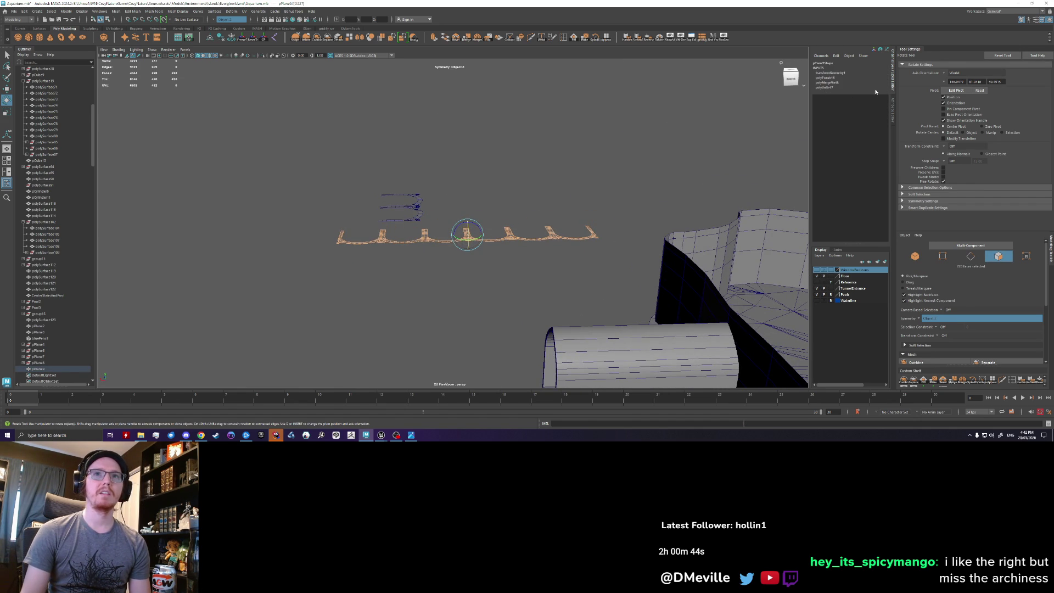
{"action": "left_click", "coordinate": [894, 108]}
{"action": "key", "text": "ctrl+z"}
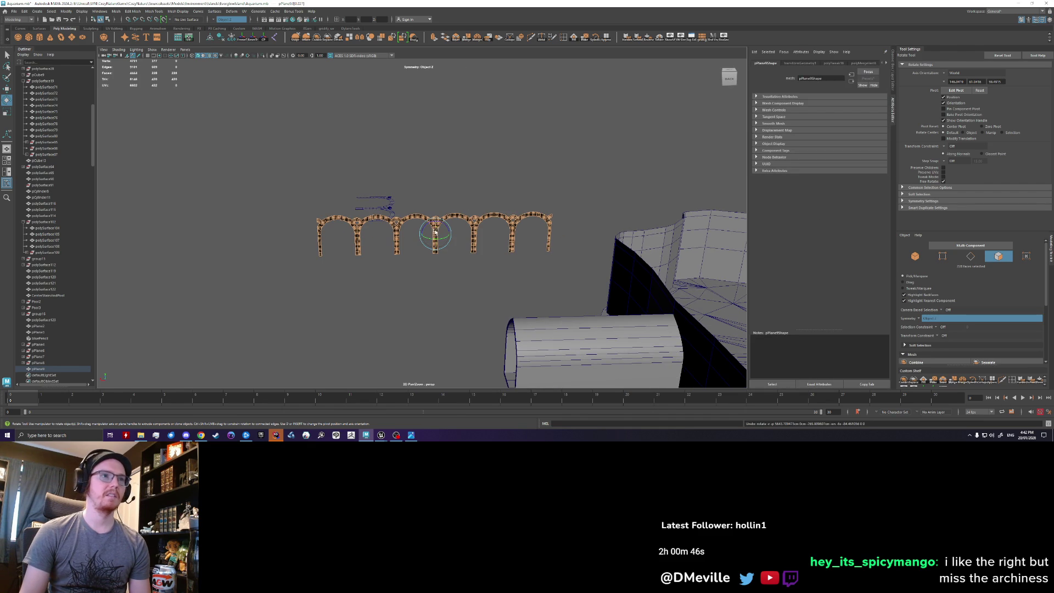
{"action": "right_click_drag", "start_coordinate": [457, 215], "coordinate": [448, 219]}
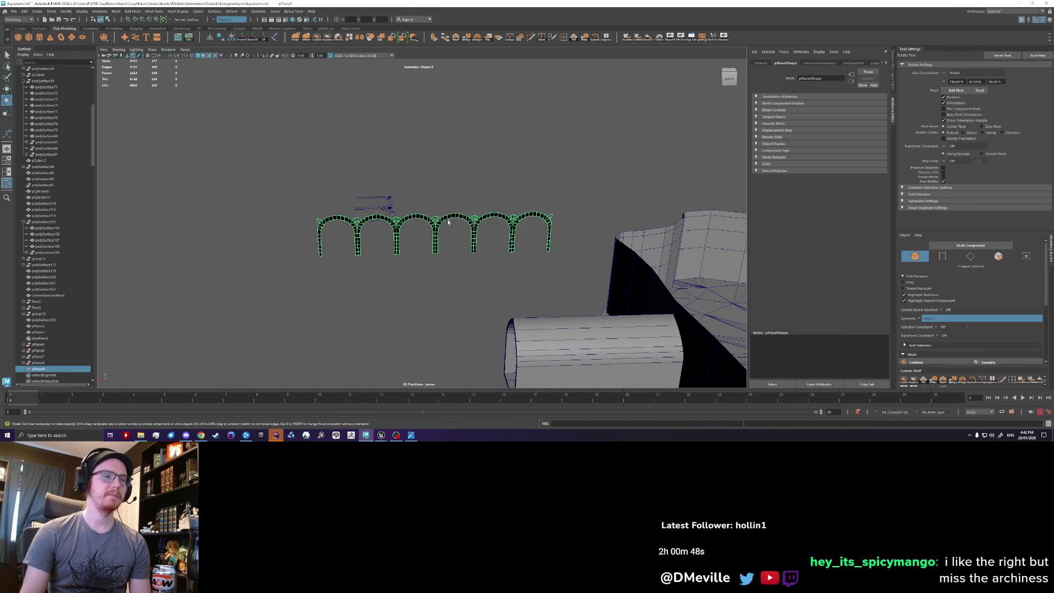
{"action": "key", "text": "ctrl+a"}
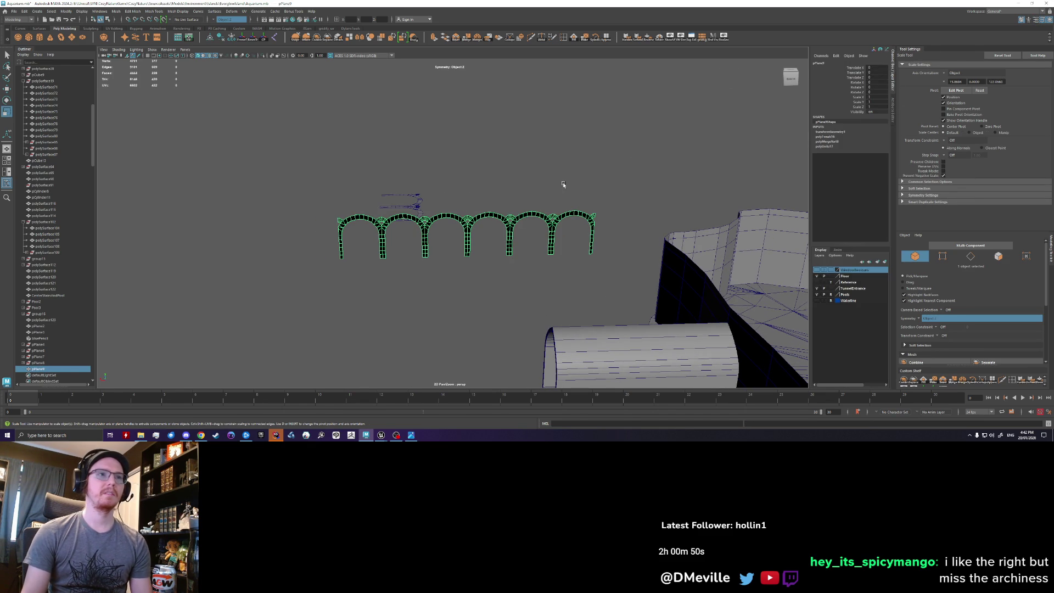
Stand the arch row edge-on with a new Rotate X value and freeze transformations.
{"action": "mouse_move", "coordinate": [470, 223]}
{"action": "left_mouse_down", "text": "alt"}
{"action": "mouse_move", "coordinate": [494, 259]}
{"action": "mouse_move", "coordinate": [419, 200]}
{"action": "mouse_move", "coordinate": [464, 243]}
{"action": "mouse_move", "coordinate": [491, 240]}
{"action": "mouse_move", "coordinate": [508, 258]}
{"action": "left_mouse_up", "text": "alt"}
{"action": "left_click", "coordinate": [417, 209]}
{"action": "key", "text": "BackSpace"}
{"action": "key", "text": "Return"}
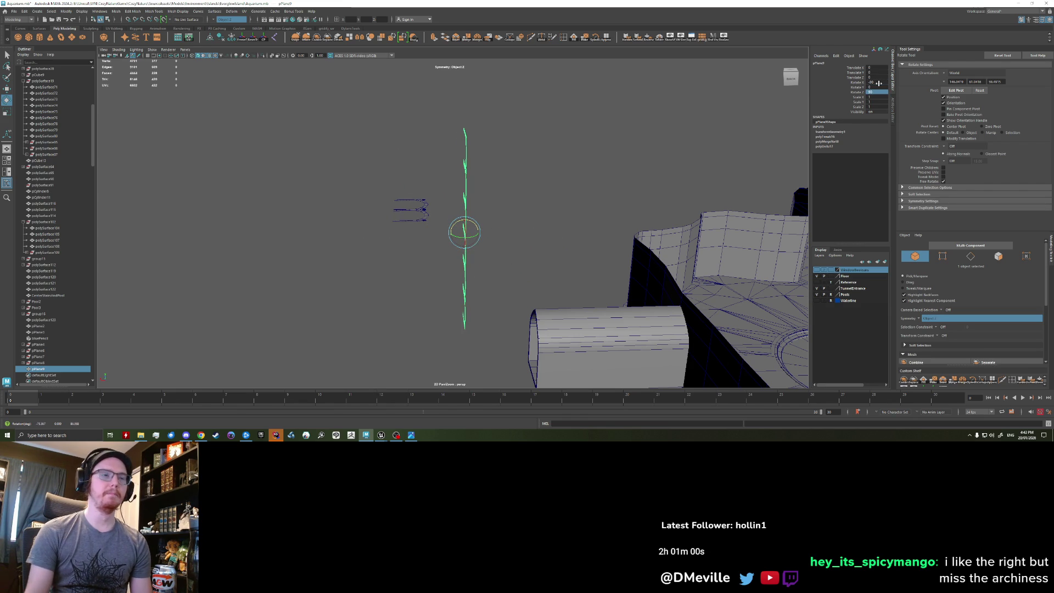
{"action": "left_click", "coordinate": [522, 198]}
{"action": "scroll", "coordinate": [470, 200], "scroll_direction": "up", "scroll_amount": 3}
{"action": "left_click", "coordinate": [470, 201]}
{"action": "left_click", "coordinate": [247, 39]}
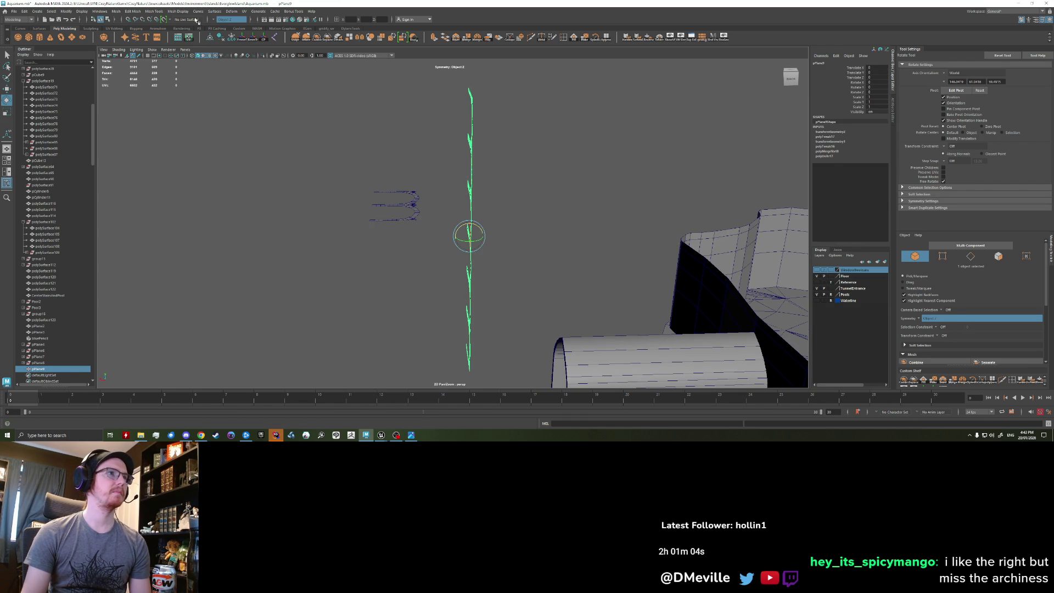
Apply a Nonlinear Bend deformer to pPlane9, curving the arches into an arc.
{"action": "left_click", "coordinate": [140, 12]}
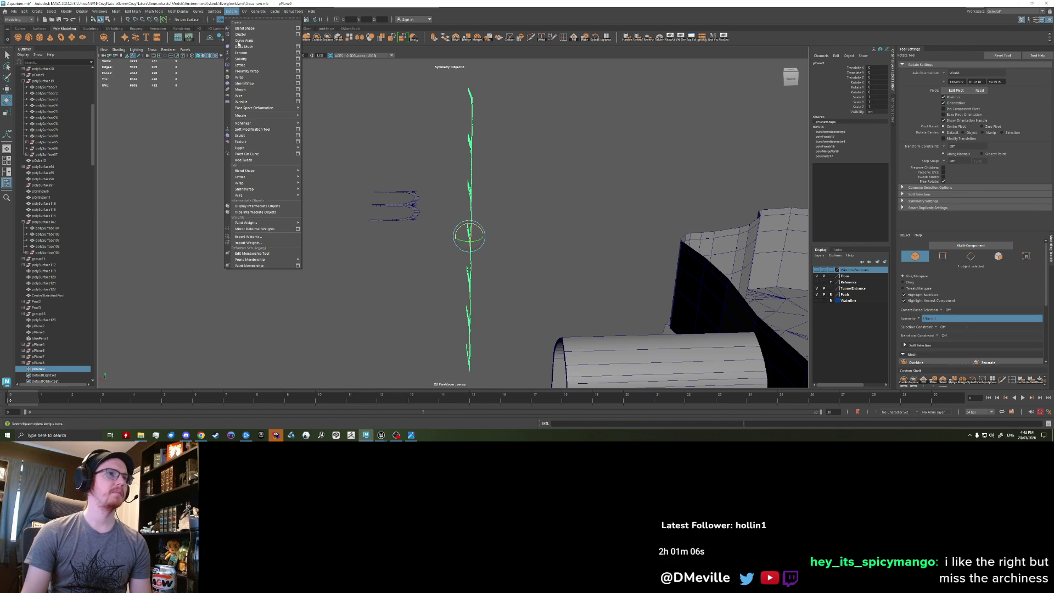
{"action": "mouse_move", "coordinate": [282, 124]}
{"action": "left_click", "coordinate": [316, 123]}
{"action": "mouse_move", "coordinate": [392, 164]}
{"action": "left_mouse_down", "text": "alt"}
{"action": "mouse_move", "coordinate": [542, 176]}
{"action": "mouse_move", "coordinate": [527, 172]}
{"action": "mouse_move", "coordinate": [369, 170]}
{"action": "mouse_move", "coordinate": [487, 170]}
{"action": "mouse_move", "coordinate": [464, 169]}
{"action": "mouse_move", "coordinate": [534, 198]}
{"action": "left_mouse_up", "text": "alt"}
{"action": "left_click", "coordinate": [483, 219]}
{"action": "key", "text": "w"}
{"action": "mouse_move", "coordinate": [461, 215]}
{"action": "left_mouse_down"}
{"action": "mouse_move", "coordinate": [510, 215]}
{"action": "mouse_move", "coordinate": [377, 219]}
{"action": "mouse_move", "coordinate": [395, 217]}
{"action": "left_mouse_up"}
{"action": "key", "text": "ctrl+z"}
{"action": "key", "text": "ctrl+z"}
{"action": "key", "text": "q"}
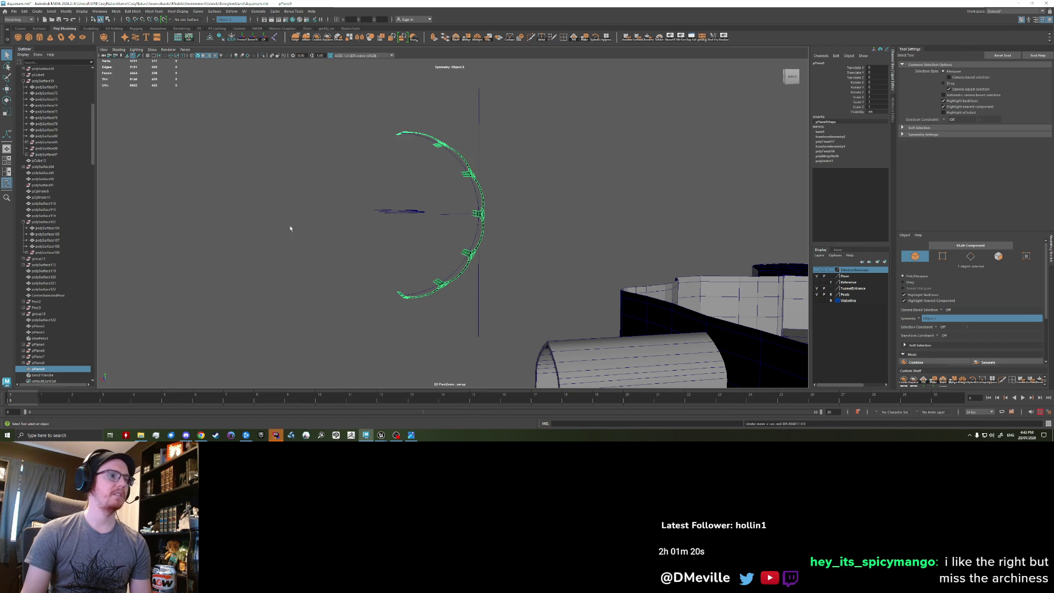
Select bend1Handle and pPlane9, shift the arc sideways and tilt it about 42° on X.
{"action": "left_click", "coordinate": [460, 216]}
{"action": "left_click", "coordinate": [472, 255], "text": "shift"}
{"action": "key", "text": "w"}
{"action": "mouse_move", "coordinate": [477, 216]}
{"action": "left_mouse_down"}
{"action": "mouse_move", "coordinate": [494, 216]}
{"action": "mouse_move", "coordinate": [392, 215]}
{"action": "mouse_move", "coordinate": [490, 247]}
{"action": "mouse_move", "coordinate": [605, 244]}
{"action": "mouse_move", "coordinate": [555, 254]}
{"action": "left_mouse_up"}
{"action": "scroll", "coordinate": [490, 247], "scroll_direction": "down", "scroll_amount": 2}
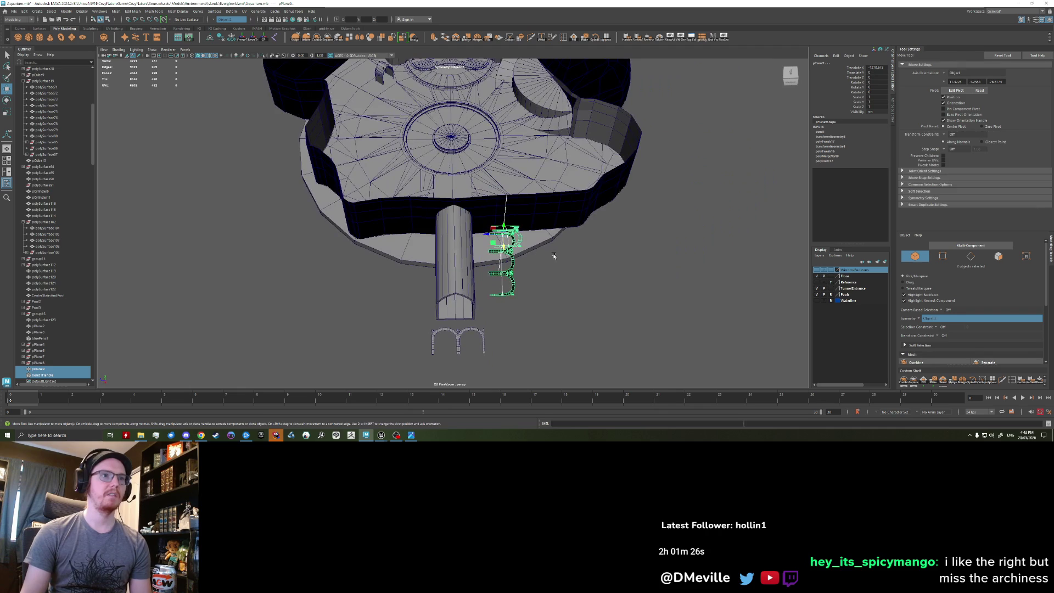
{"action": "key", "text": "e"}
{"action": "mouse_move", "coordinate": [506, 230]}
{"action": "left_mouse_down"}
{"action": "mouse_move", "coordinate": [513, 247]}
{"action": "mouse_move", "coordinate": [476, 217]}
{"action": "mouse_move", "coordinate": [499, 226]}
{"action": "mouse_move", "coordinate": [517, 237]}
{"action": "mouse_move", "coordinate": [233, 159]}
{"action": "mouse_move", "coordinate": [237, 140]}
{"action": "mouse_move", "coordinate": [227, 147]}
{"action": "mouse_move", "coordinate": [275, 218]}
{"action": "mouse_move", "coordinate": [486, 291]}
{"action": "mouse_move", "coordinate": [410, 219]}
{"action": "mouse_move", "coordinate": [412, 236]}
{"action": "mouse_move", "coordinate": [501, 163]}
{"action": "mouse_move", "coordinate": [399, 232]}
{"action": "mouse_move", "coordinate": [424, 228]}
{"action": "mouse_move", "coordinate": [476, 269]}
{"action": "left_mouse_up"}
Move and rotate the arc so it follows the curve of the platform's inner wall.
{"action": "key", "text": "w"}
{"action": "key", "text": "e"}
{"action": "key", "text": "w"}
{"action": "mouse_move", "coordinate": [481, 261]}
{"action": "left_mouse_down"}
{"action": "mouse_move", "coordinate": [467, 258]}
{"action": "mouse_move", "coordinate": [486, 250]}
{"action": "mouse_move", "coordinate": [535, 267]}
{"action": "mouse_move", "coordinate": [500, 234]}
{"action": "mouse_move", "coordinate": [536, 269]}
{"action": "mouse_move", "coordinate": [445, 285]}
{"action": "mouse_move", "coordinate": [450, 296]}
{"action": "left_mouse_up"}
{"action": "key", "text": "e"}
{"action": "right_click", "coordinate": [457, 254]}
{"action": "left_click", "coordinate": [479, 247]}
{"action": "key", "text": "w"}
{"action": "key", "text": "e"}
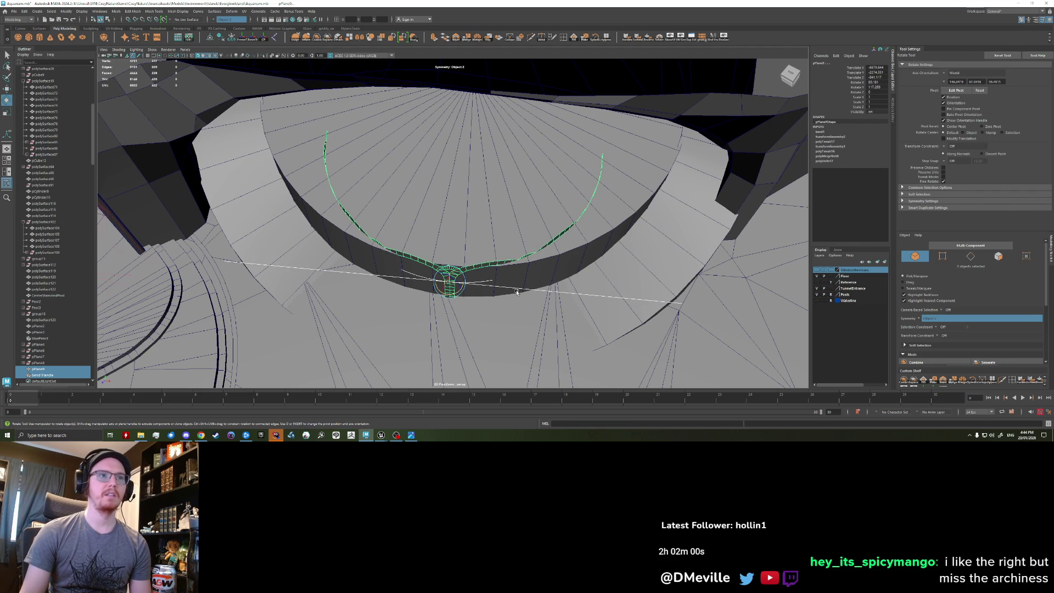
{"action": "left_click", "coordinate": [515, 290]}
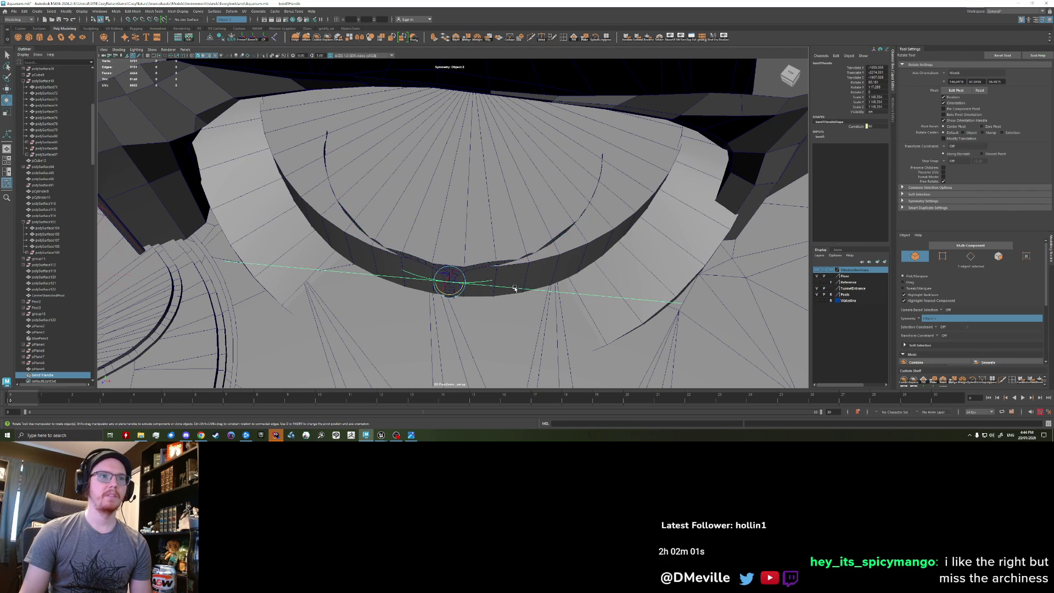
Experiment with the bend's low bound (-8, 0, -1) and curvature in the Channel Box.
{"action": "left_click", "coordinate": [470, 267]}
{"action": "scroll", "coordinate": [849, 176], "scroll_direction": "down", "scroll_amount": 1}
{"action": "scroll", "coordinate": [878, 135], "scroll_direction": "up", "scroll_amount": 1}
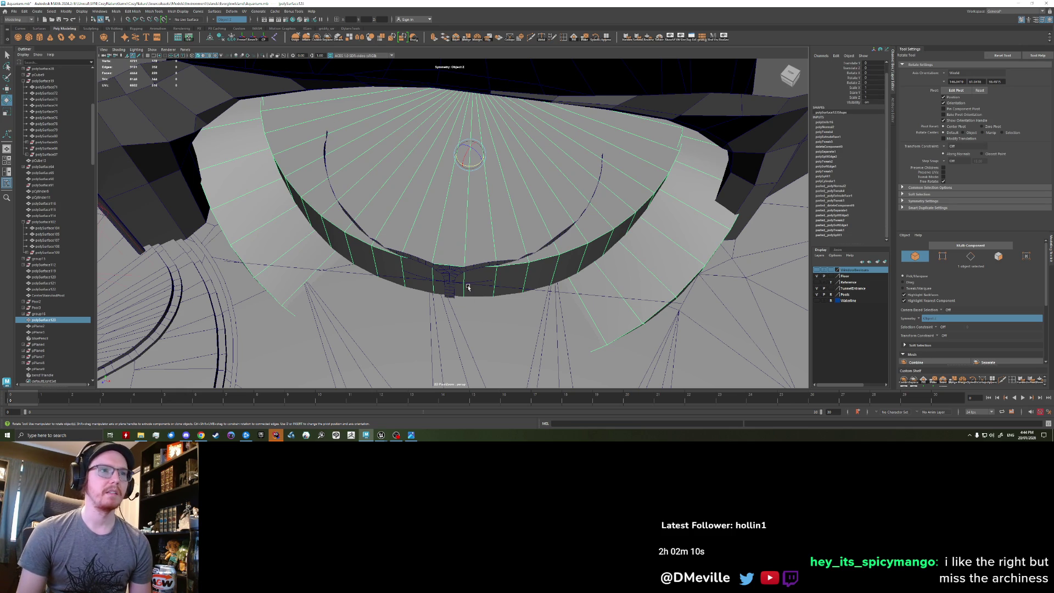
{"action": "key", "text": "g"}
{"action": "key", "text": "w"}
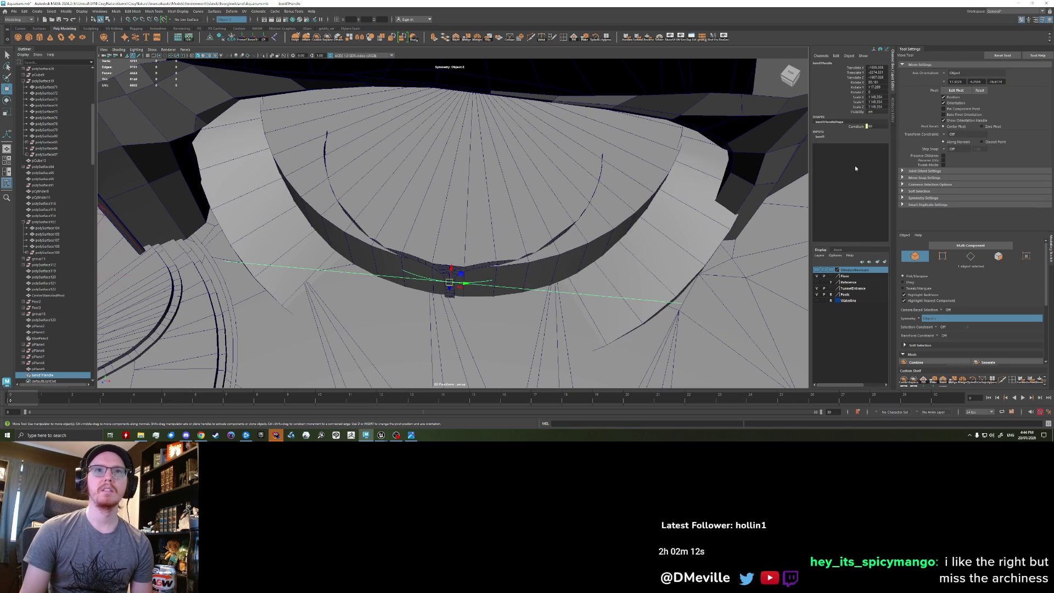
{"action": "left_click", "coordinate": [829, 137]}
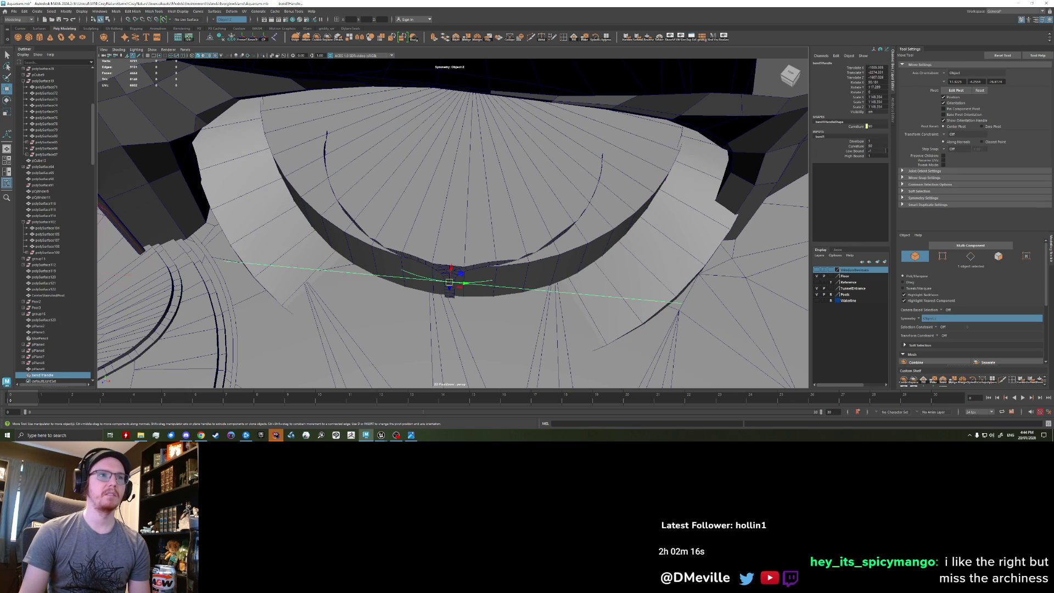
{"action": "type", "text": "-8"}
{"action": "key", "text": "Return"}
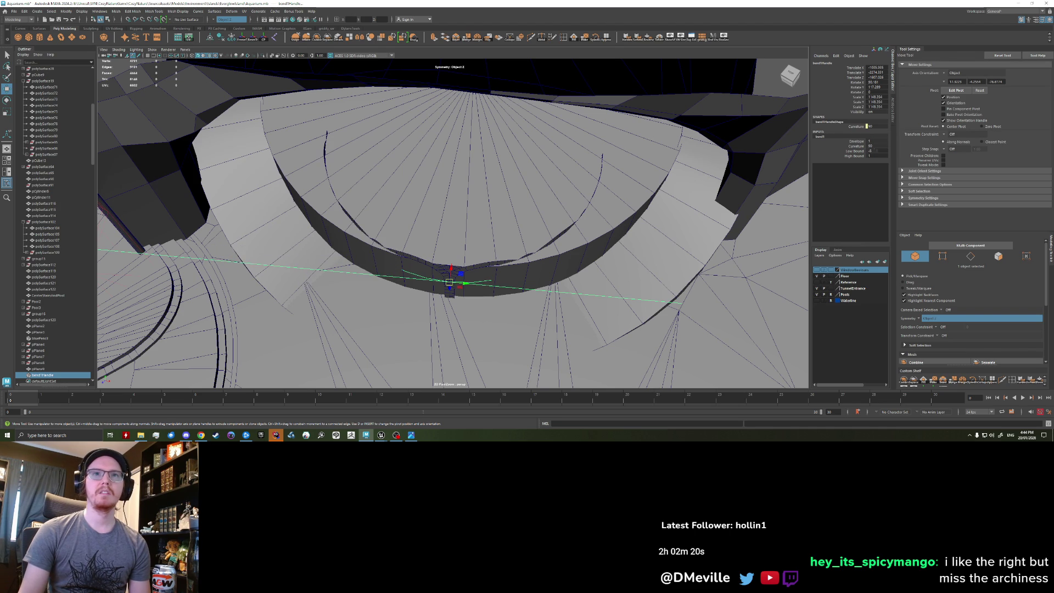
{"action": "type", "text": "0"}
{"action": "key", "text": "Return"}
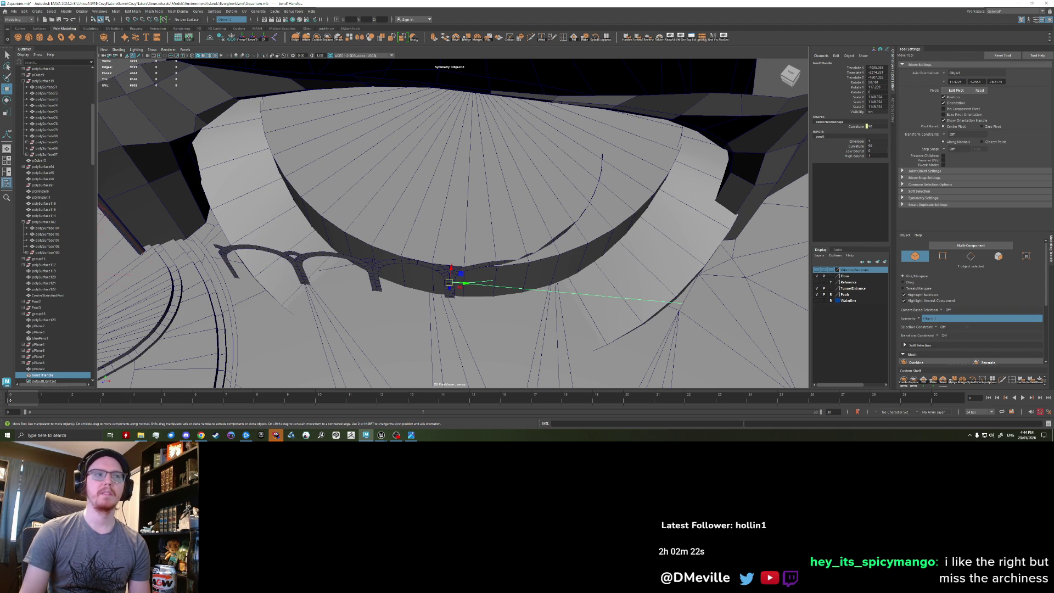
{"action": "type", "text": "-1"}
{"action": "key", "text": "Return"}
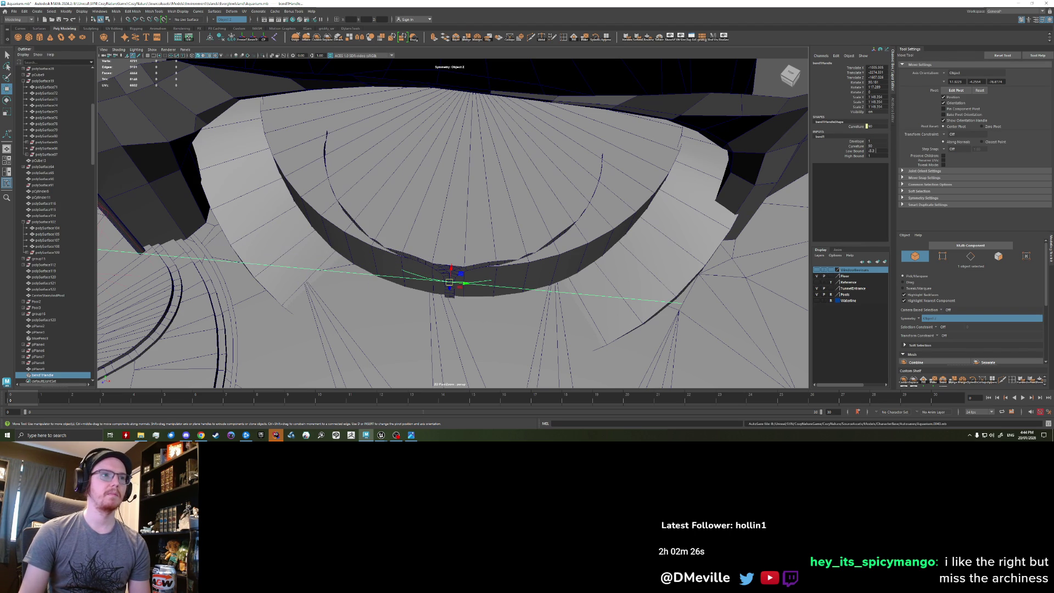
{"action": "mouse_move", "coordinate": [884, 150]}
{"action": "middle_mouse_down"}
{"action": "mouse_move", "coordinate": [895, 150]}
{"action": "mouse_move", "coordinate": [884, 151]}
{"action": "middle_mouse_up"}
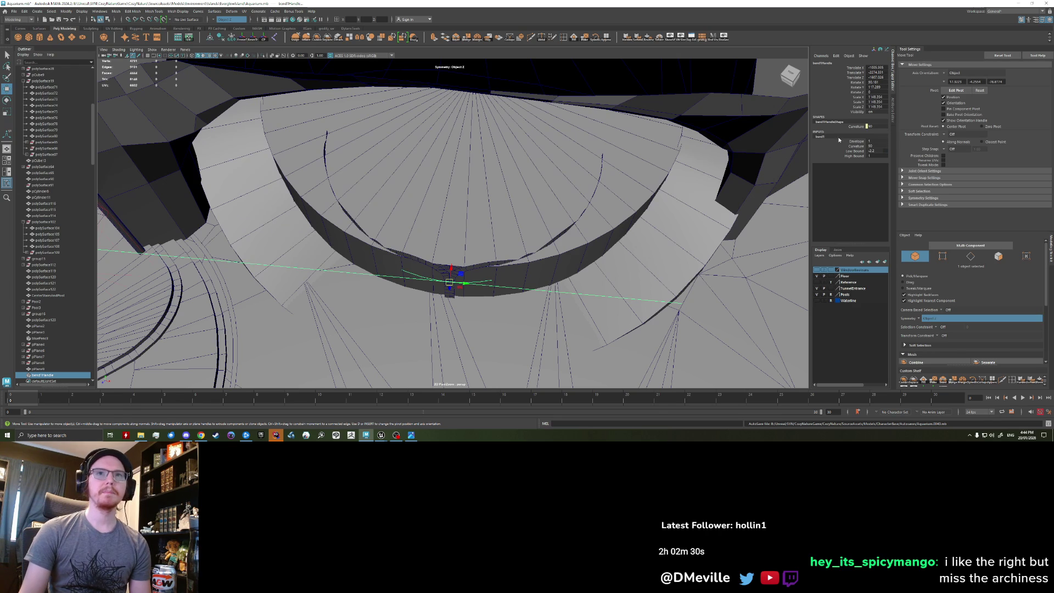
{"action": "middle_click_drag", "start_coordinate": [879, 146], "coordinate": [871, 155]}
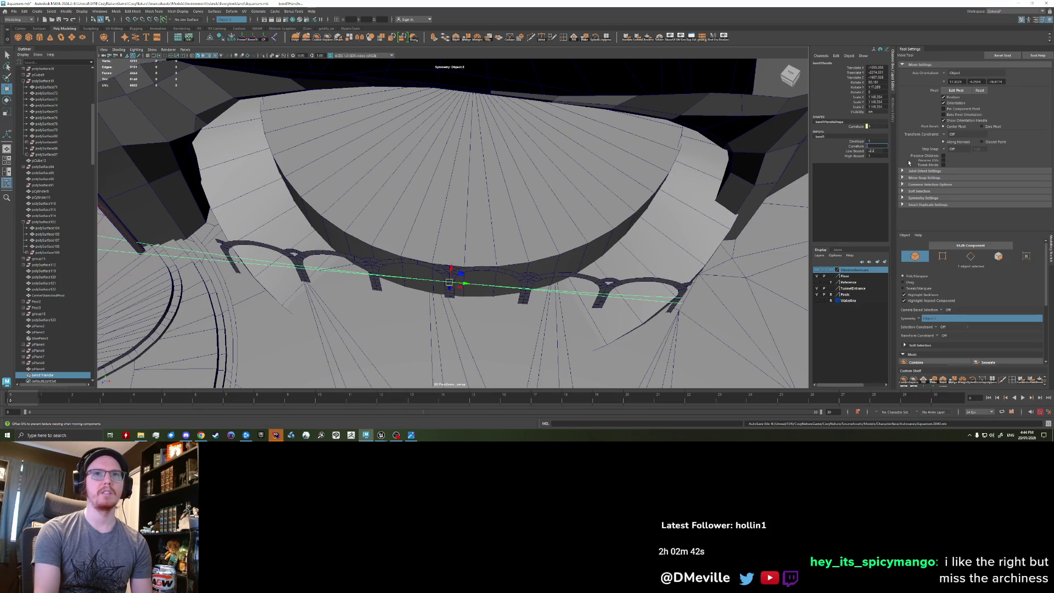
{"action": "key", "text": "Return"}
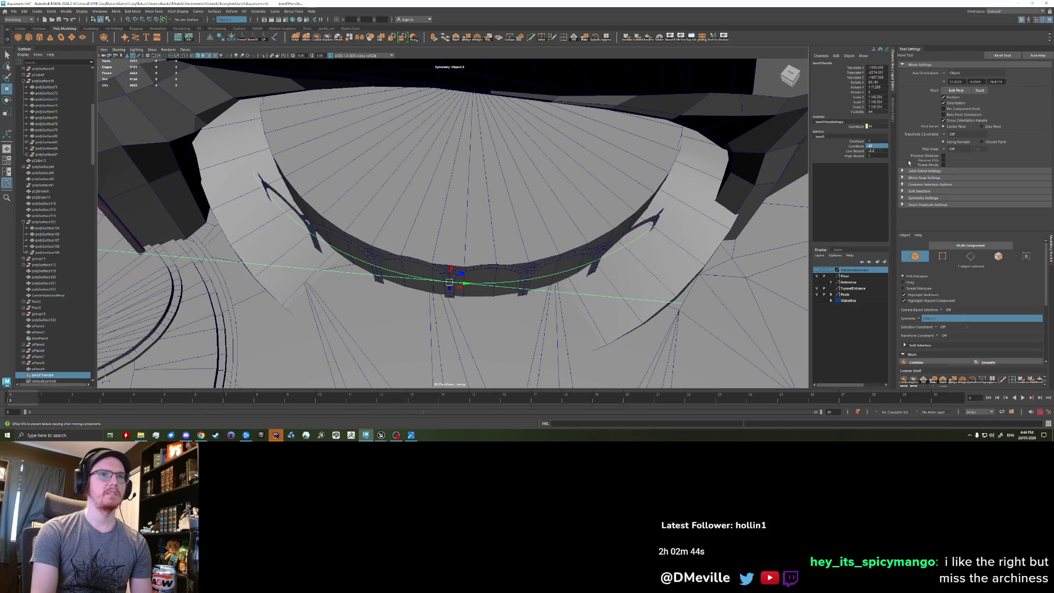
Raise bend1's curvature from 50 to 55 and view the whole round tower.
{"action": "left_click_drag", "start_coordinate": [401, 203], "coordinate": [377, 231], "text": "alt"}
{"action": "left_click", "coordinate": [877, 146]}
{"action": "type", "text": "50"}
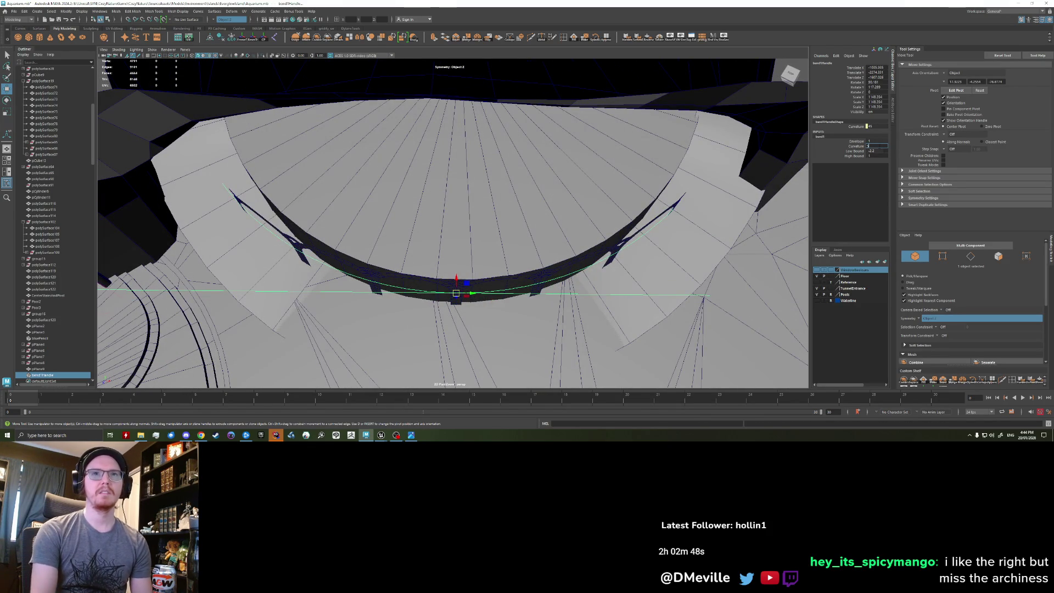
{"action": "key", "text": "Return"}
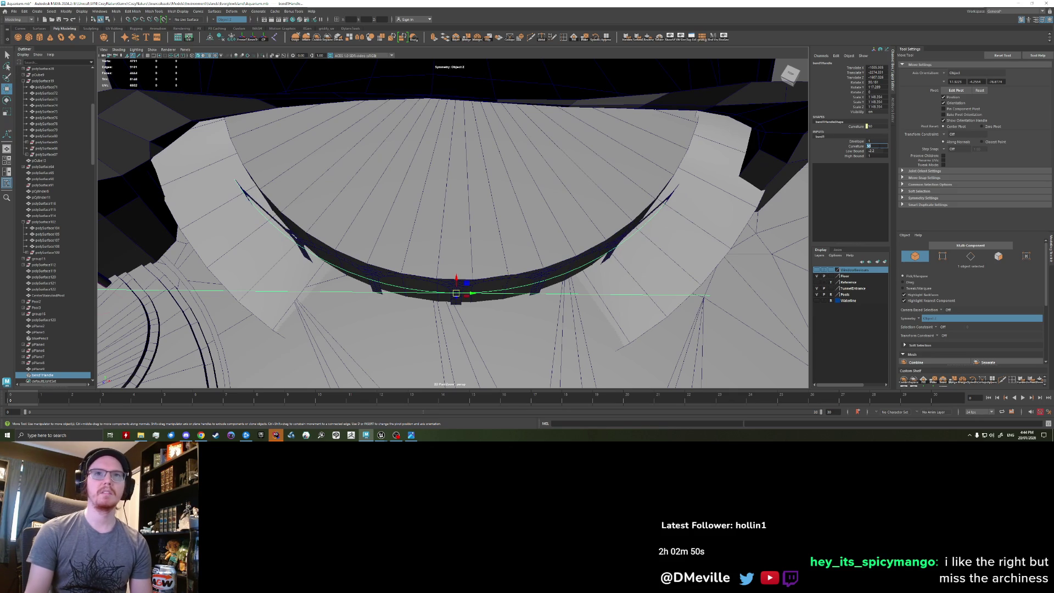
{"action": "type", "text": "55"}
{"action": "key", "text": "Return"}
{"action": "mouse_move", "coordinate": [349, 171]}
{"action": "left_mouse_down", "text": "alt"}
{"action": "mouse_move", "coordinate": [337, 203]}
{"action": "mouse_move", "coordinate": [389, 196]}
{"action": "mouse_move", "coordinate": [315, 193]}
{"action": "mouse_move", "coordinate": [272, 206]}
{"action": "mouse_move", "coordinate": [285, 198]}
{"action": "mouse_move", "coordinate": [470, 237]}
{"action": "left_mouse_up", "text": "alt"}
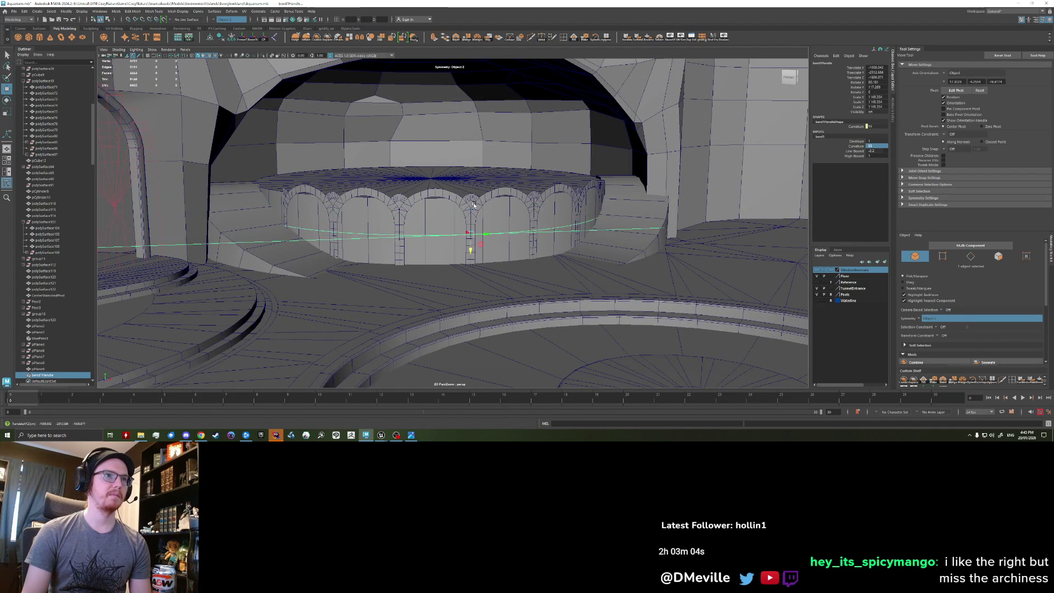
Scale the arch strip pPlane9 up slightly, to about 1.076.
{"action": "left_click", "coordinate": [470, 242]}
{"action": "middle_click_drag", "start_coordinate": [470, 242], "coordinate": [470, 244]}
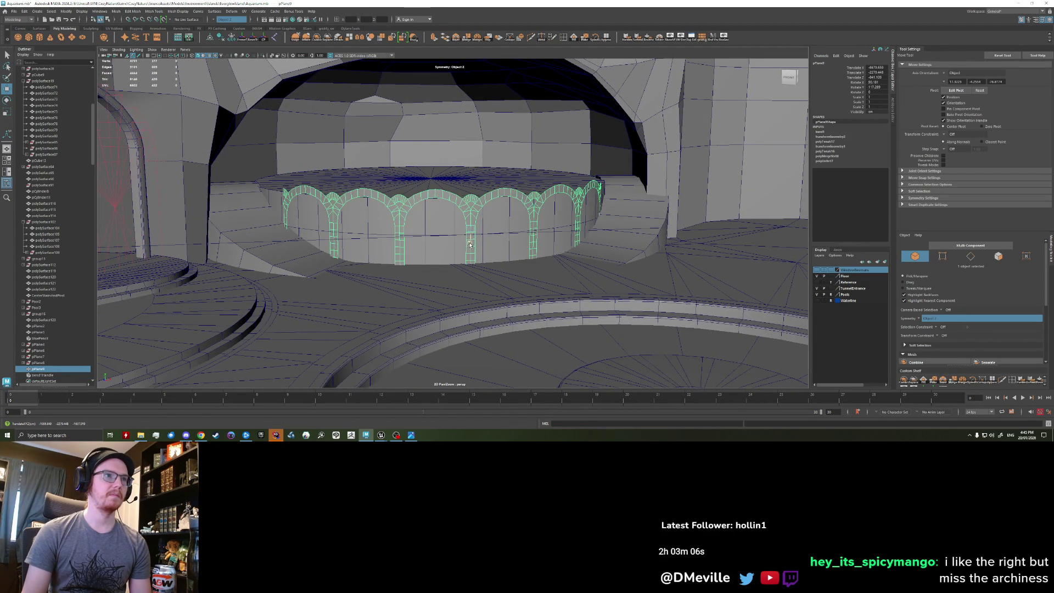
{"action": "key", "text": "r"}
{"action": "left_click_drag", "start_coordinate": [467, 244], "coordinate": [467, 250], "text": "alt"}
{"action": "middle_click_drag", "start_coordinate": [468, 247], "coordinate": [561, 246]}
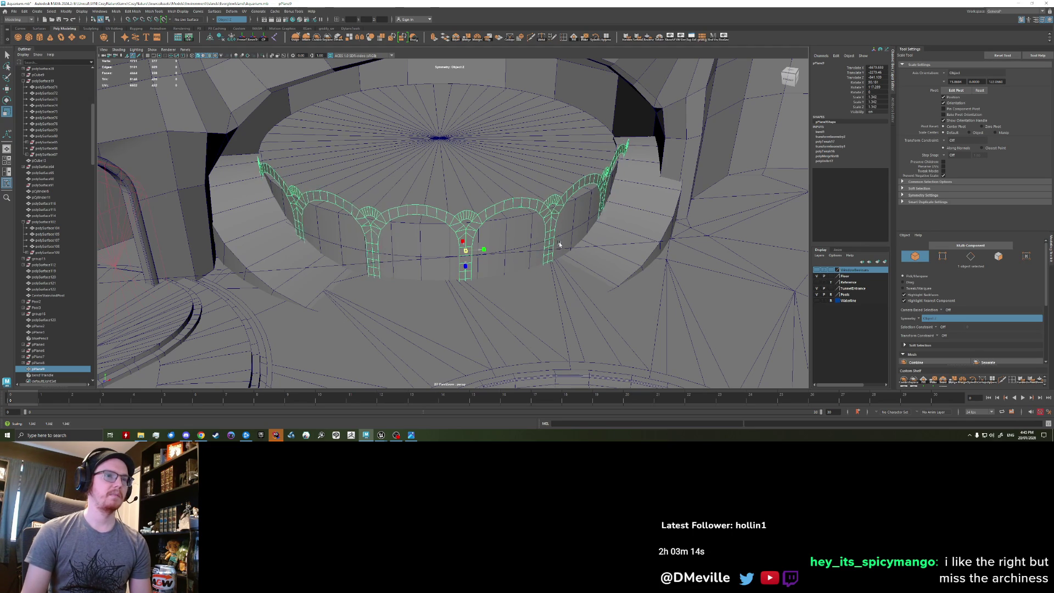
{"action": "left_click_drag", "start_coordinate": [547, 266], "coordinate": [451, 206], "text": "alt"}
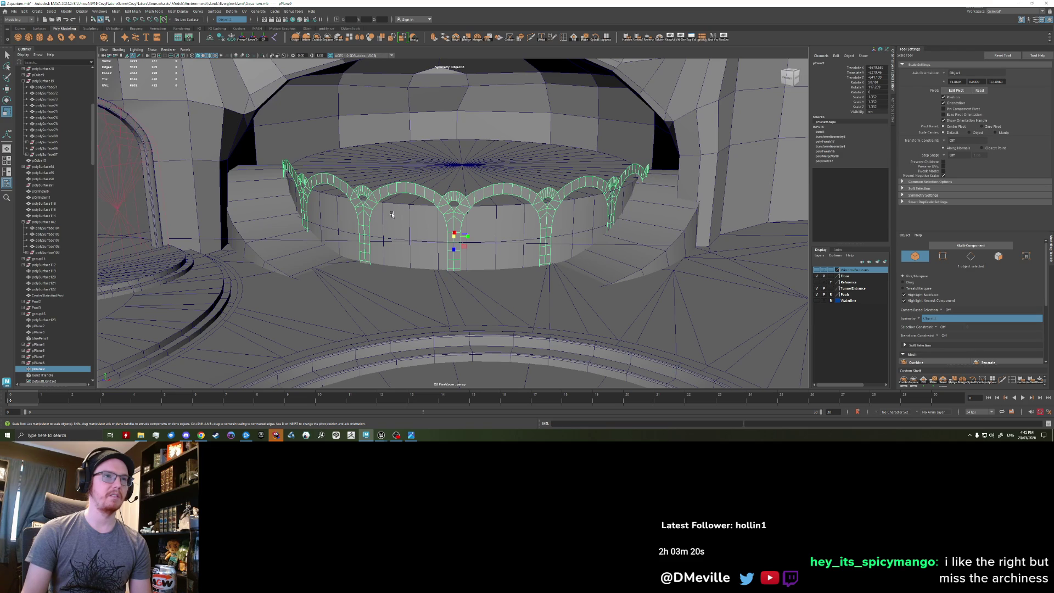
{"action": "mouse_move", "coordinate": [498, 242]}
{"action": "left_mouse_down", "text": "alt"}
{"action": "mouse_move", "coordinate": [478, 244]}
{"action": "mouse_move", "coordinate": [529, 244]}
{"action": "mouse_move", "coordinate": [453, 269]}
{"action": "mouse_move", "coordinate": [439, 260]}
{"action": "left_mouse_up", "text": "alt"}
Nudge the arch ring into place around the platform wall.
{"action": "key", "text": "e"}
{"action": "key", "text": "w"}
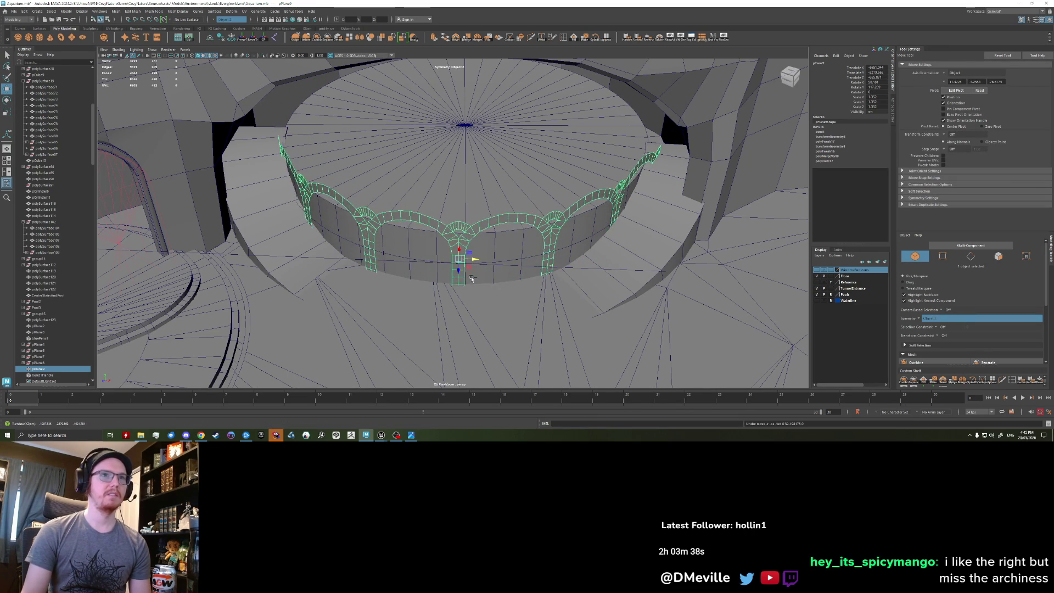
{"action": "mouse_move", "coordinate": [498, 269]}
{"action": "left_mouse_down", "text": "alt"}
{"action": "mouse_move", "coordinate": [484, 276]}
{"action": "mouse_move", "coordinate": [512, 277]}
{"action": "mouse_move", "coordinate": [554, 244]}
{"action": "mouse_move", "coordinate": [536, 242]}
{"action": "mouse_move", "coordinate": [537, 275]}
{"action": "mouse_move", "coordinate": [536, 242]}
{"action": "mouse_move", "coordinate": [546, 236]}
{"action": "mouse_move", "coordinate": [426, 236]}
{"action": "mouse_move", "coordinate": [510, 230]}
{"action": "mouse_move", "coordinate": [454, 240]}
{"action": "left_mouse_up", "text": "alt"}
{"action": "key", "text": "r"}
{"action": "key", "text": "w"}
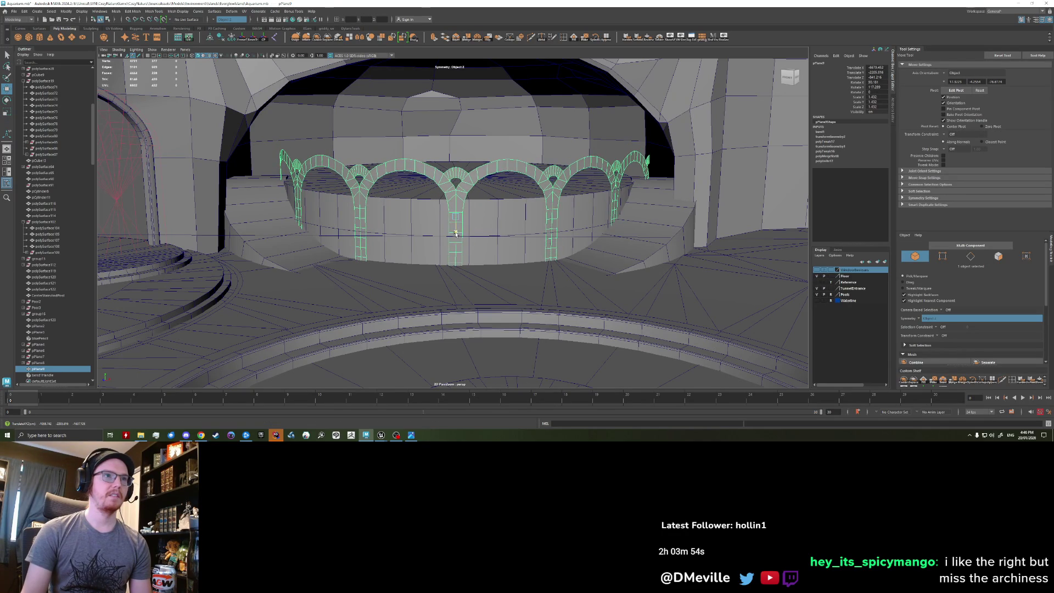
{"action": "mouse_move", "coordinate": [455, 235]}
{"action": "left_mouse_down", "text": "alt"}
{"action": "mouse_move", "coordinate": [688, 141]}
{"action": "mouse_move", "coordinate": [807, 147]}
{"action": "left_mouse_up", "text": "alt"}
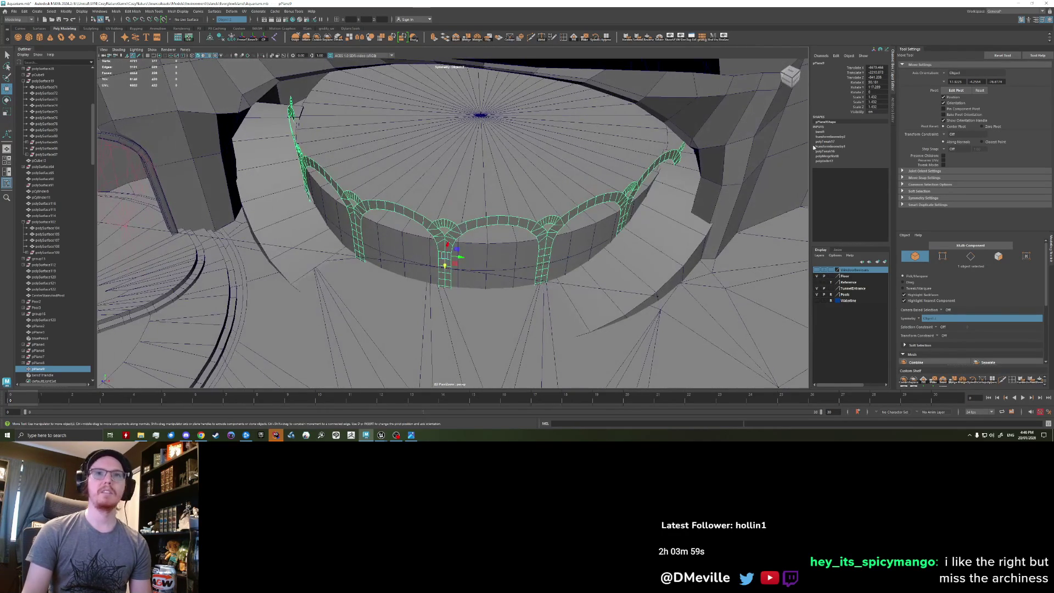
{"action": "left_click", "coordinate": [474, 271]}
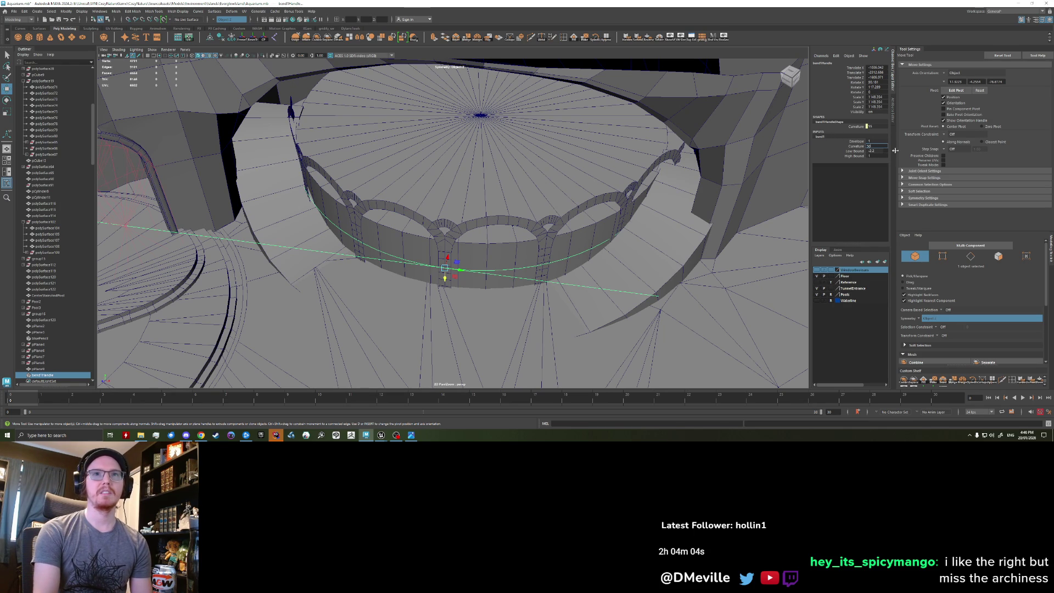
Set bend1 to low bound -1.5, high bound 1.5 and curvature 55.
{"action": "key", "text": "Return"}
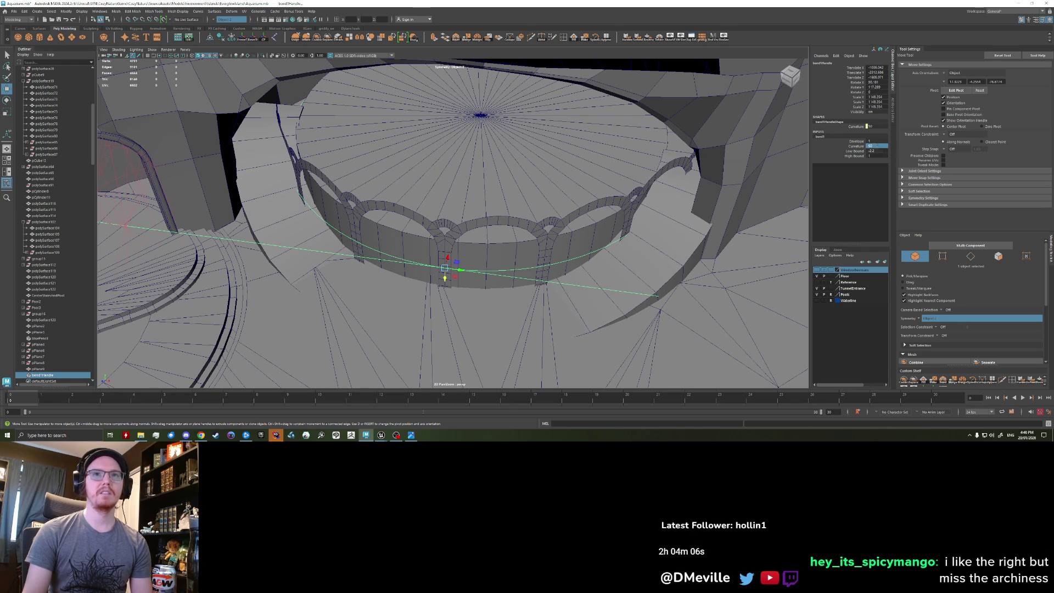
{"action": "middle_click_drag", "start_coordinate": [874, 145], "coordinate": [879, 144]}
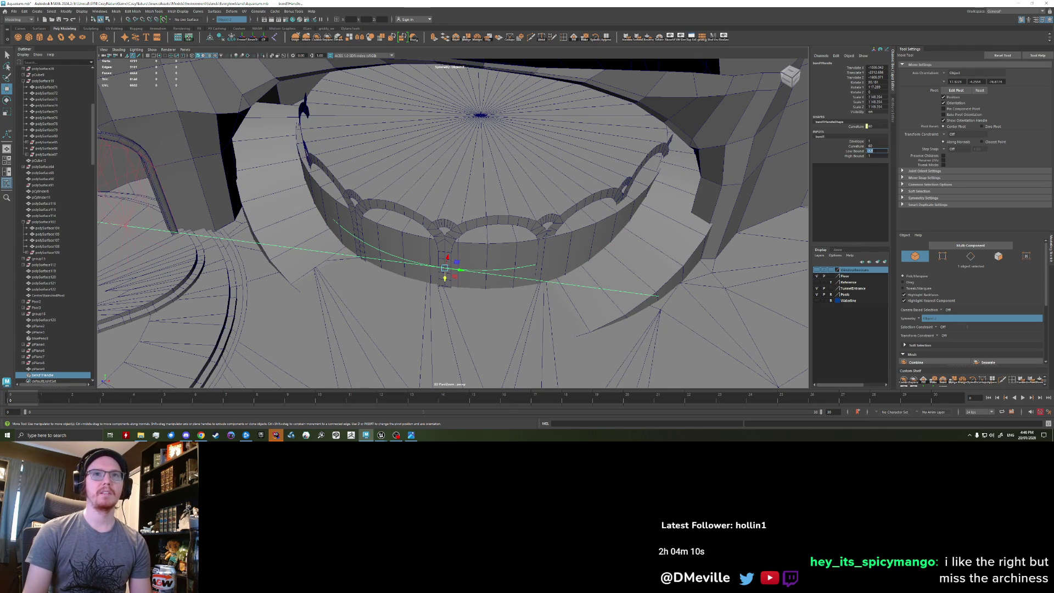
{"action": "middle_click_drag", "start_coordinate": [887, 153], "coordinate": [885, 154]}
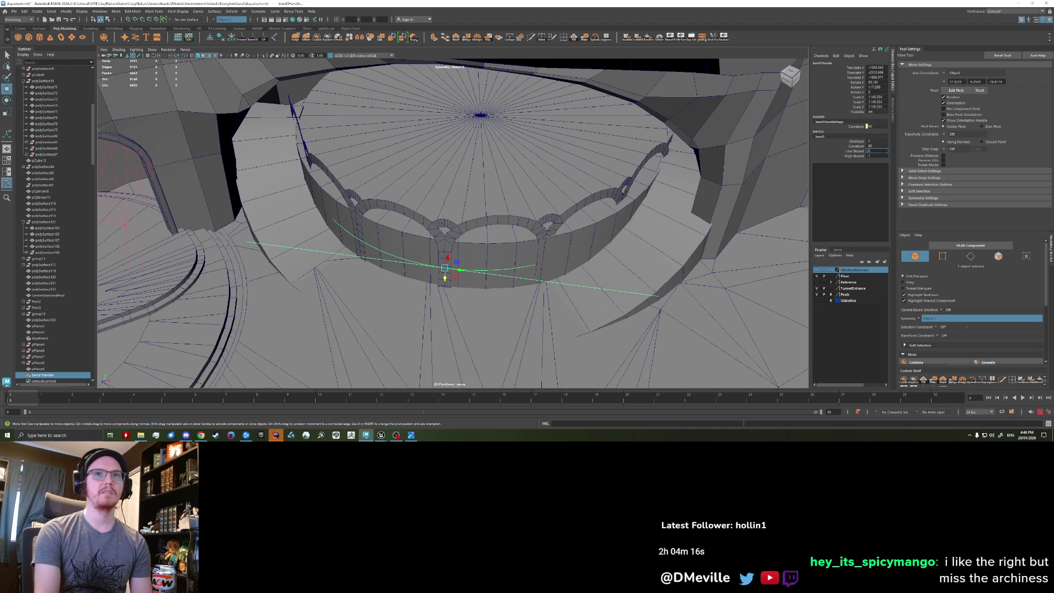
{"action": "key", "text": "Tab"}
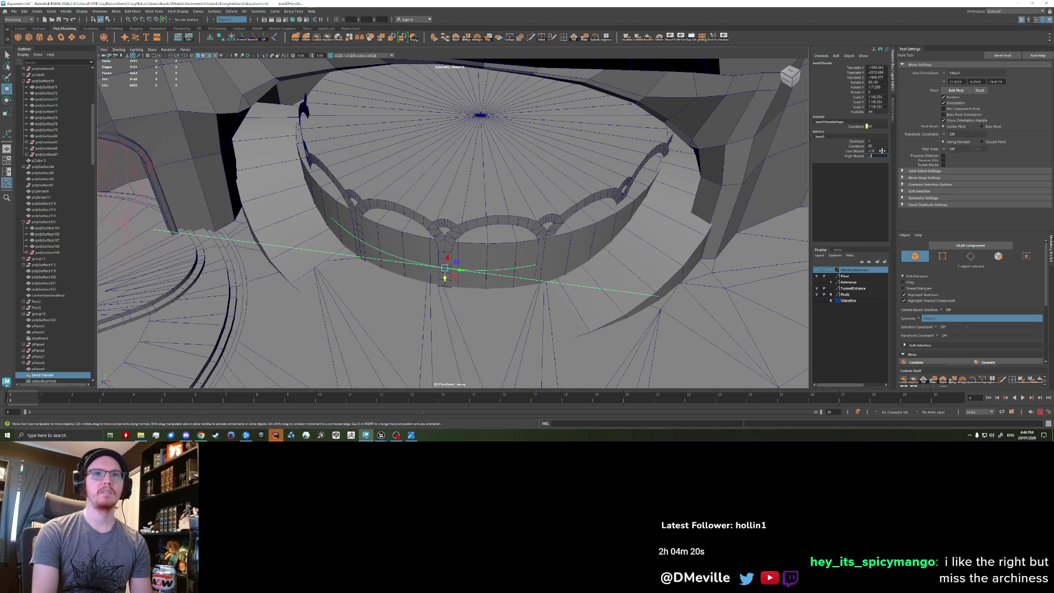
{"action": "key", "text": "Return"}
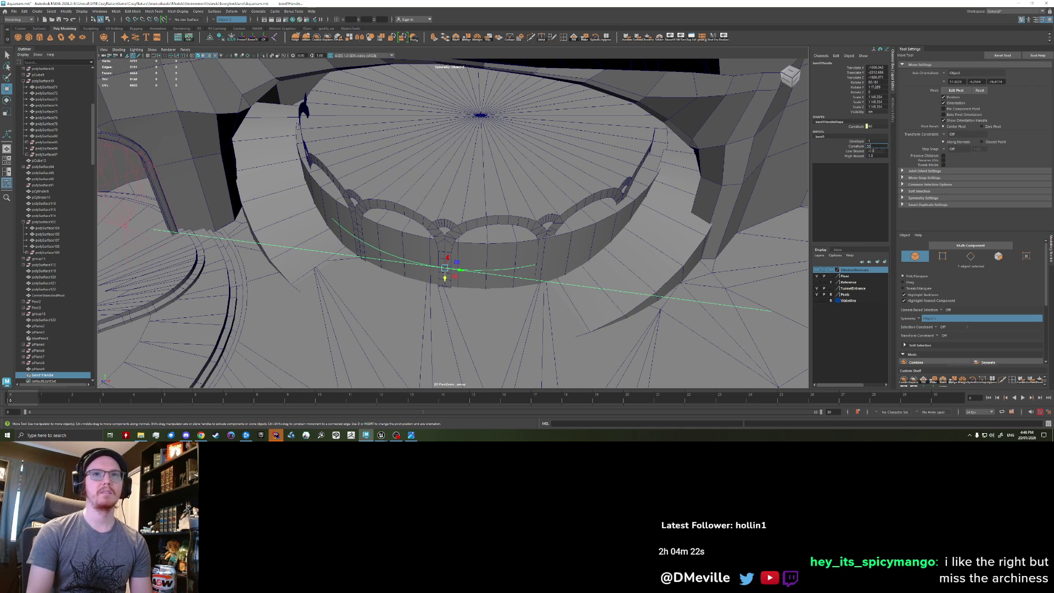
{"action": "key", "text": "Return"}
{"action": "mouse_move", "coordinate": [494, 230]}
{"action": "left_mouse_down", "text": "alt"}
{"action": "mouse_move", "coordinate": [365, 190]}
{"action": "mouse_move", "coordinate": [385, 209]}
{"action": "mouse_move", "coordinate": [422, 208]}
{"action": "left_mouse_up", "text": "alt"}
{"action": "left_click", "coordinate": [417, 212]}
{"action": "right_click", "coordinate": [422, 208]}
Extrude pPlane9's faces with Ctrl+E and pull them outward to thicken the arches.
{"action": "right_click_drag", "start_coordinate": [421, 209], "coordinate": [420, 216]}
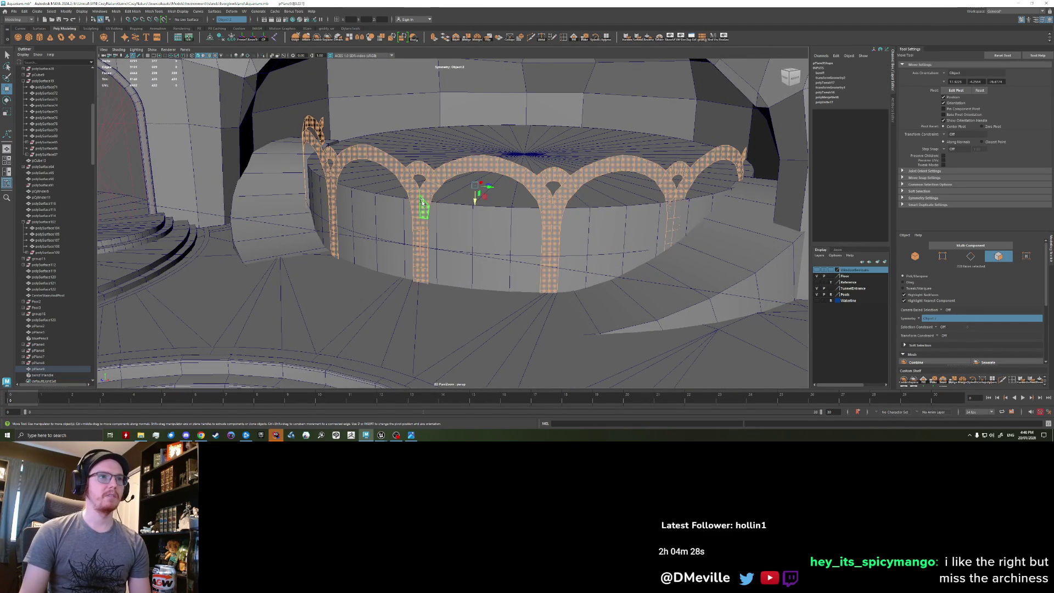
{"action": "key", "text": "ctrl+e"}
{"action": "left_click_drag", "start_coordinate": [475, 224], "coordinate": [363, 197], "text": "alt"}
{"action": "left_click_drag", "start_coordinate": [332, 155], "coordinate": [327, 159]}
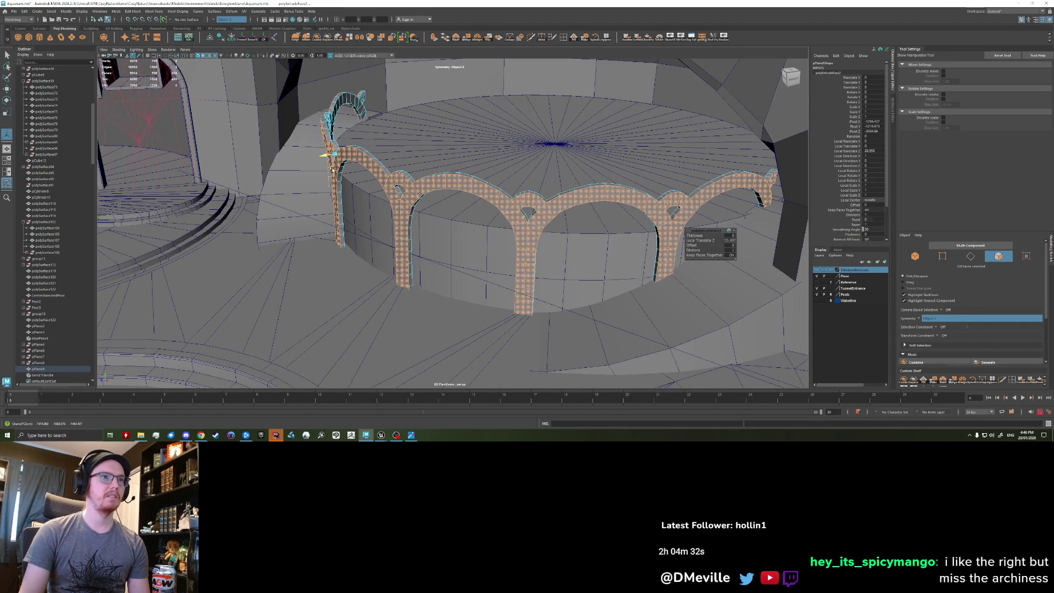
{"action": "left_click", "coordinate": [460, 266]}
{"action": "double_click", "coordinate": [443, 187]}
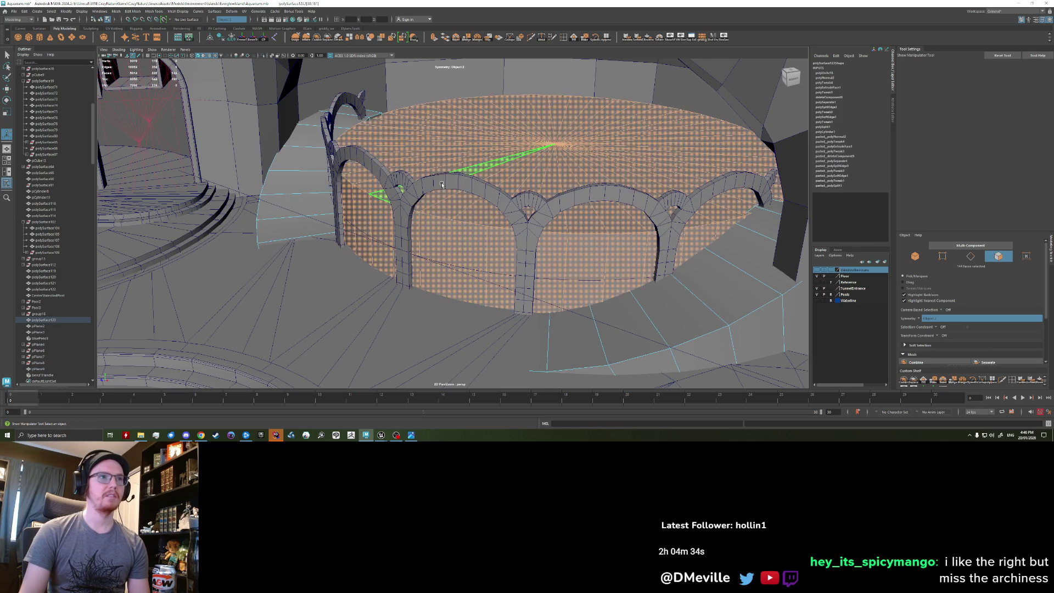
{"action": "mouse_move", "coordinate": [359, 242]}
{"action": "right_mouse_down"}
{"action": "mouse_move", "coordinate": [357, 258]}
{"action": "mouse_move", "coordinate": [375, 241]}
{"action": "right_mouse_up"}
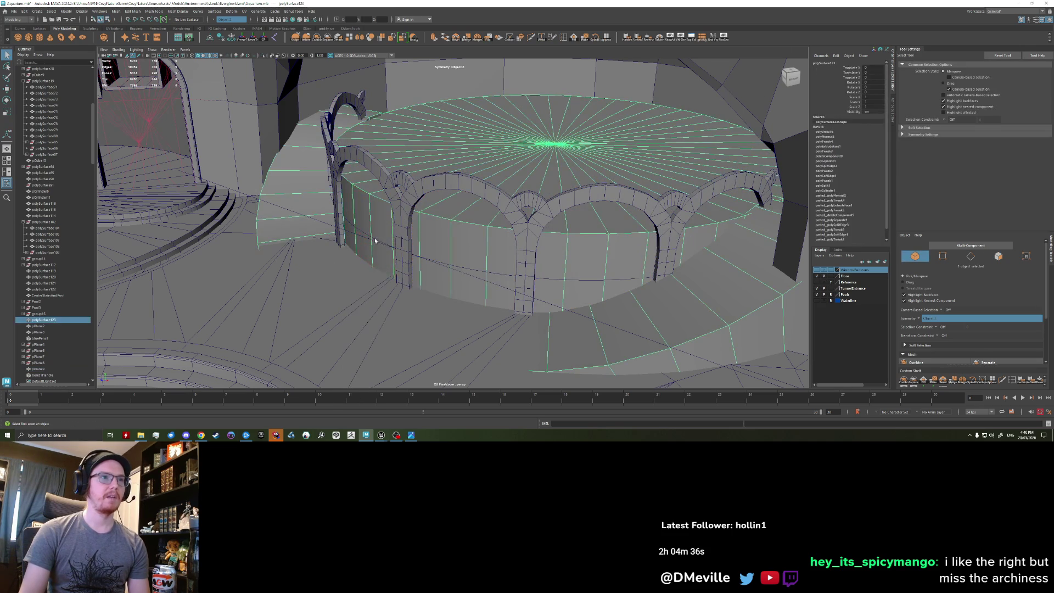
{"action": "left_click", "coordinate": [830, 136]}
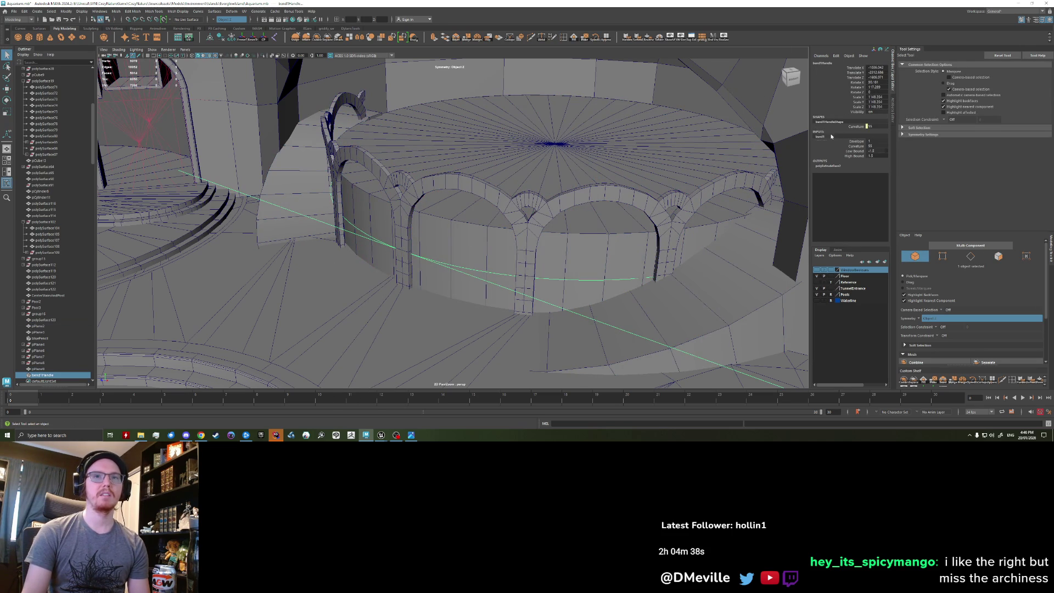
{"action": "type", "text": "3"}
{"action": "key", "text": "Return"}
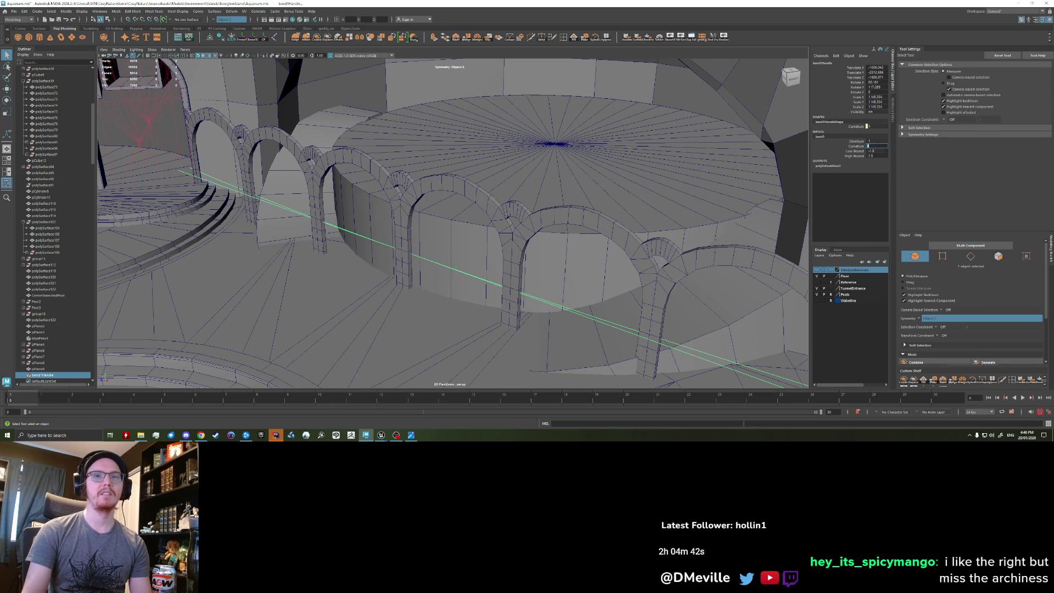
{"action": "key", "text": "Return"}
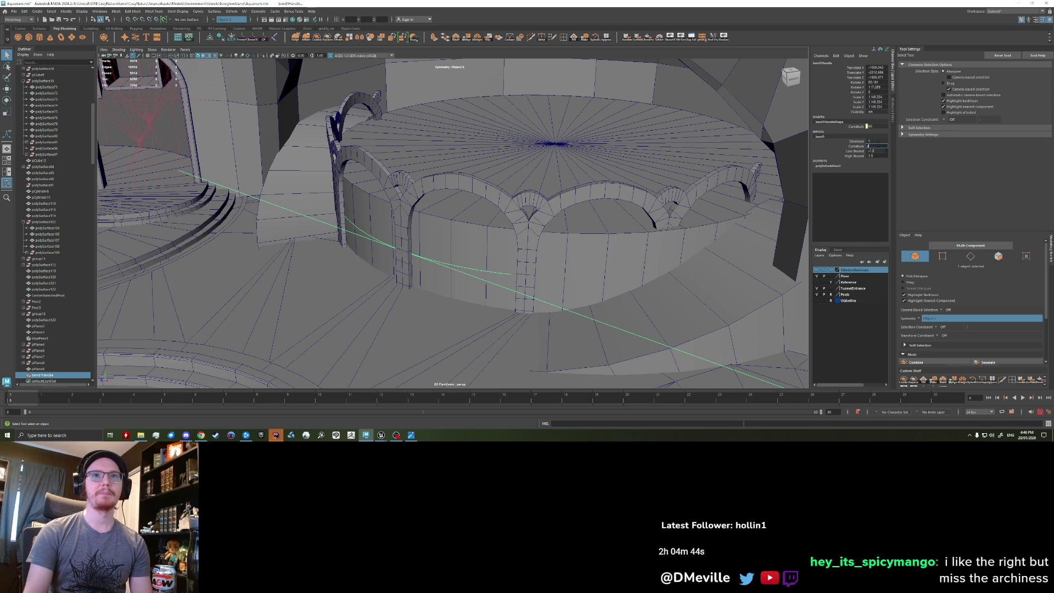
{"action": "type", "text": "55"}
{"action": "key", "text": "Return"}
{"action": "mouse_move", "coordinate": [549, 236]}
{"action": "left_mouse_down", "text": "alt"}
{"action": "mouse_move", "coordinate": [424, 240]}
{"action": "mouse_move", "coordinate": [437, 235]}
{"action": "mouse_move", "coordinate": [429, 225]}
{"action": "mouse_move", "coordinate": [448, 254]}
{"action": "mouse_move", "coordinate": [437, 145]}
{"action": "left_mouse_up", "text": "alt"}
Select the inner strip face loop running around the arches.
{"action": "left_click", "coordinate": [442, 246]}
{"action": "right_click", "coordinate": [449, 256]}
{"action": "left_click", "coordinate": [449, 255]}
{"action": "right_click", "coordinate": [436, 145]}
{"action": "left_click", "coordinate": [436, 127]}
{"action": "left_click_drag", "start_coordinate": [439, 209], "coordinate": [470, 241], "text": "alt"}
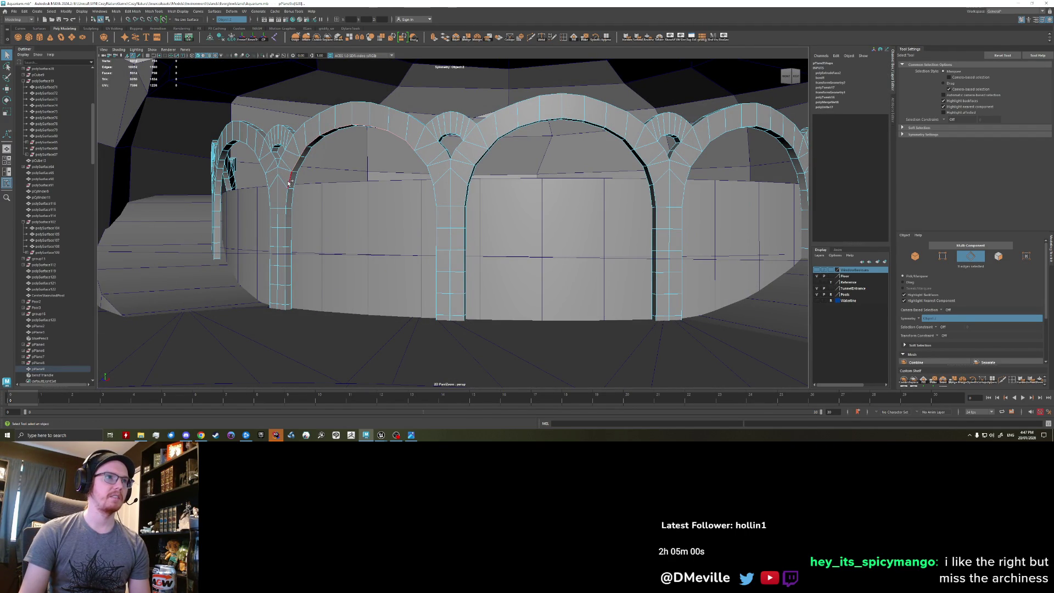
{"action": "mouse_move", "coordinate": [287, 219]}
{"action": "left_mouse_down", "text": "alt"}
{"action": "mouse_move", "coordinate": [274, 190]}
{"action": "mouse_move", "coordinate": [190, 181]}
{"action": "mouse_move", "coordinate": [292, 247]}
{"action": "mouse_move", "coordinate": [260, 220]}
{"action": "mouse_move", "coordinate": [269, 223]}
{"action": "left_mouse_up", "text": "alt"}
{"action": "right_click", "coordinate": [189, 182]}
{"action": "left_click", "coordinate": [190, 209]}
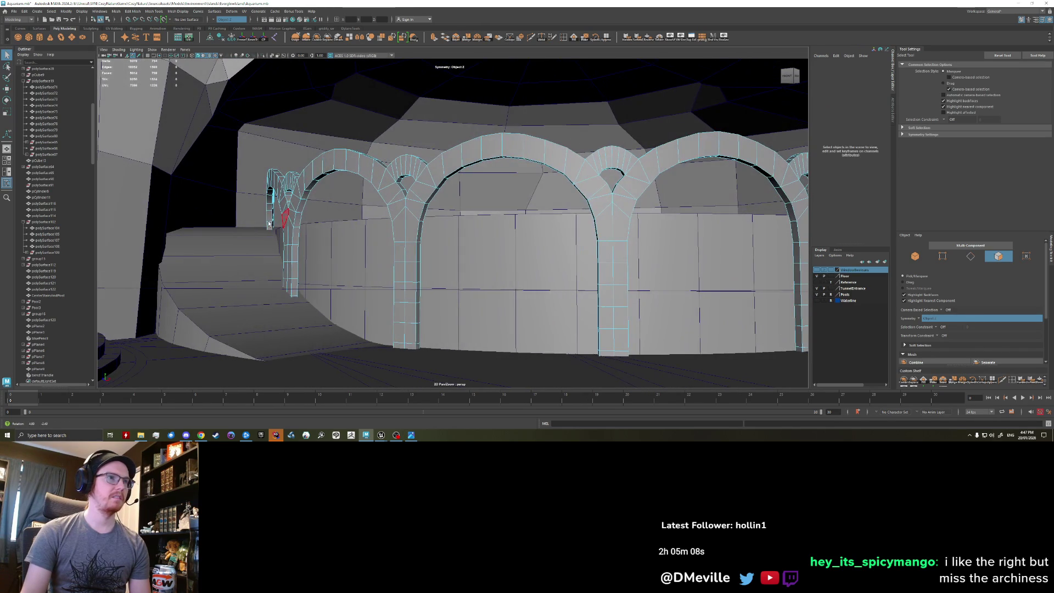
{"action": "double_click", "coordinate": [269, 219]}
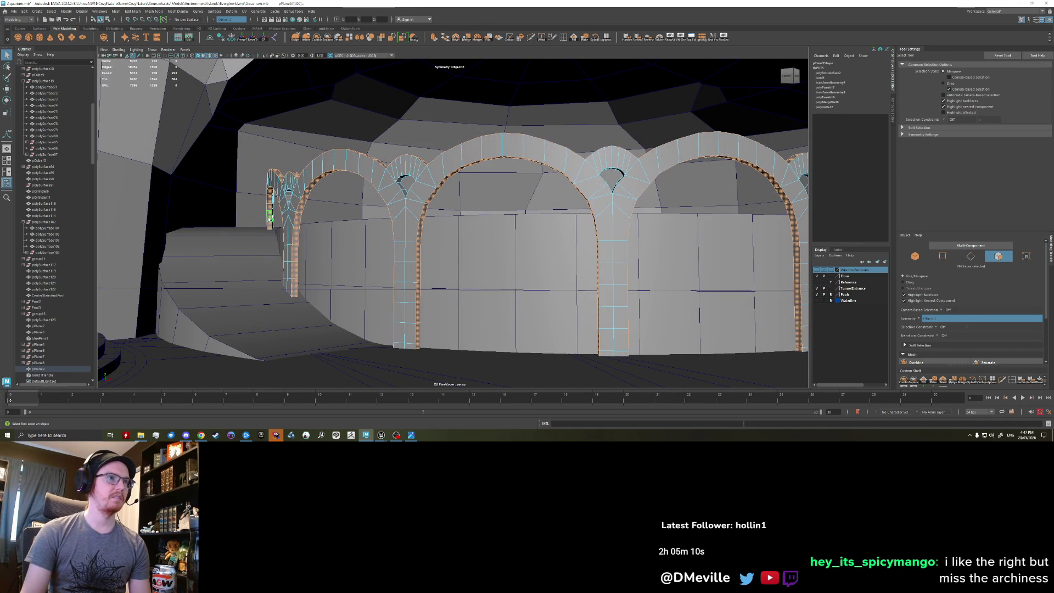
{"action": "left_click_drag", "start_coordinate": [271, 219], "coordinate": [368, 241], "text": "alt"}
Bevel the selected faces with 2 segments, trying fraction values between 0 and 1.
{"action": "key", "text": "ctrl+b"}
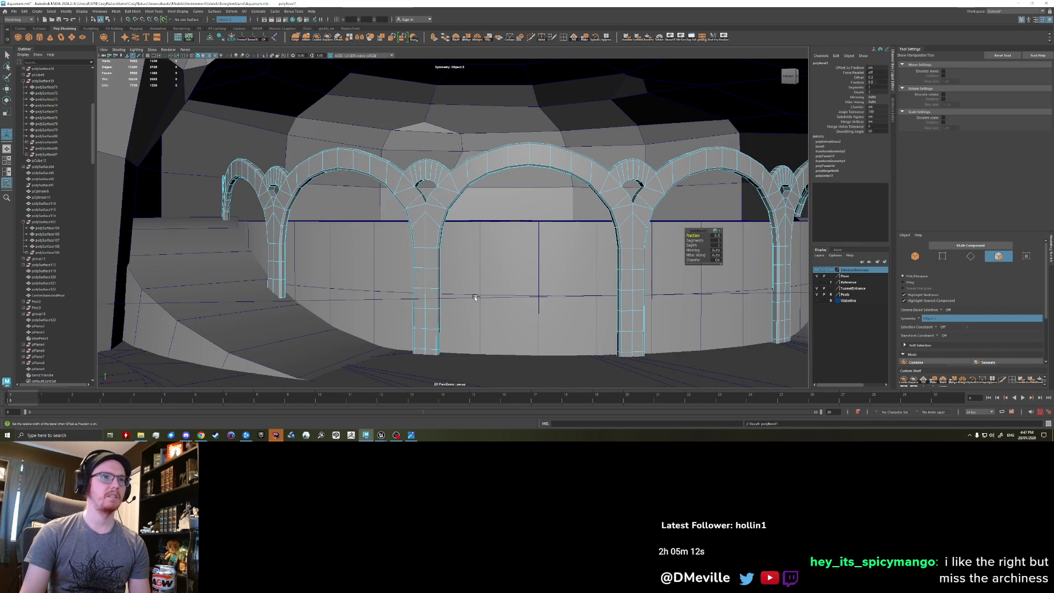
{"action": "mouse_move", "coordinate": [473, 300]}
{"action": "left_mouse_down"}
{"action": "mouse_move", "coordinate": [499, 301]}
{"action": "mouse_move", "coordinate": [483, 300]}
{"action": "left_mouse_up"}
{"action": "left_click_drag", "start_coordinate": [696, 240], "coordinate": [702, 235]}
{"action": "left_click", "coordinate": [717, 241]}
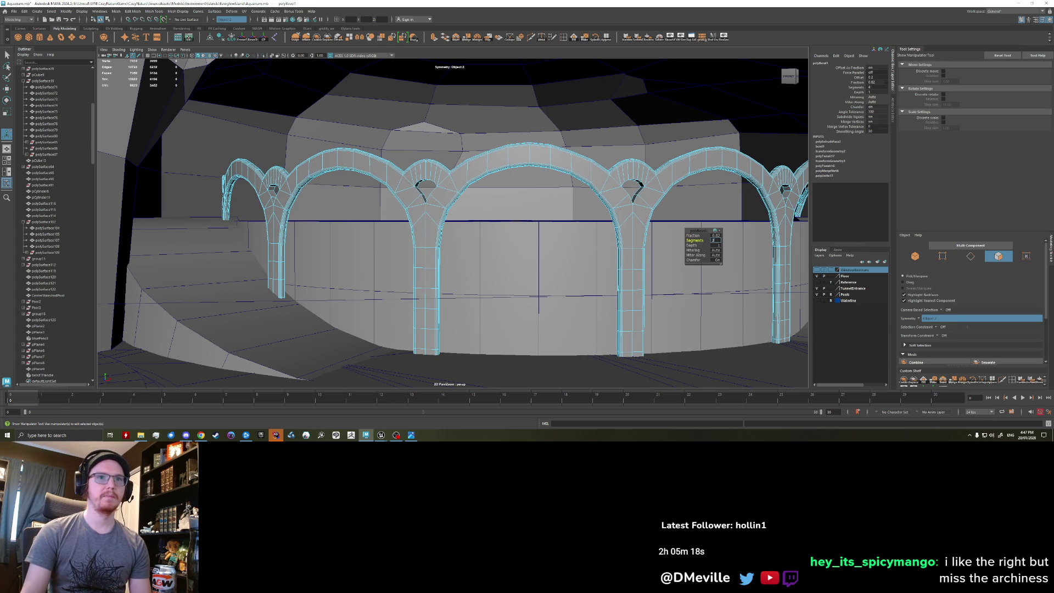
{"action": "type", "text": "2"}
{"action": "key", "text": "Return"}
{"action": "left_click_drag", "start_coordinate": [696, 235], "coordinate": [693, 236]}
{"action": "middle_click_drag", "start_coordinate": [635, 265], "coordinate": [655, 267]}
{"action": "middle_click_drag", "start_coordinate": [581, 281], "coordinate": [550, 285]}
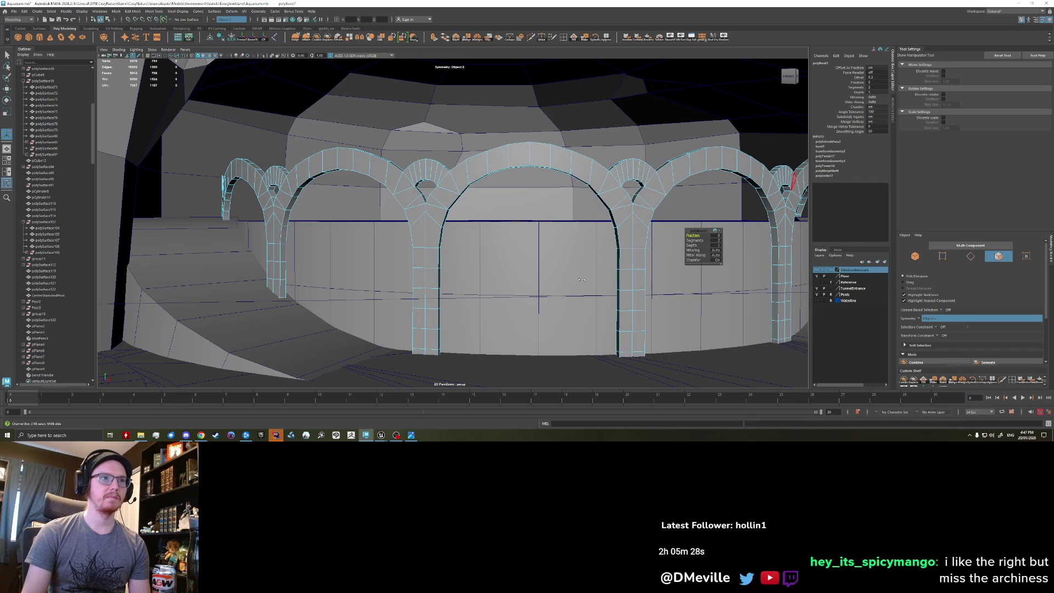
{"action": "middle_click_drag", "start_coordinate": [614, 275], "coordinate": [659, 277]}
{"action": "right_click_drag", "start_coordinate": [630, 238], "coordinate": [599, 201]}
{"action": "key", "text": "f"}
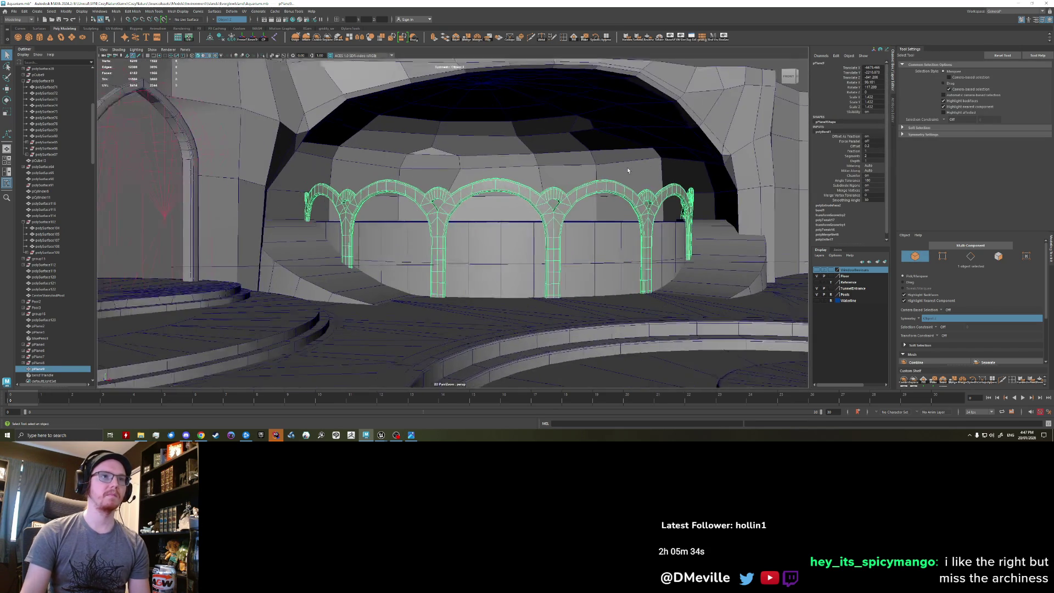
Create a polygon cylinder over the platform floor disc, ready to scale it down.
{"action": "left_click_drag", "start_coordinate": [628, 169], "coordinate": [571, 192], "text": "alt"}
{"action": "left_click", "coordinate": [564, 196]}
{"action": "left_click_drag", "start_coordinate": [522, 220], "coordinate": [526, 222], "text": "alt"}
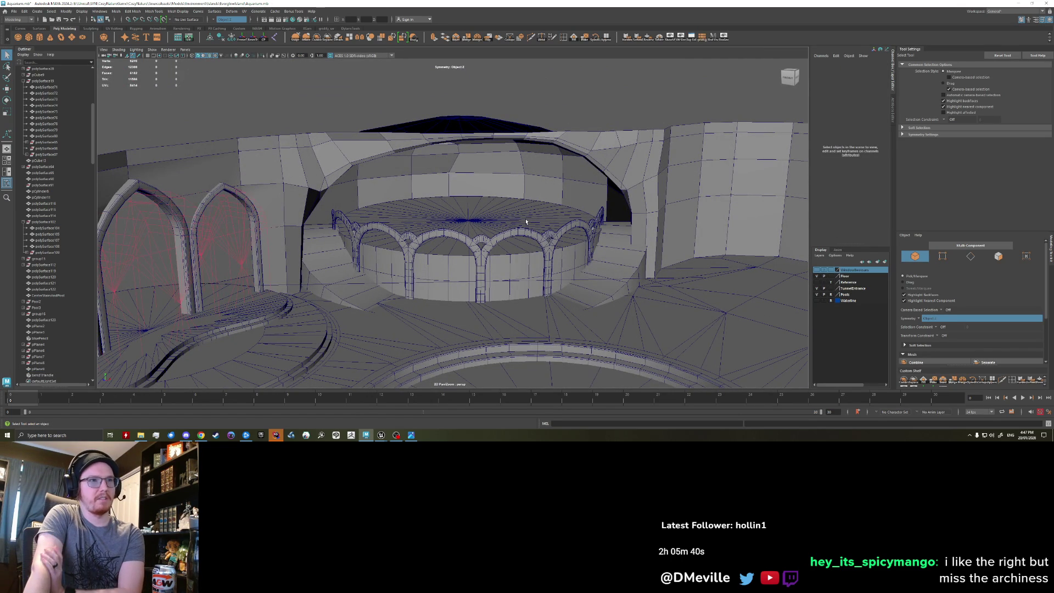
{"action": "scroll", "coordinate": [526, 221], "scroll_direction": "down", "scroll_amount": 2}
{"action": "scroll", "coordinate": [533, 234], "scroll_direction": "up", "scroll_amount": 4}
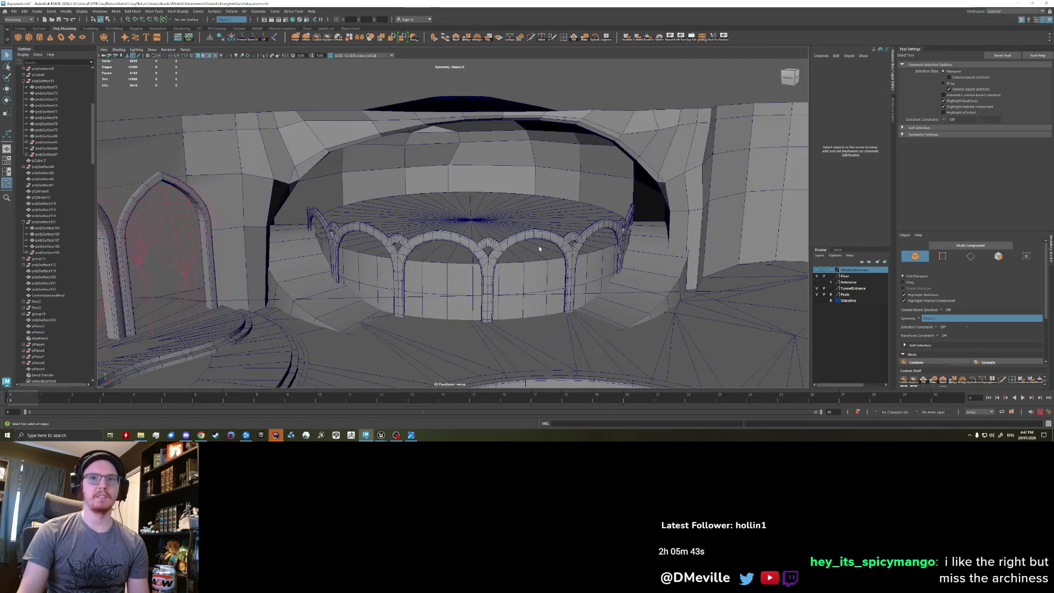
{"action": "mouse_move", "coordinate": [539, 248]}
{"action": "left_mouse_down", "text": "alt"}
{"action": "mouse_move", "coordinate": [492, 258]}
{"action": "mouse_move", "coordinate": [460, 231]}
{"action": "left_mouse_up", "text": "alt"}
{"action": "left_click", "coordinate": [461, 231]}
{"action": "right_click_drag", "start_coordinate": [461, 232], "coordinate": [319, 146], "text": "alt"}
{"action": "left_click", "coordinate": [40, 40]}
{"action": "mouse_move", "coordinate": [385, 165]}
{"action": "left_mouse_down", "text": "alt"}
{"action": "mouse_move", "coordinate": [406, 94]}
{"action": "mouse_move", "coordinate": [478, 240]}
{"action": "left_mouse_up", "text": "alt"}
{"action": "key", "text": "r"}
Extrude the platform cylinder's side faces far outward, then undo the oversized extrusion.
{"action": "key", "text": "w"}
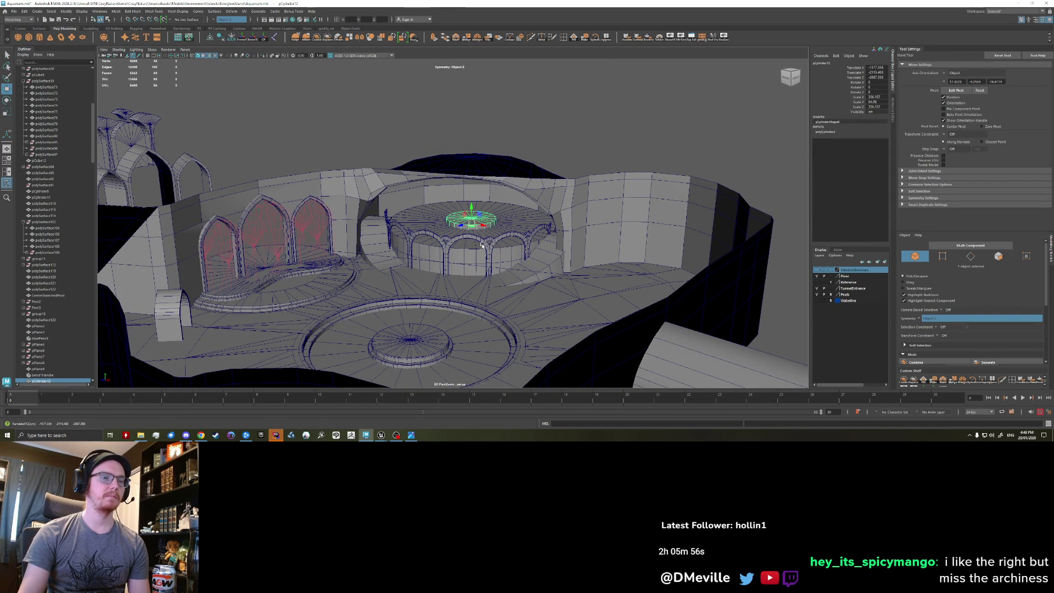
{"action": "scroll", "coordinate": [478, 240], "scroll_direction": "up", "scroll_amount": 10}
{"action": "right_click_drag", "start_coordinate": [456, 231], "coordinate": [488, 231]}
{"action": "key", "text": "q"}
{"action": "double_click", "coordinate": [448, 226]}
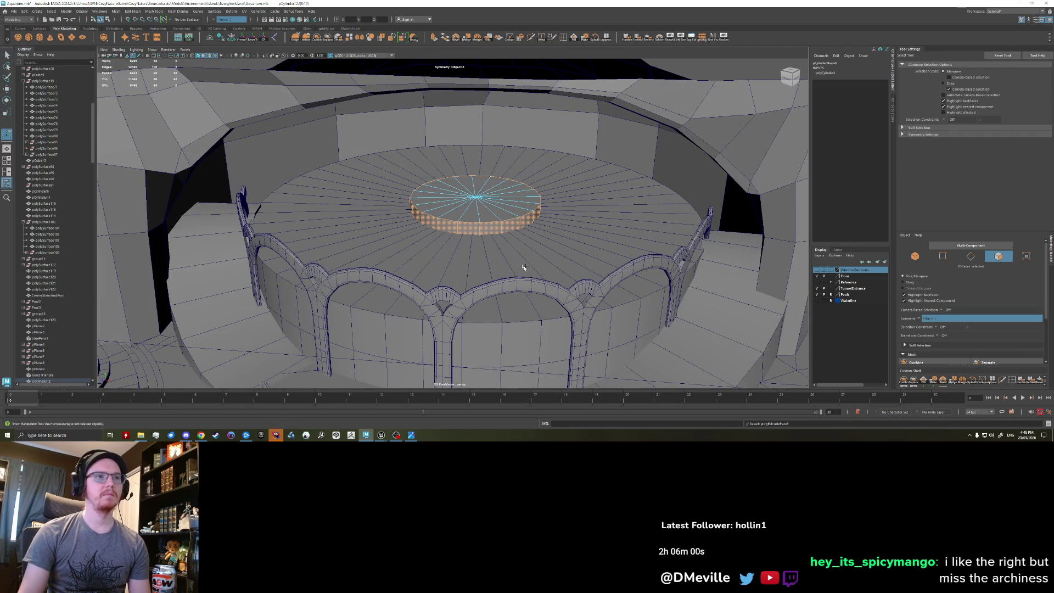
{"action": "key", "text": "ctrl+e"}
{"action": "mouse_move", "coordinate": [552, 212]}
{"action": "left_mouse_down"}
{"action": "mouse_move", "coordinate": [697, 227]}
{"action": "mouse_move", "coordinate": [715, 240]}
{"action": "left_mouse_up"}
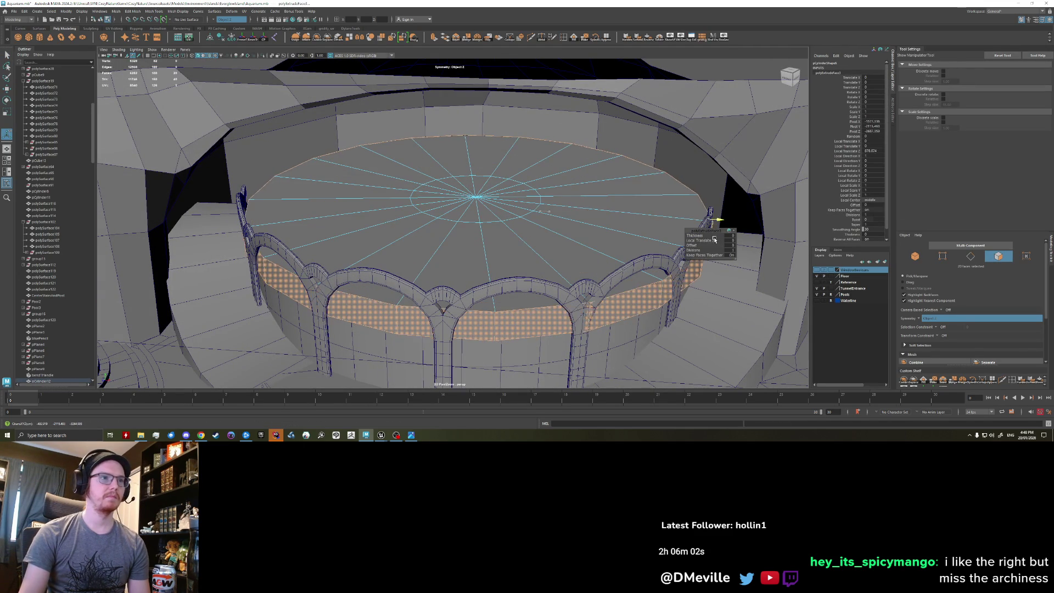
{"action": "key", "text": "ctrl+z"}
{"action": "key", "text": "ctrl+z"}
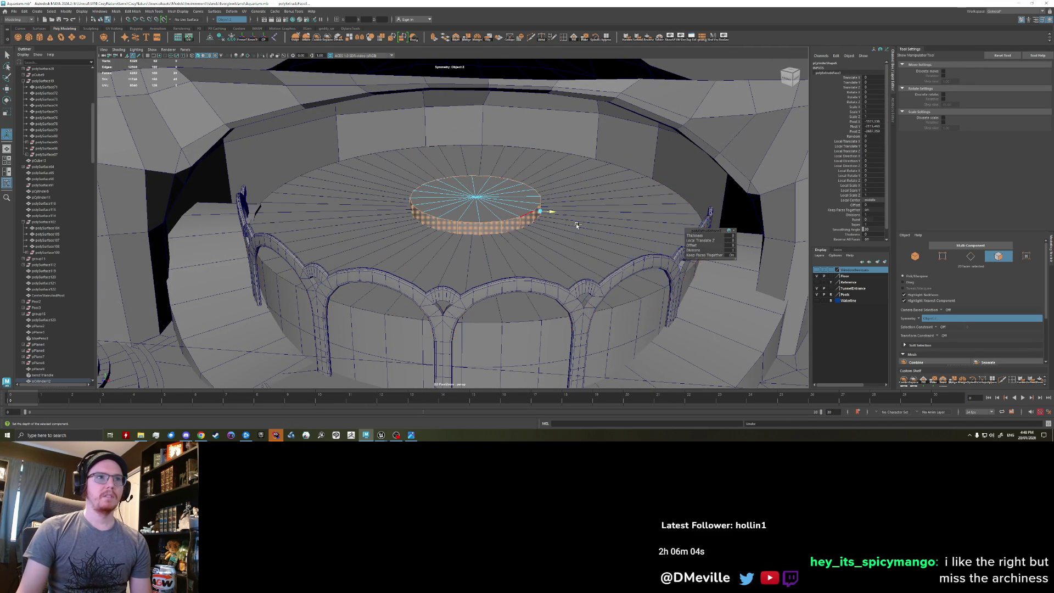
Set the platform cylinder's Subdivisions Axis to 48 in the Channel Box.
{"action": "key", "text": "F8"}
{"action": "key", "text": "q"}
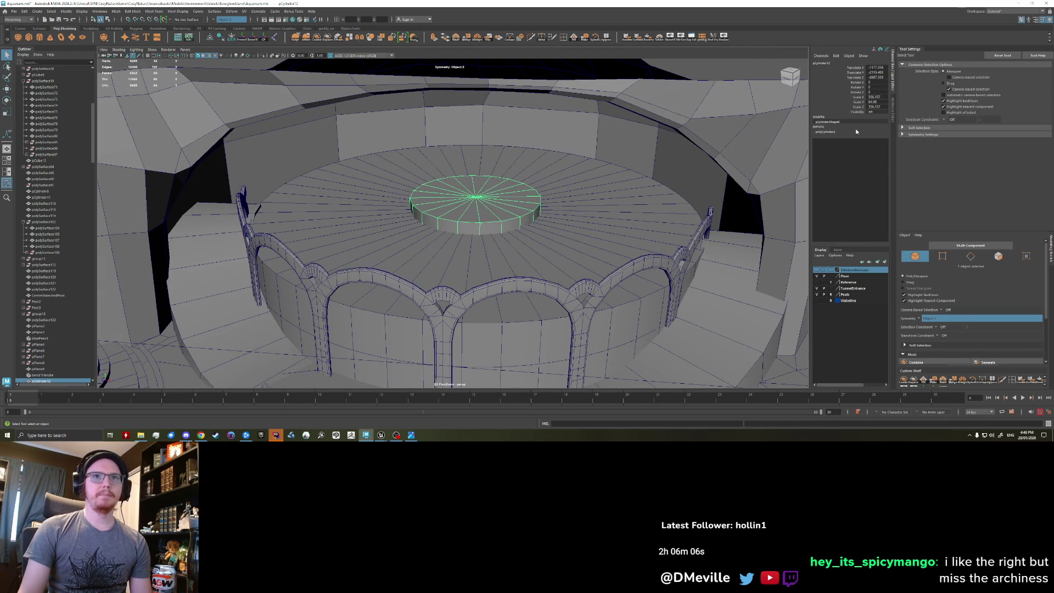
{"action": "double_click", "coordinate": [877, 151]}
{"action": "type", "text": "48"}
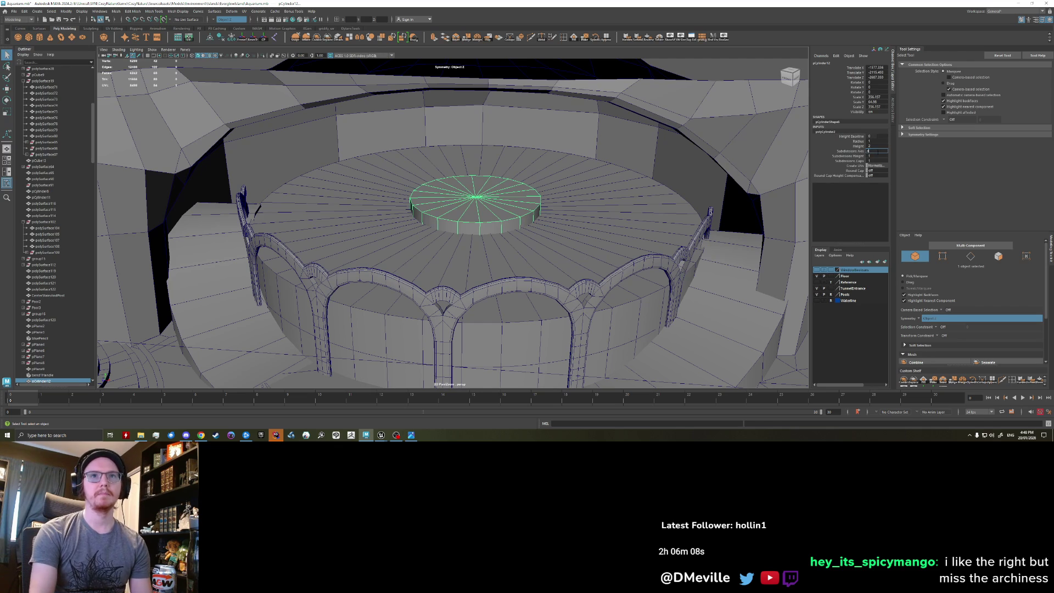
{"action": "key", "text": "Return"}
{"action": "right_click_drag", "start_coordinate": [449, 226], "coordinate": [465, 232]}
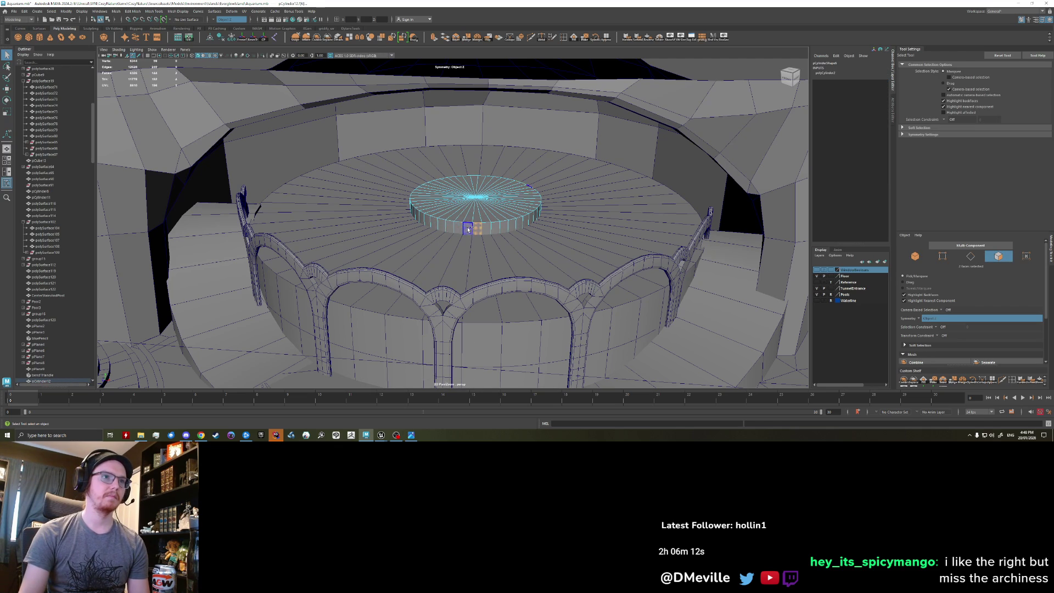
Extrude the cylinder's top faces outward to reach the arches and nudge them into place.
{"action": "key", "text": "ctrl+e"}
{"action": "left_click_drag", "start_coordinate": [553, 220], "coordinate": [710, 302]}
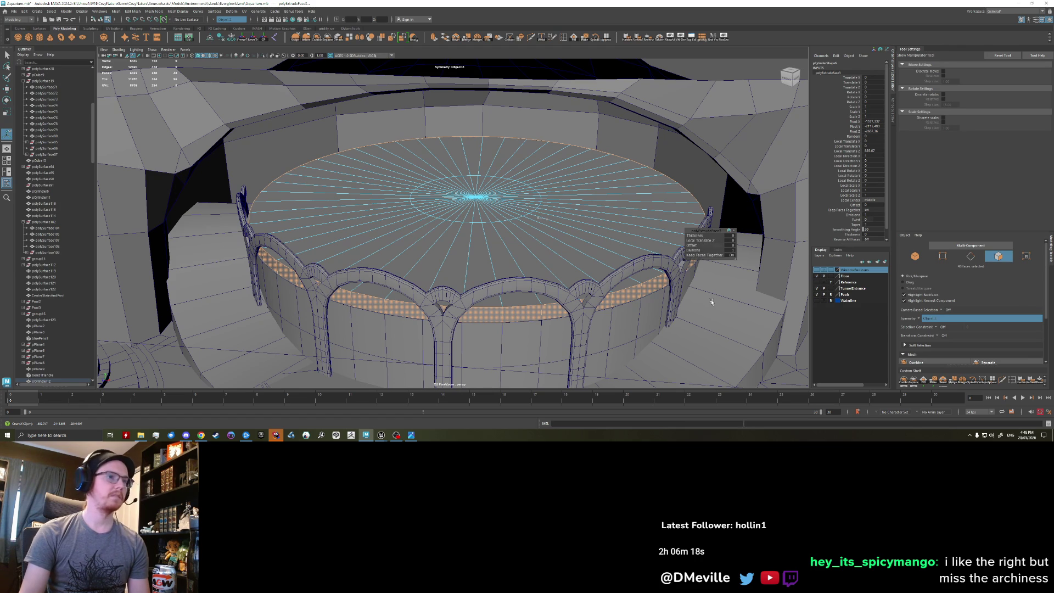
{"action": "right_click_drag", "start_coordinate": [485, 230], "coordinate": [484, 246]}
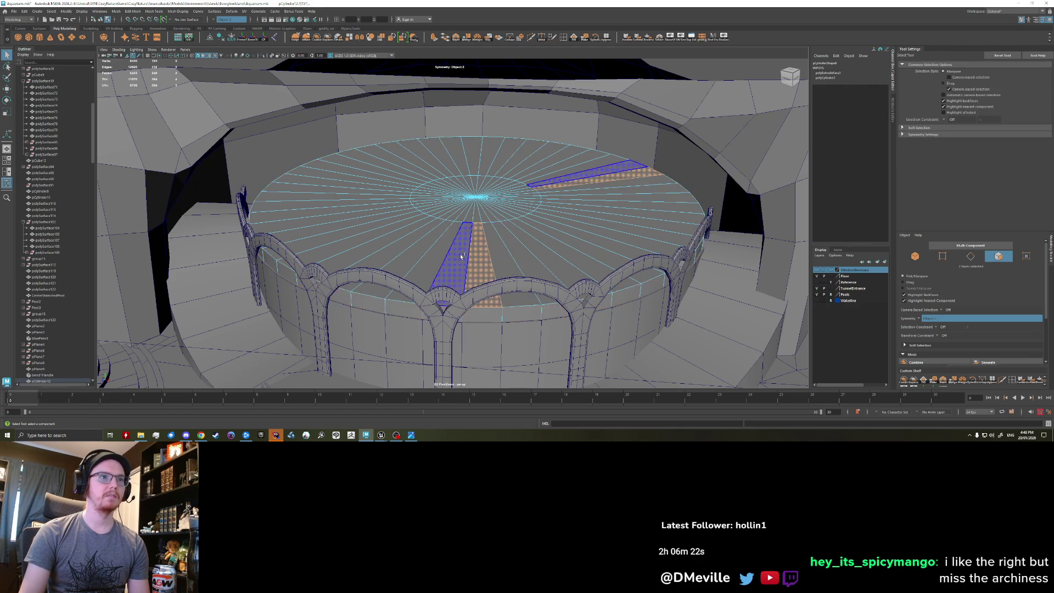
{"action": "scroll", "coordinate": [462, 267], "scroll_direction": "down", "scroll_amount": 3}
{"action": "key", "text": "ctrl+z"}
{"action": "key", "text": "ctrl+z"}
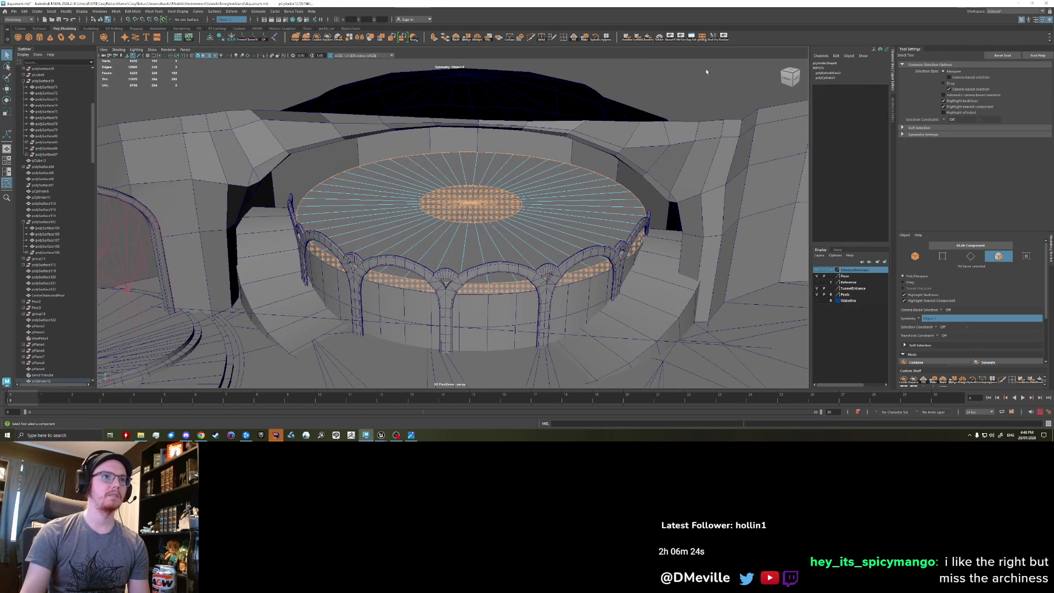
{"action": "key", "text": "ctrl+z"}
{"action": "key", "text": "ctrl+z"}
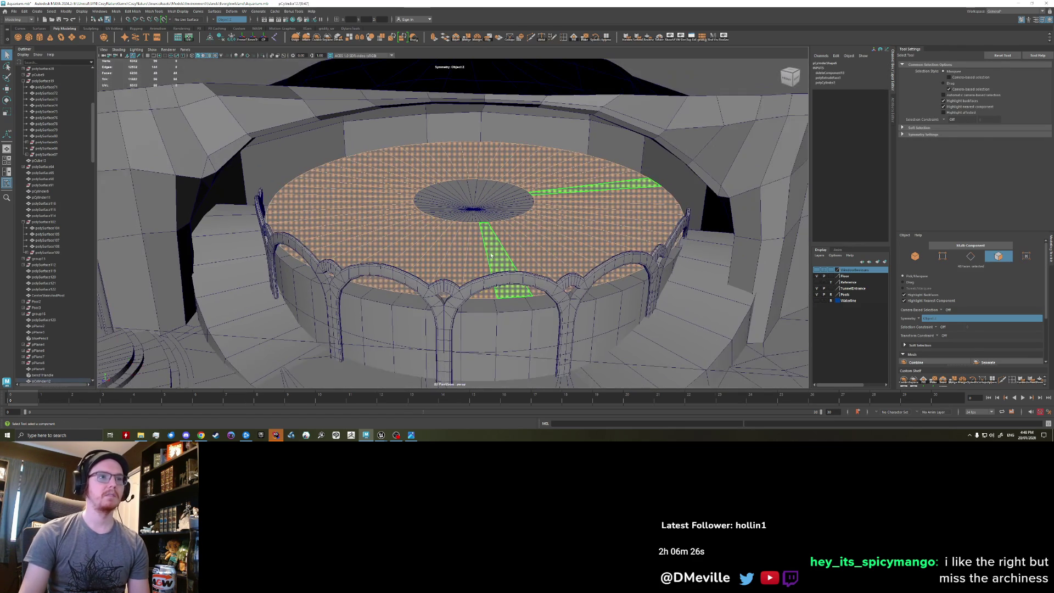
{"action": "key", "text": "w"}
{"action": "left_click_drag", "start_coordinate": [413, 221], "coordinate": [412, 230]}
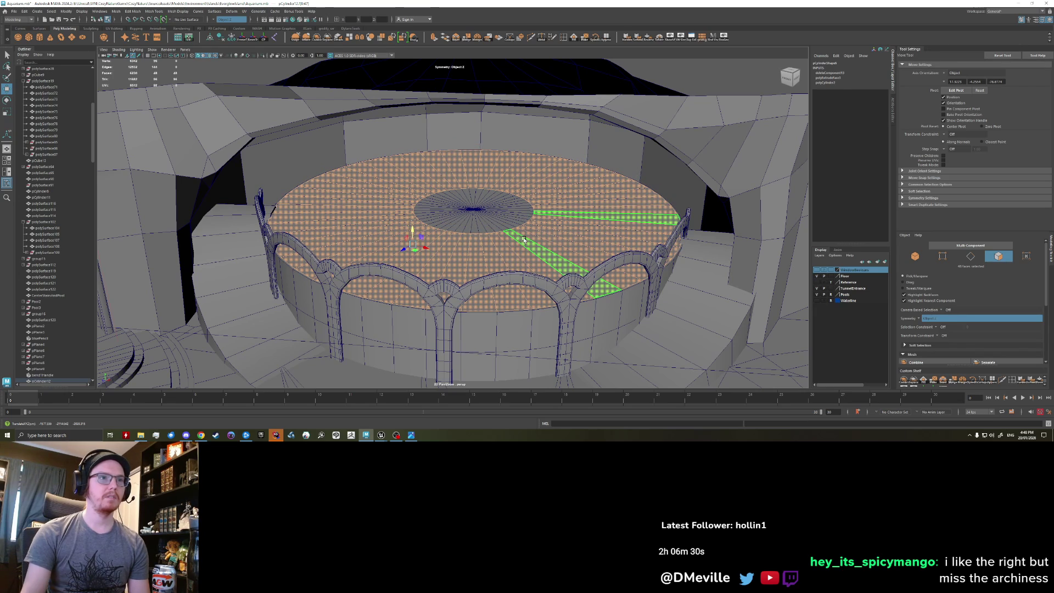
With symmetry off, scale the top's inner edge loop up about 2.2 times and convert it to faces.
{"action": "left_click_drag", "start_coordinate": [494, 245], "coordinate": [463, 227], "text": "alt"}
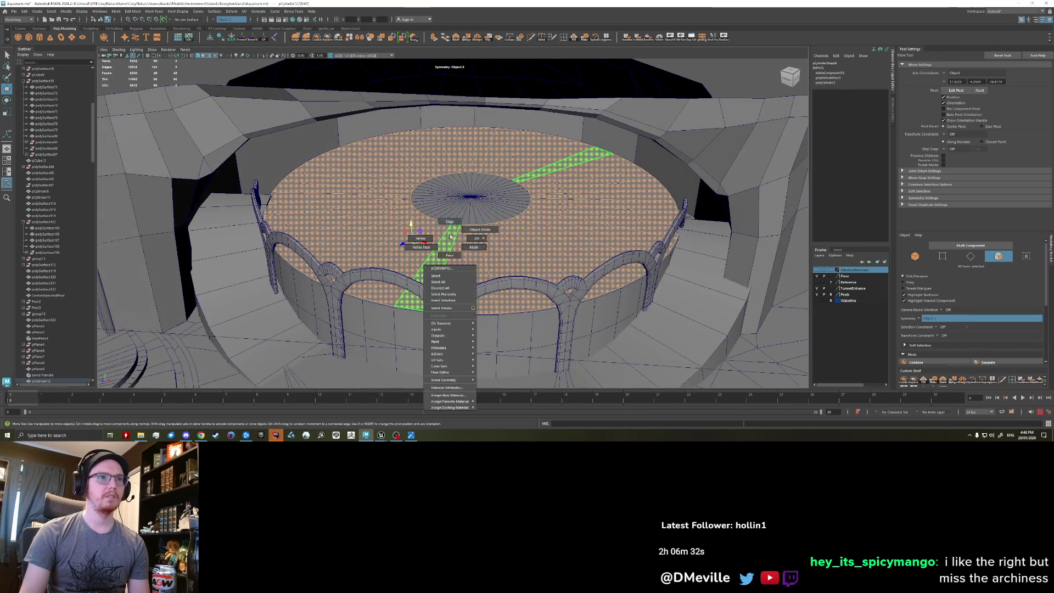
{"action": "key", "text": "q"}
{"action": "key", "text": "F10"}
{"action": "double_click", "coordinate": [463, 226]}
{"action": "key", "text": "r"}
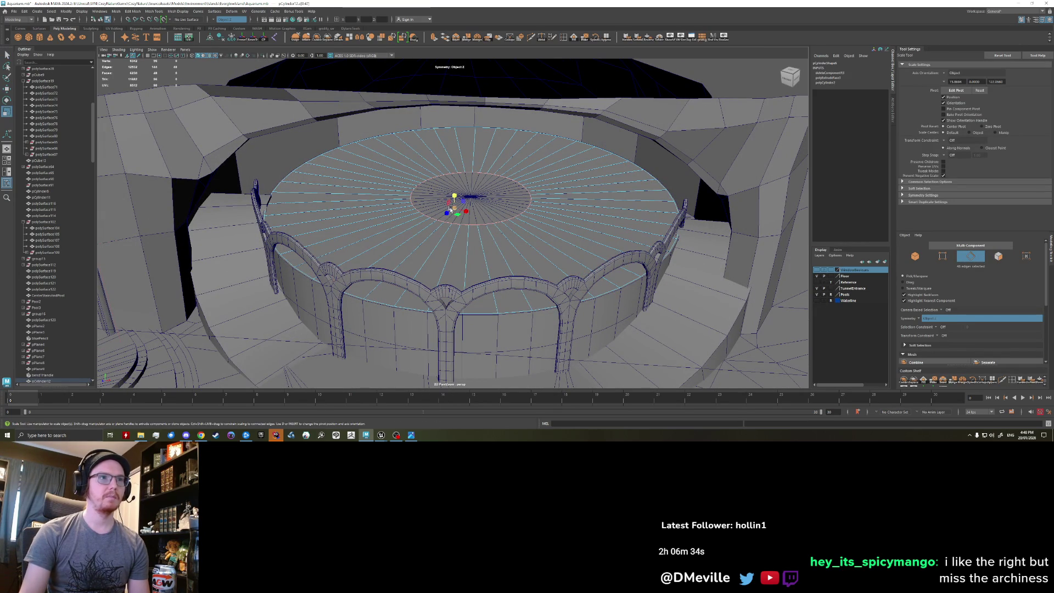
{"action": "left_click", "coordinate": [231, 20]}
{"action": "left_click", "coordinate": [230, 25]}
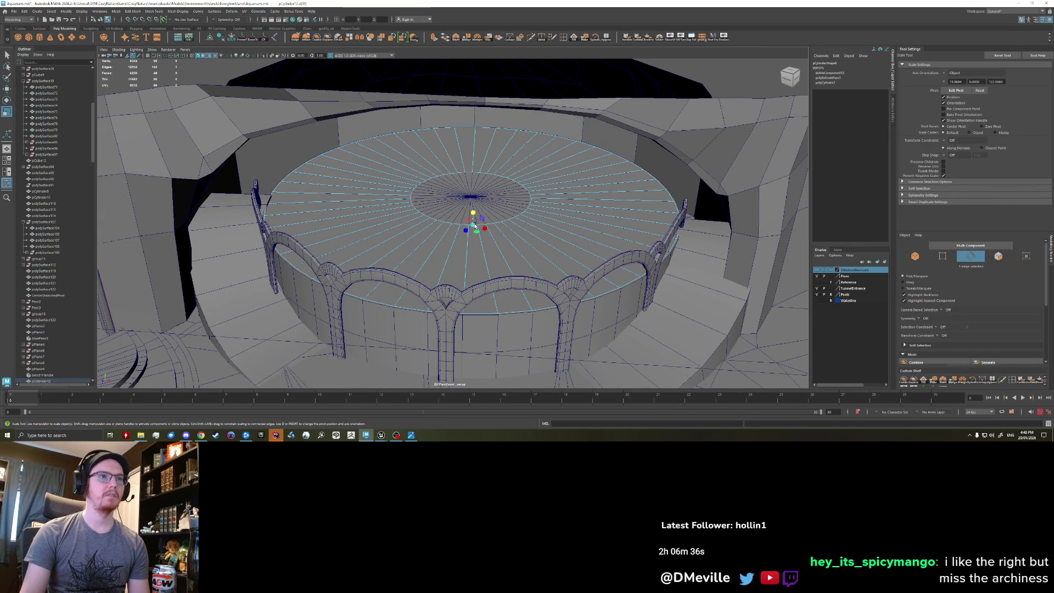
{"action": "left_click_drag", "start_coordinate": [473, 205], "coordinate": [481, 210]}
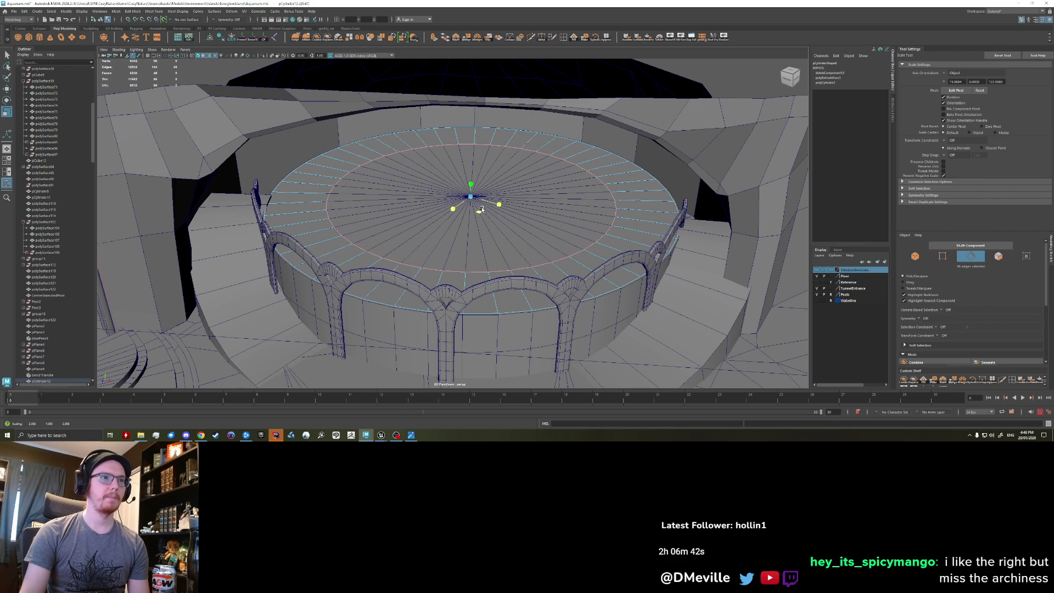
{"action": "right_click_drag", "start_coordinate": [444, 290], "coordinate": [446, 281], "text": "ctrl"}
Extrude the outer ring of faces upward to Local Translate Z 18.623.
{"action": "key", "text": "q"}
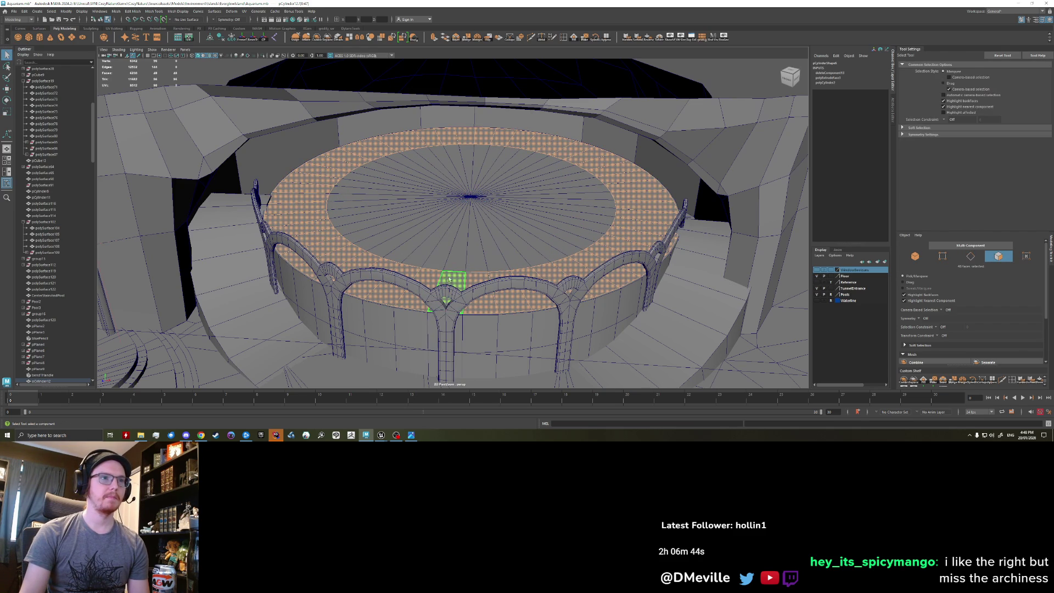
{"action": "key", "text": "ctrl+e"}
{"action": "left_click_drag", "start_coordinate": [650, 220], "coordinate": [647, 217]}
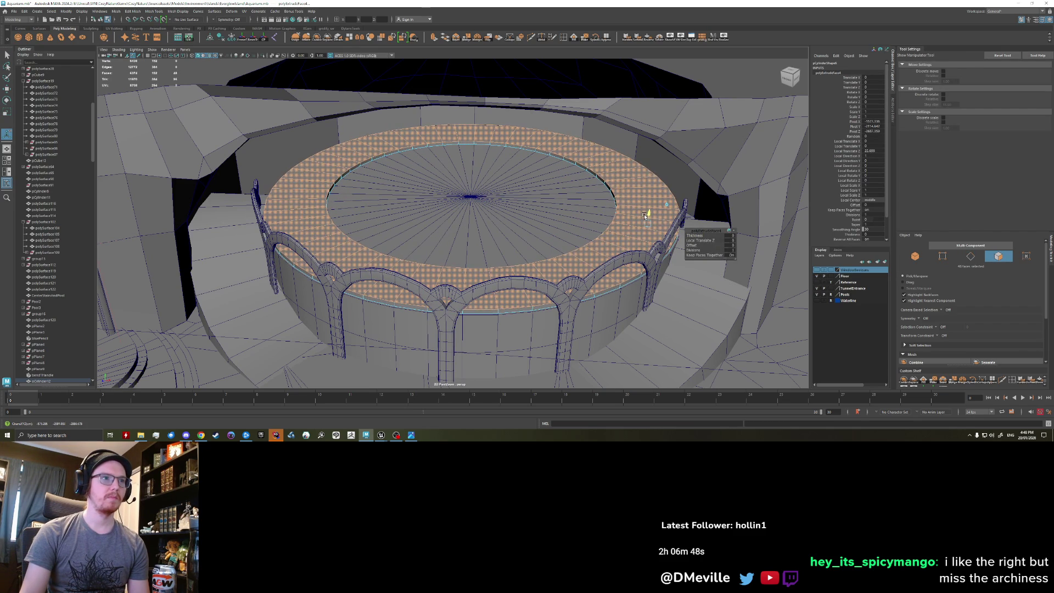
{"action": "mouse_move", "coordinate": [502, 283]}
{"action": "right_mouse_down"}
{"action": "mouse_move", "coordinate": [535, 270]}
{"action": "mouse_move", "coordinate": [541, 241]}
{"action": "right_mouse_up"}
{"action": "left_click_drag", "start_coordinate": [541, 242], "coordinate": [468, 189], "text": "alt"}
{"action": "key", "text": "w"}
{"action": "right_click_drag", "start_coordinate": [563, 201], "coordinate": [601, 190]}
{"action": "key", "text": "q"}
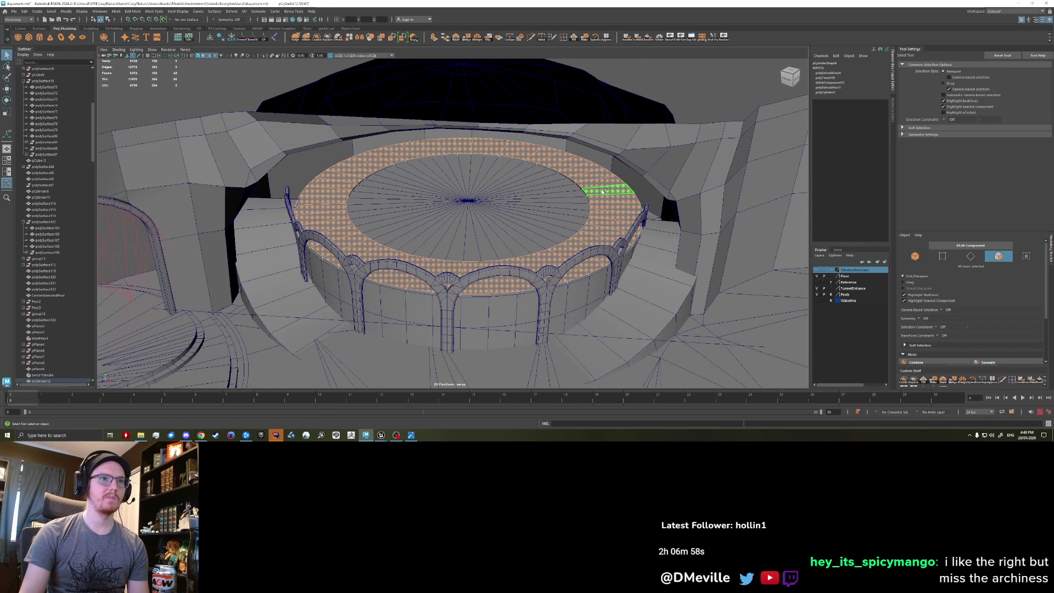
{"action": "key", "text": "w"}
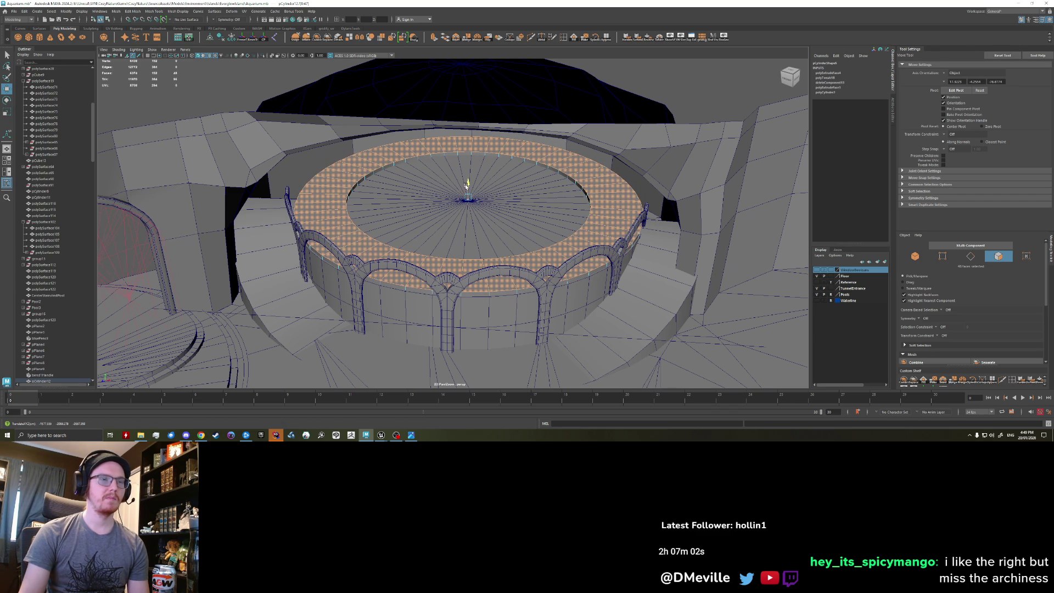
Flare the raised rim slightly outward and convert its selection to 48 edges.
{"action": "left_click_drag", "start_coordinate": [462, 309], "coordinate": [434, 269], "text": "alt"}
{"action": "key", "text": "q"}
{"action": "left_click", "coordinate": [434, 268]}
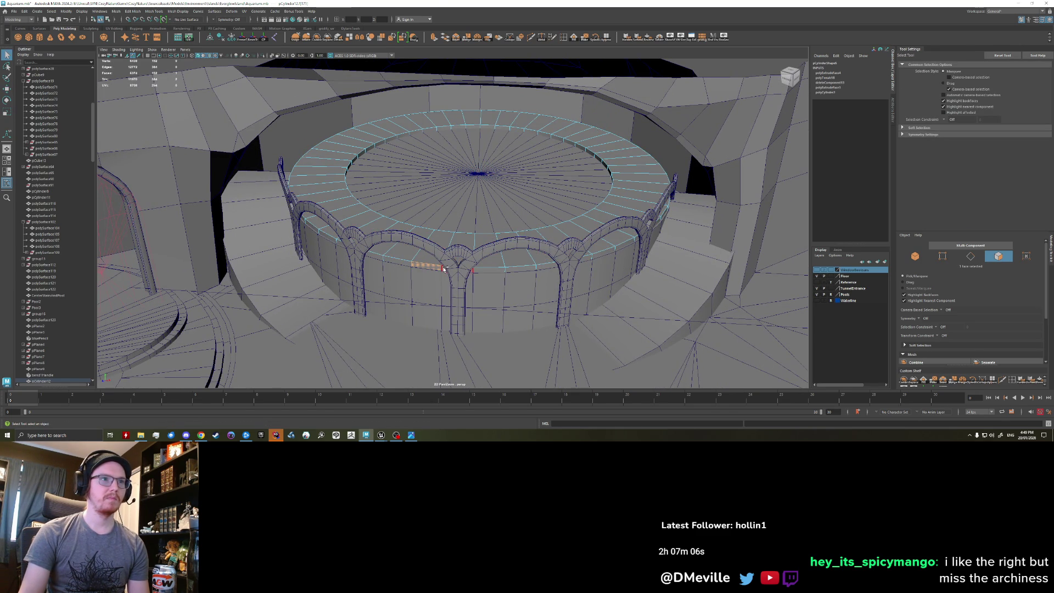
{"action": "key", "text": "r"}
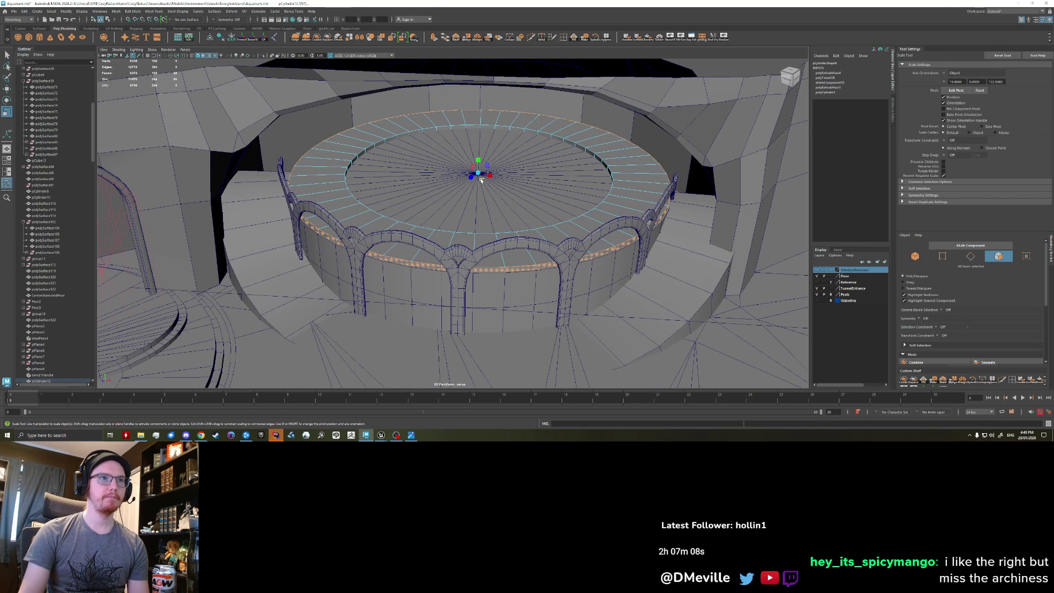
{"action": "left_click_drag", "start_coordinate": [483, 181], "coordinate": [485, 182]}
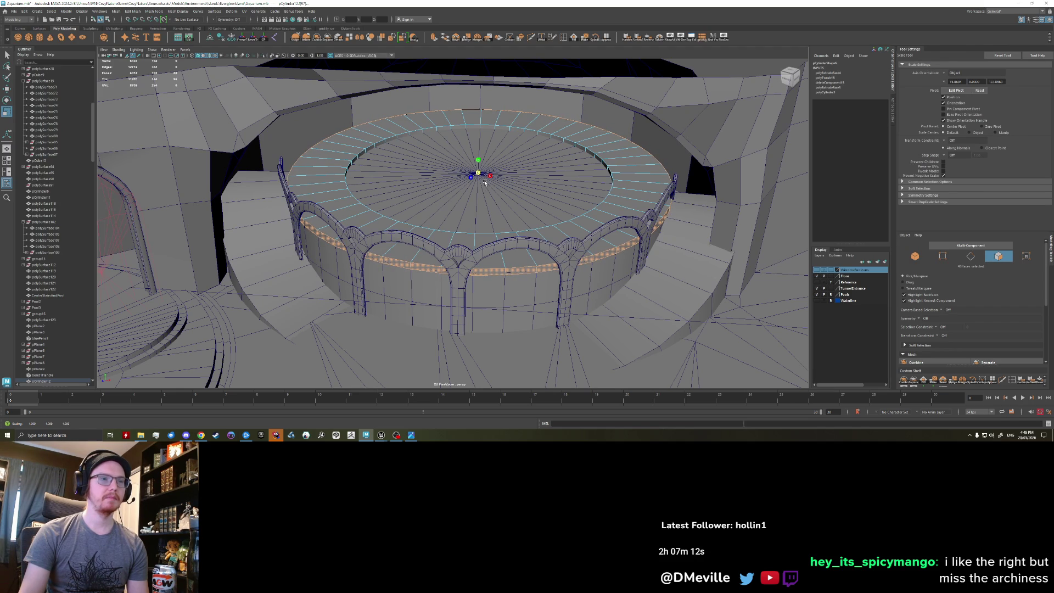
{"action": "left_click_drag", "start_coordinate": [358, 211], "coordinate": [345, 236], "text": "alt"}
{"action": "left_click_drag", "start_coordinate": [394, 285], "coordinate": [401, 272], "text": "alt"}
{"action": "right_click_drag", "start_coordinate": [411, 260], "coordinate": [434, 277]}
Bevel the rim edges with fraction 0.25 and 2 segments, then return to object mode.
{"action": "key", "text": "q"}
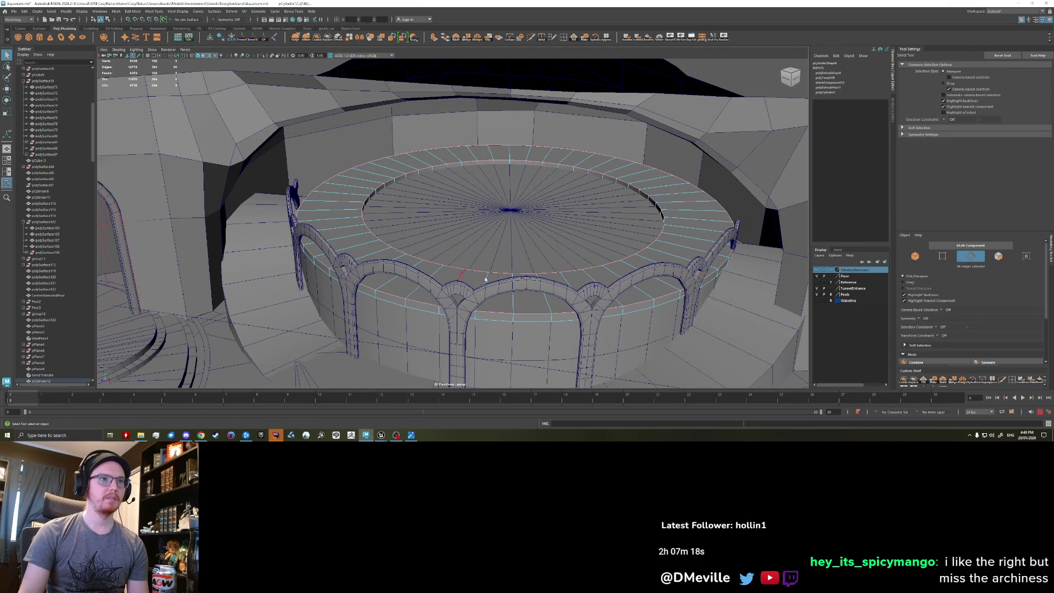
{"action": "key", "text": "ctrl+b"}
{"action": "left_click_drag", "start_coordinate": [483, 276], "coordinate": [611, 262]}
{"action": "type", "text": "2"}
{"action": "key", "text": "Return"}
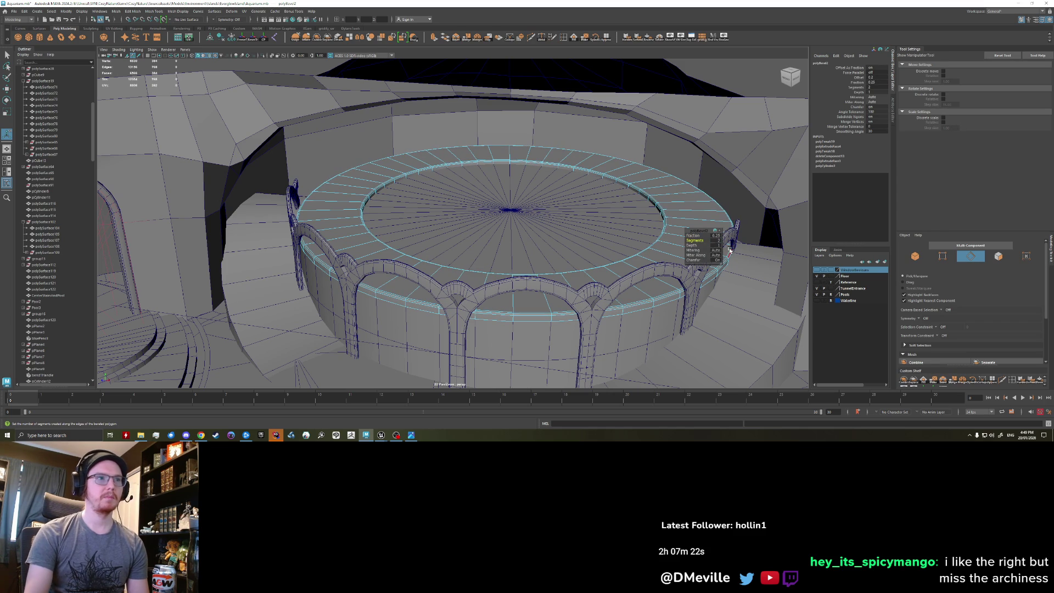
{"action": "right_click_drag", "start_coordinate": [477, 282], "coordinate": [503, 254]}
{"action": "scroll", "coordinate": [503, 254], "scroll_direction": "down", "scroll_amount": 5}
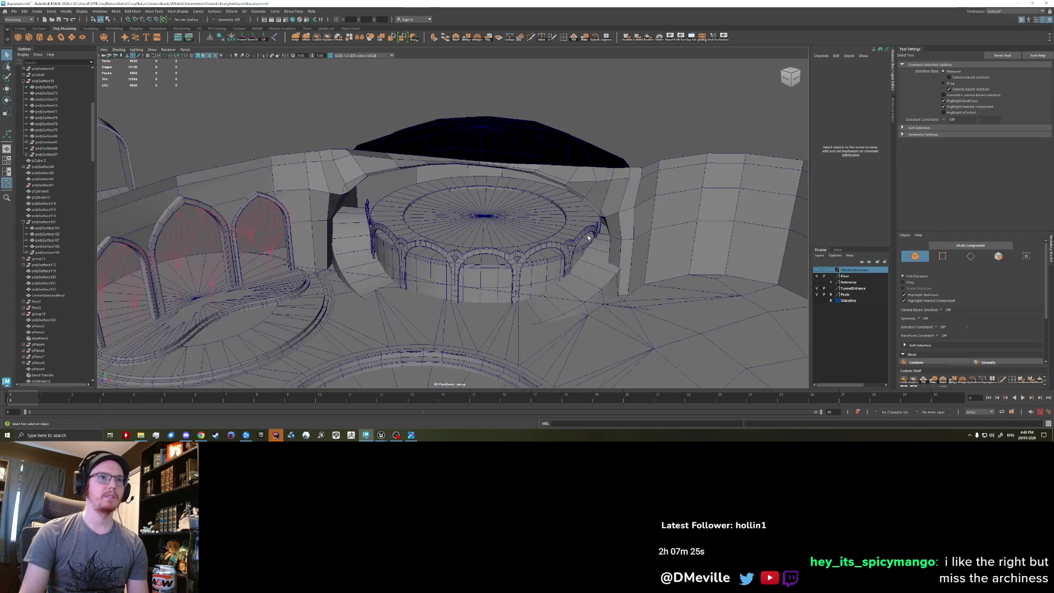
{"action": "mouse_move", "coordinate": [588, 237]}
{"action": "left_mouse_down", "text": "alt"}
{"action": "mouse_move", "coordinate": [482, 235]}
{"action": "mouse_move", "coordinate": [501, 234]}
{"action": "mouse_move", "coordinate": [470, 239]}
{"action": "mouse_move", "coordinate": [467, 274]}
{"action": "left_mouse_up", "text": "alt"}
{"action": "scroll", "coordinate": [482, 235], "scroll_direction": "up", "scroll_amount": 5}
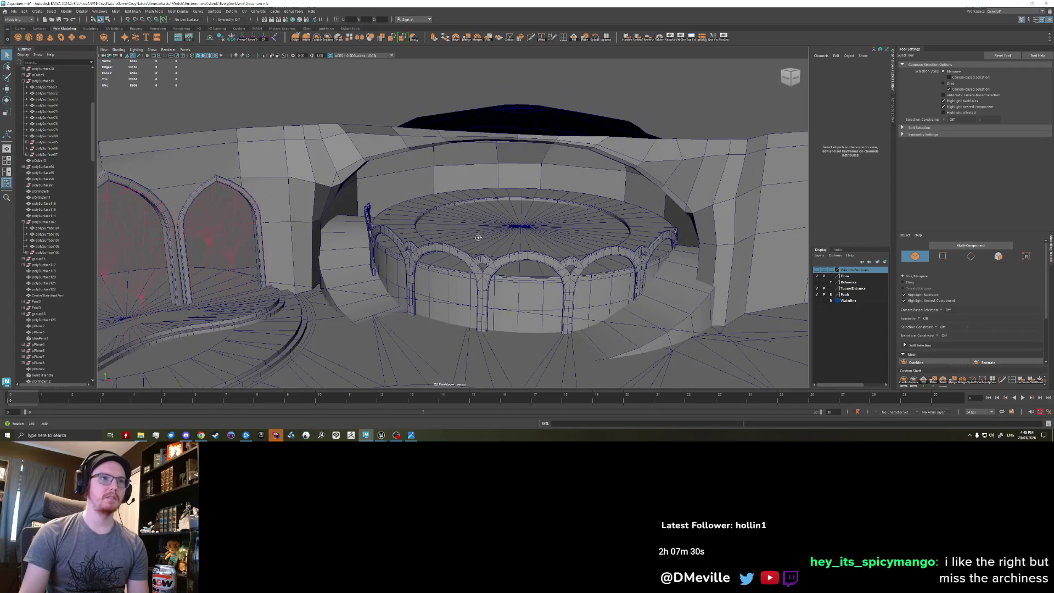
Give the pool faces an existing material, then combine platform, arches and pool into one mesh.
{"action": "left_click", "coordinate": [467, 282]}
{"action": "left_click", "coordinate": [461, 284]}
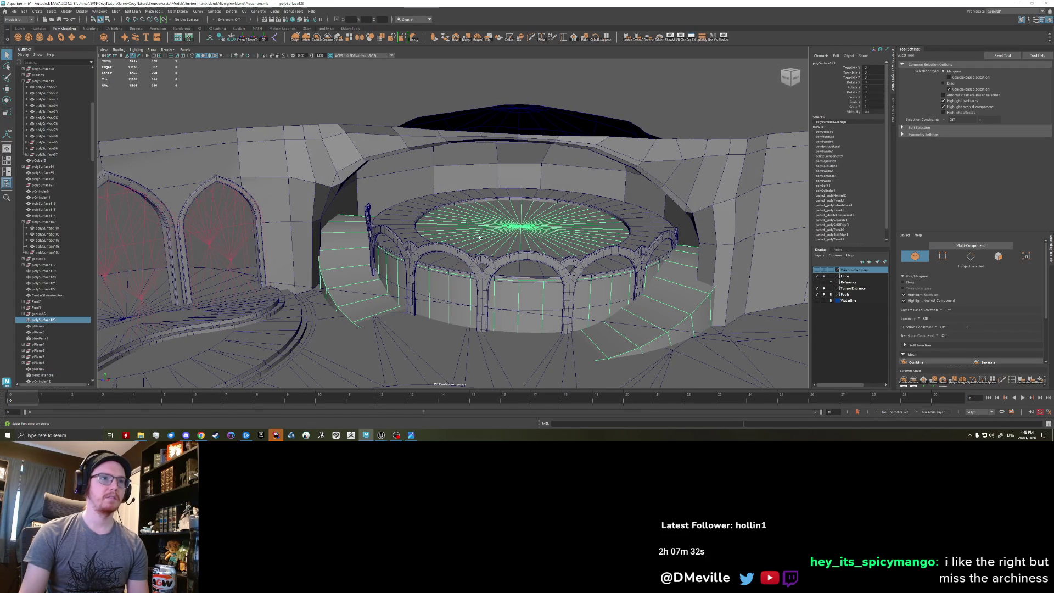
{"action": "right_click_drag", "start_coordinate": [511, 232], "coordinate": [513, 402]}
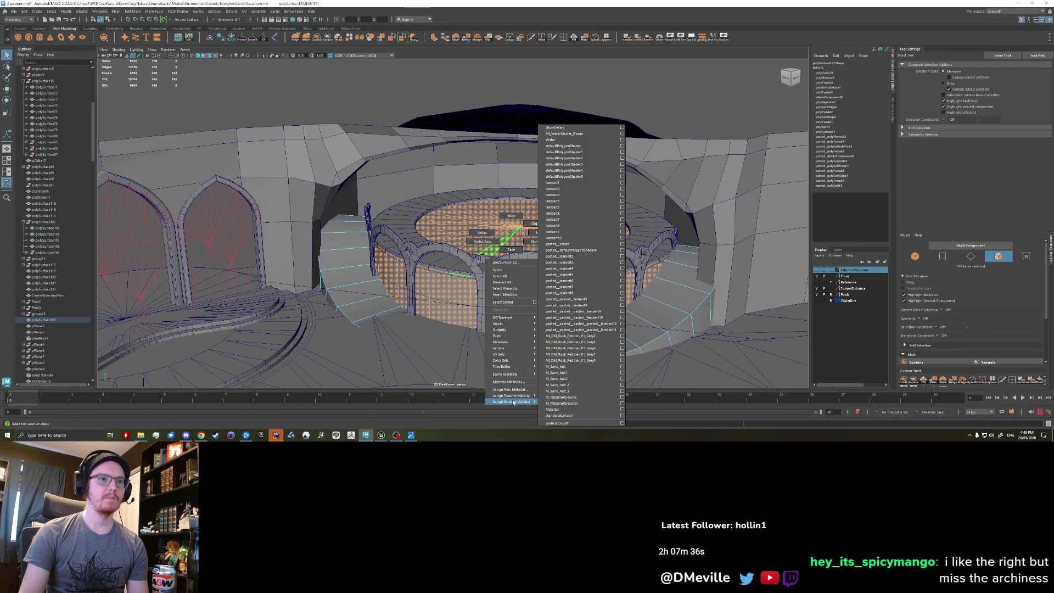
{"action": "right_click_drag", "start_coordinate": [566, 177], "coordinate": [562, 135]}
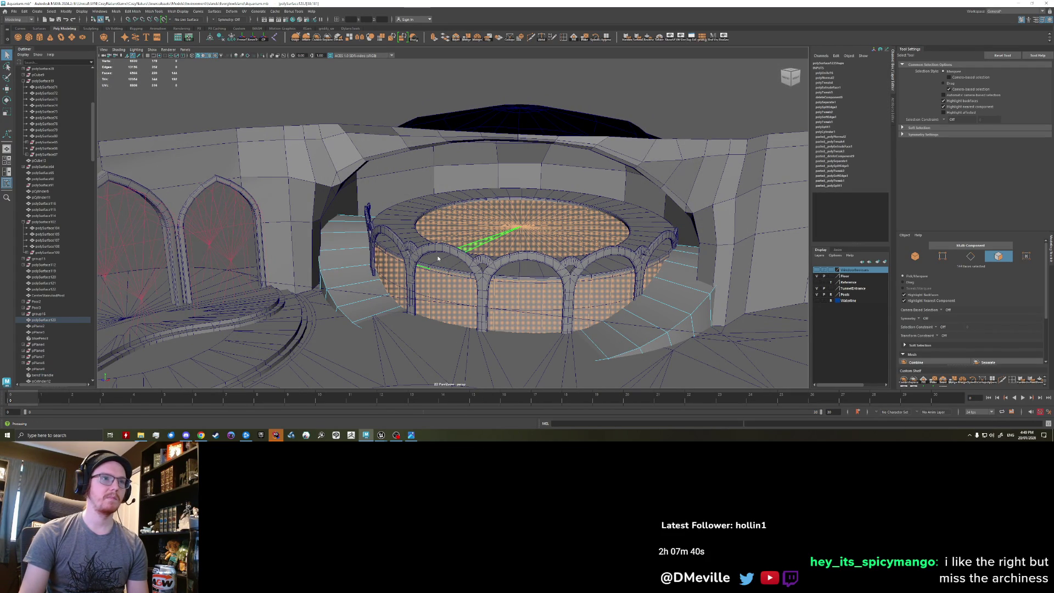
{"action": "key", "text": "F8"}
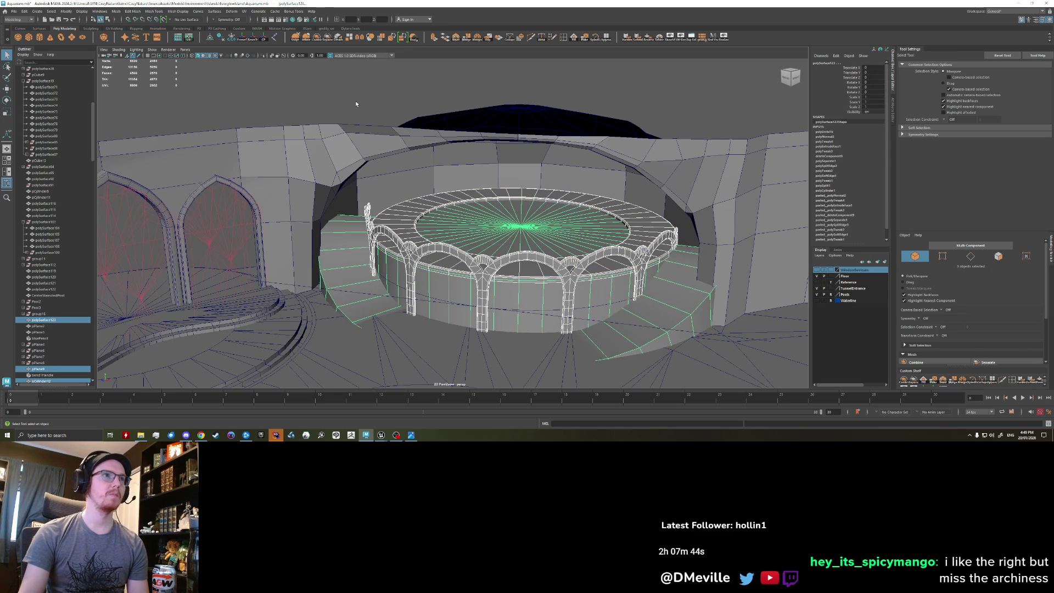
{"action": "left_click", "coordinate": [320, 39]}
{"action": "mouse_move", "coordinate": [362, 131]}
{"action": "left_mouse_down", "text": "alt"}
{"action": "mouse_move", "coordinate": [346, 175]}
{"action": "mouse_move", "coordinate": [328, 131]}
{"action": "left_mouse_up", "text": "alt"}
Delete the arch wall's history and combine all cave blockout pieces into one mesh.
{"action": "left_click", "coordinate": [328, 129]}
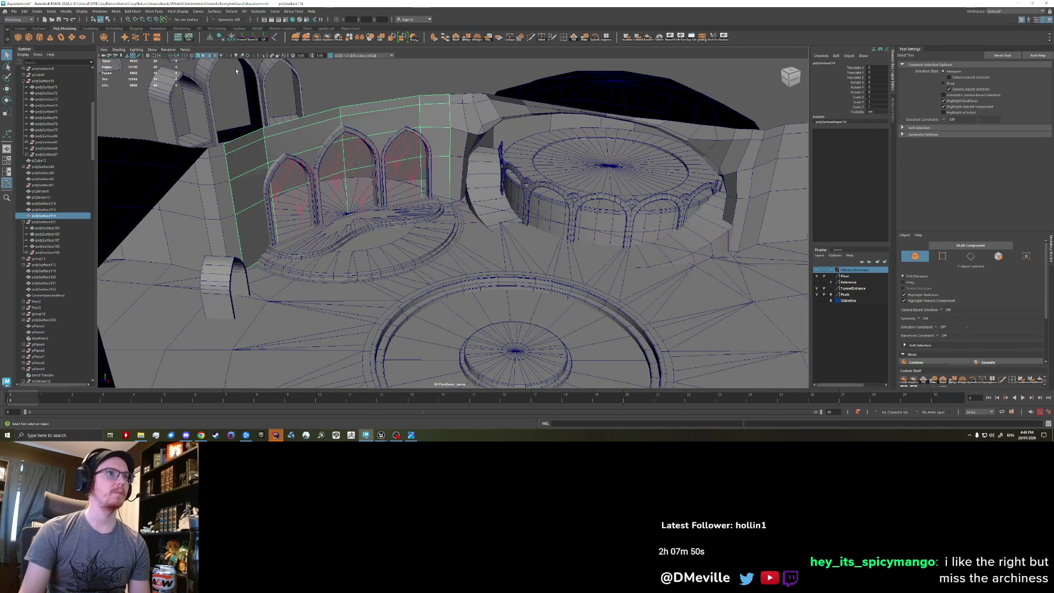
{"action": "left_click", "coordinate": [358, 133], "text": "ctrl"}
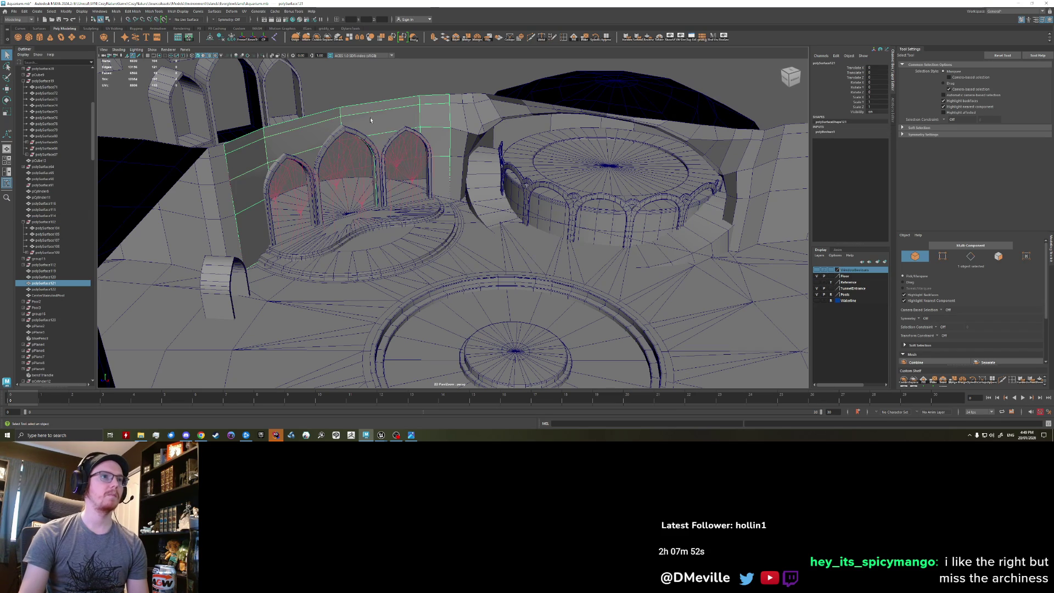
{"action": "left_click", "coordinate": [384, 129]}
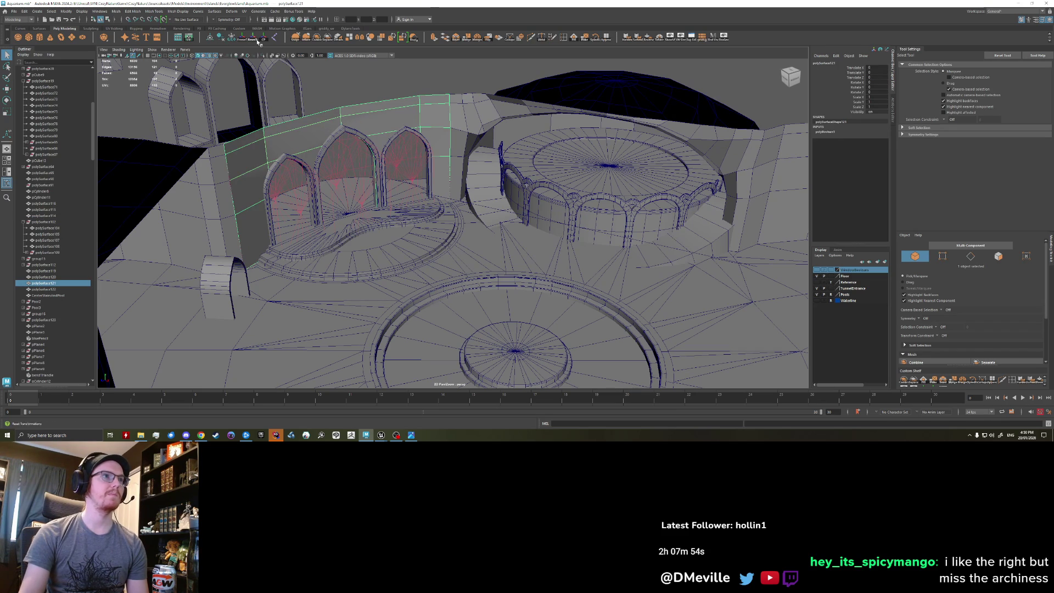
{"action": "left_click", "coordinate": [226, 39]}
{"action": "left_click_drag", "start_coordinate": [417, 181], "coordinate": [457, 188], "text": "alt"}
{"action": "left_click_drag", "start_coordinate": [377, 114], "coordinate": [605, 275]}
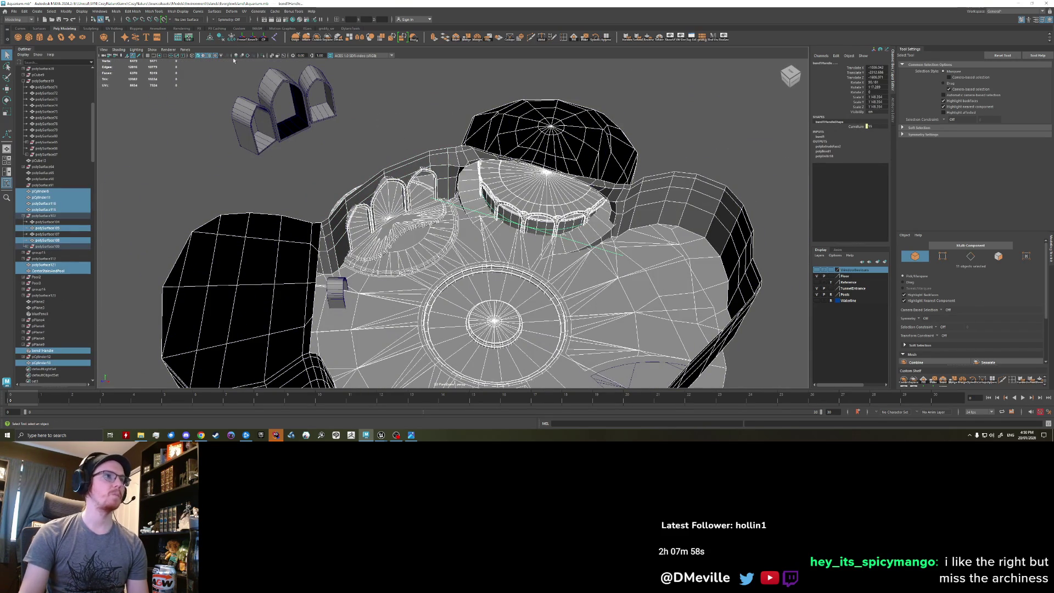
{"action": "left_click", "coordinate": [316, 38]}
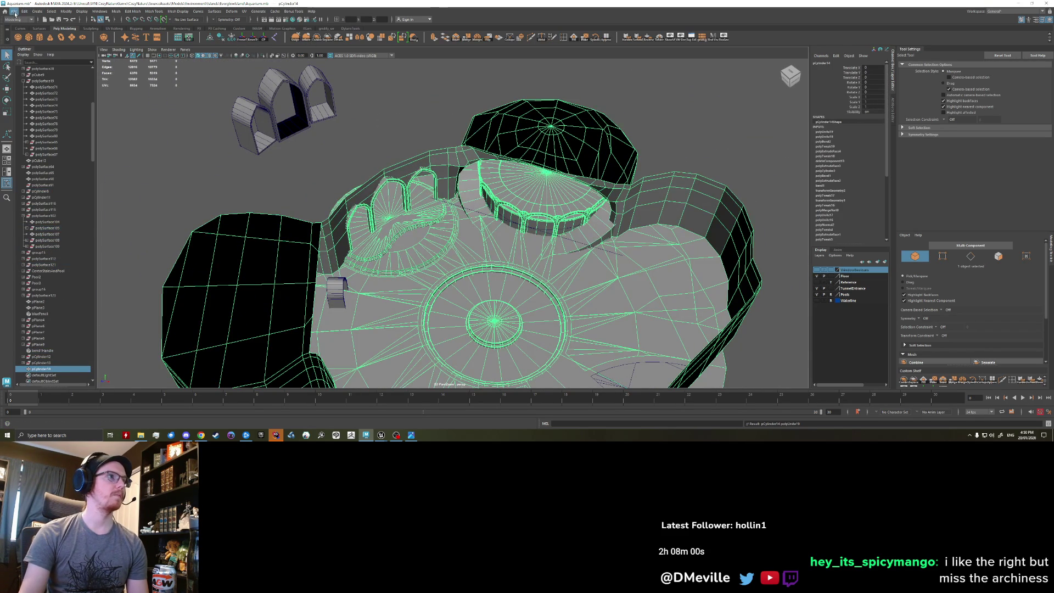
Export the selection over AquariumCaveBlockout.fbx and switch to Unreal Engine.
{"action": "left_click", "coordinate": [15, 12]}
{"action": "left_click", "coordinate": [33, 97]}
{"action": "left_click", "coordinate": [476, 251]}
{"action": "left_click", "coordinate": [874, 318]}
{"action": "left_click", "coordinate": [635, 207]}
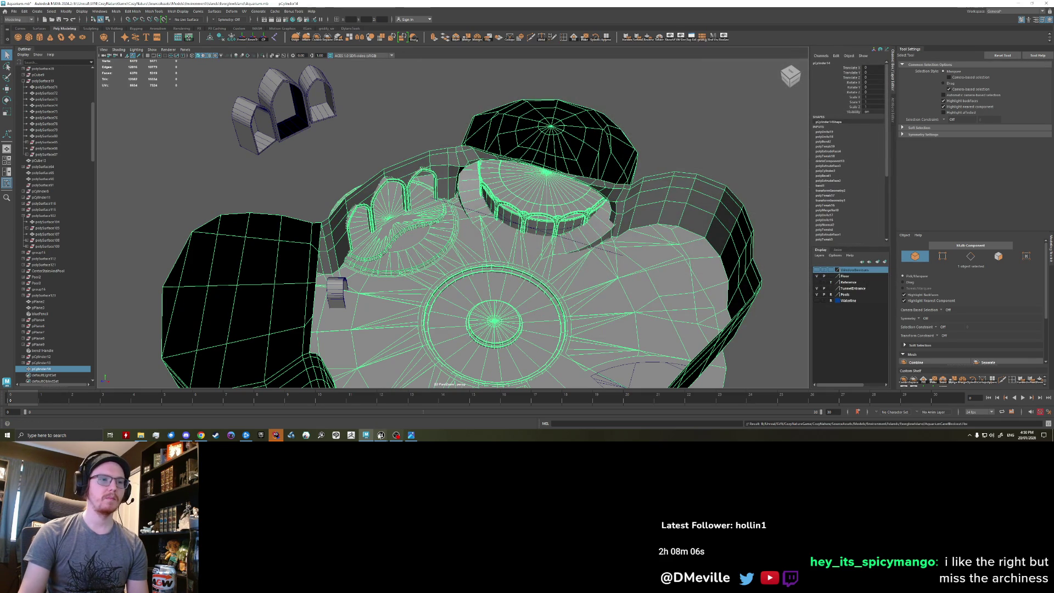
{"action": "left_click", "coordinate": [365, 409]}
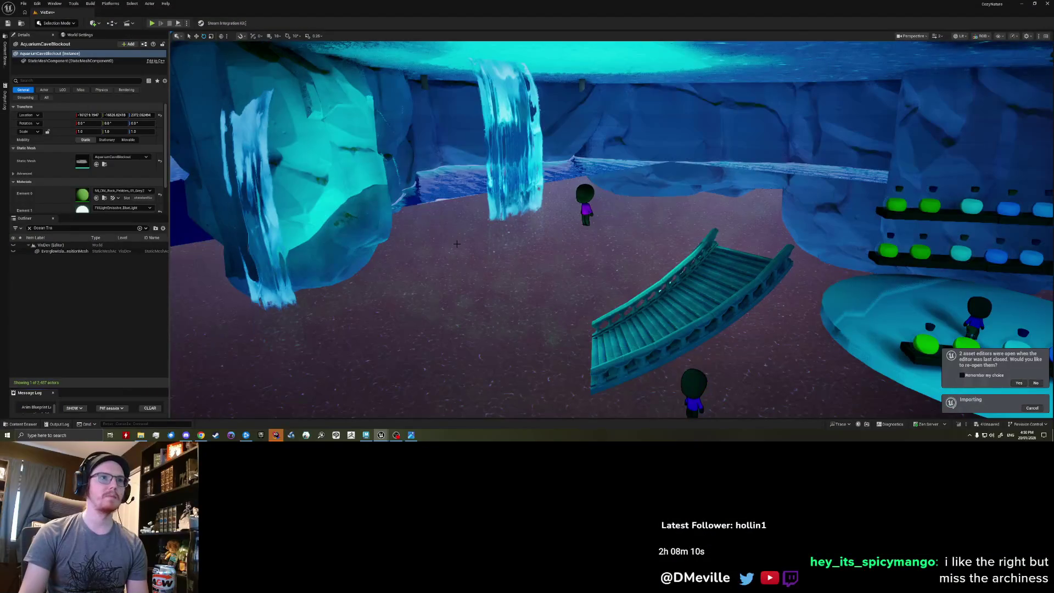
Fly the camera around the reimported rotunda and its glowing platform, then launch Play In Editor.
{"action": "scroll", "coordinate": [467, 246], "scroll_direction": "down", "scroll_amount": 5}
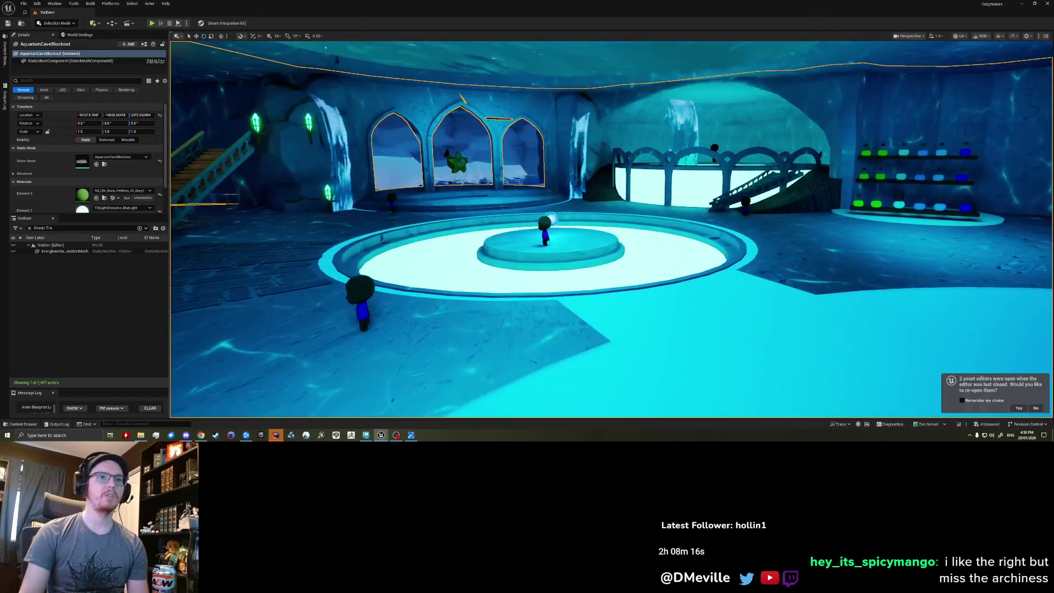
{"action": "key", "text": "Escape"}
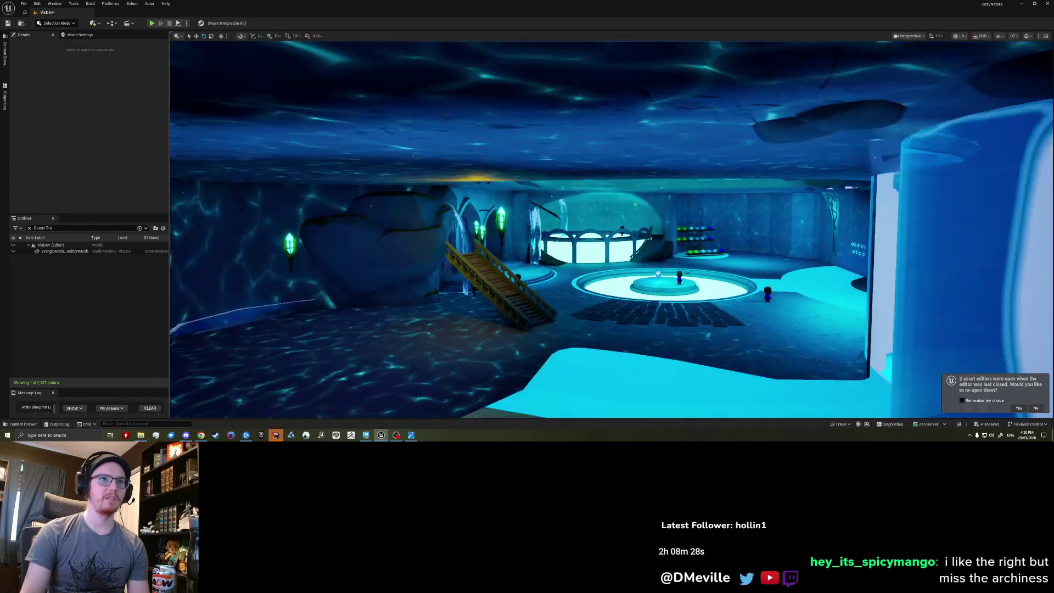
{"action": "key", "text": "w"}
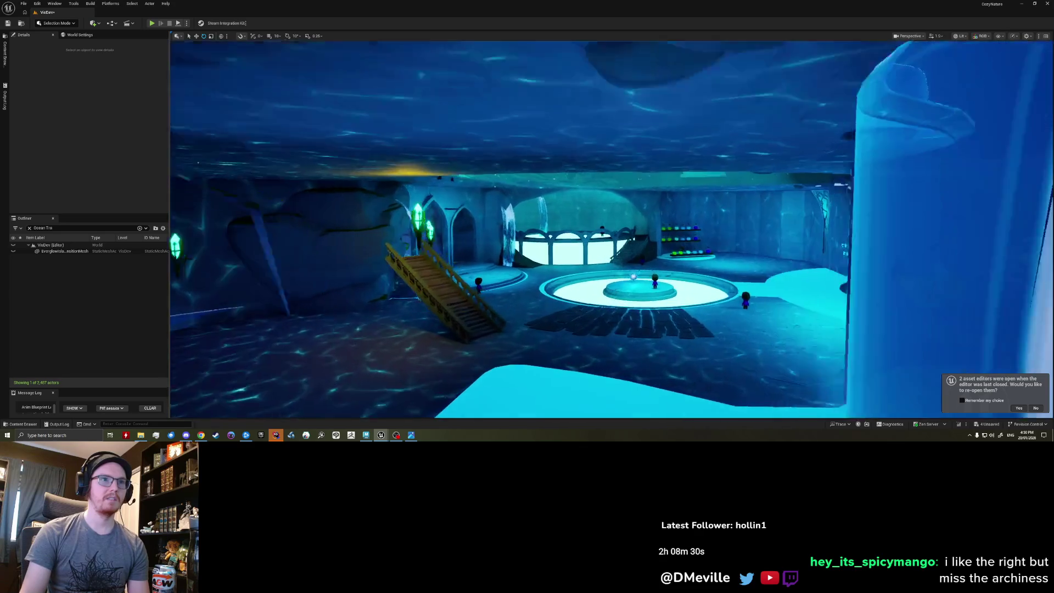
{"action": "key", "text": "w"}
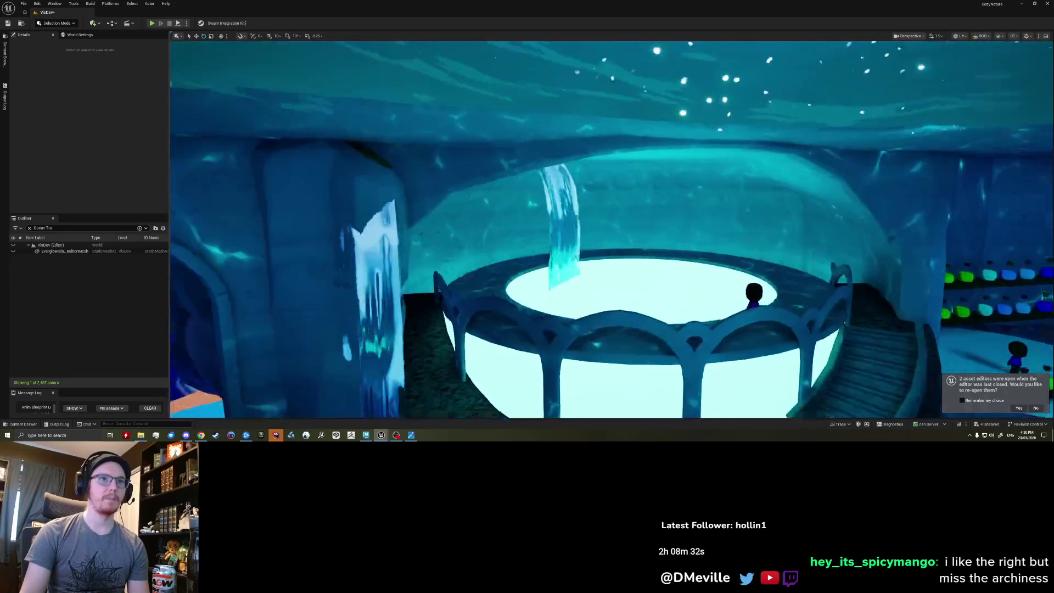
{"action": "key", "text": "s"}
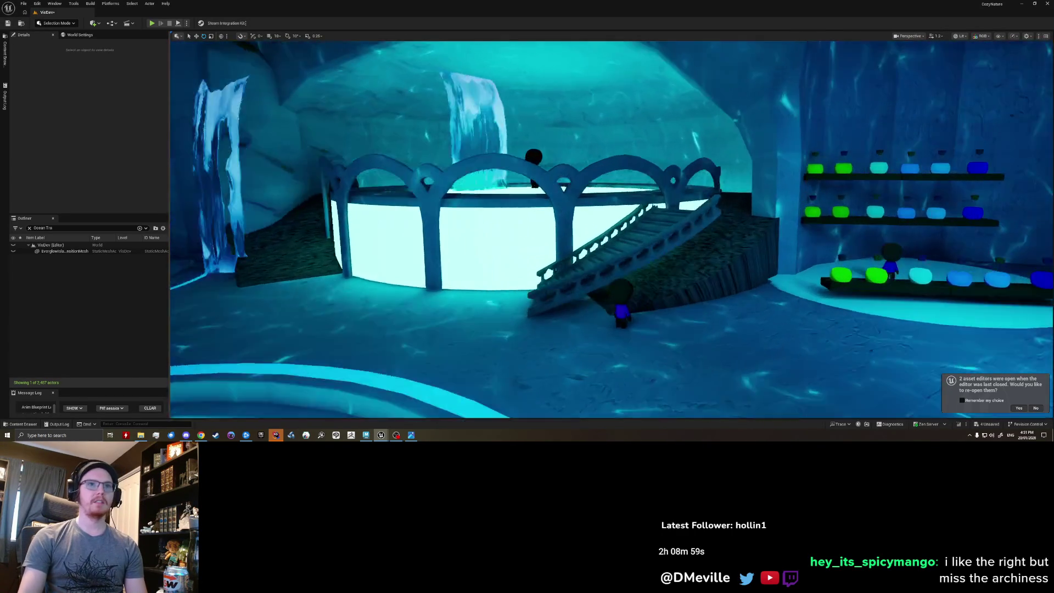
{"action": "right_click_drag", "start_coordinate": [909, 150], "coordinate": [908, 150]}
{"action": "scroll", "coordinate": [909, 150], "scroll_direction": "down", "scroll_amount": 2}
{"action": "right_click_drag", "start_coordinate": [562, 304], "coordinate": [581, 295]}
{"action": "right_click", "coordinate": [569, 301]}
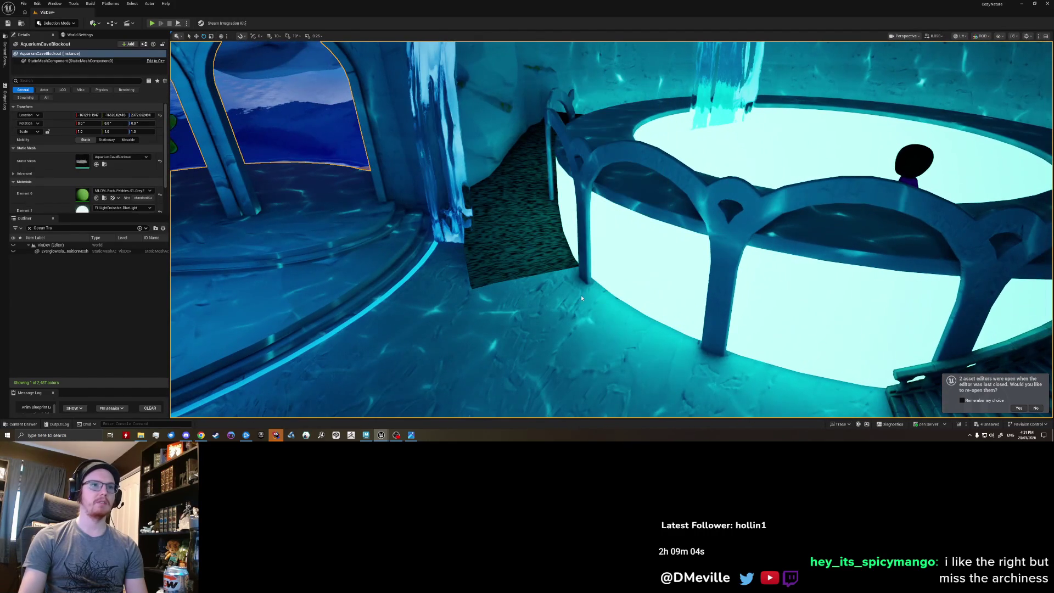
{"action": "key", "text": "alt+p"}
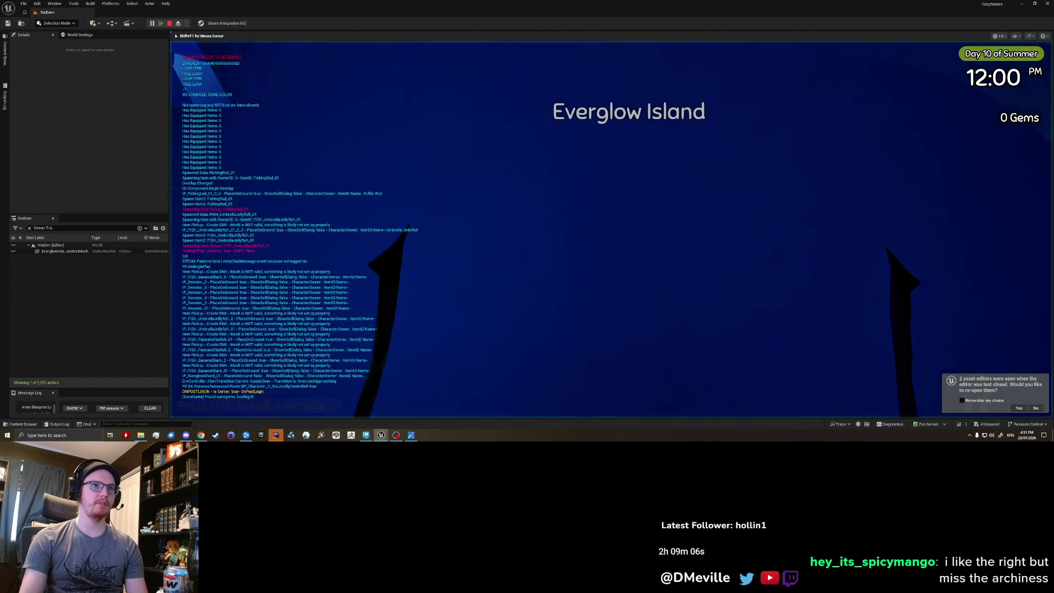
Walk the character along the cave path, across the platform, to the staircase's foot.
{"action": "key", "text": "w"}
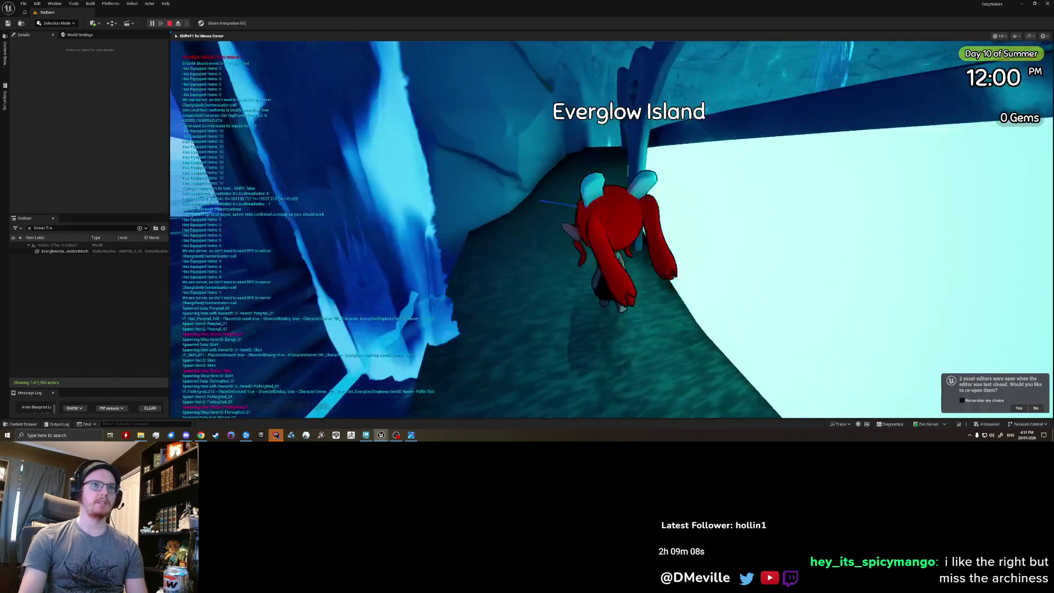
{"action": "key", "text": "w"}
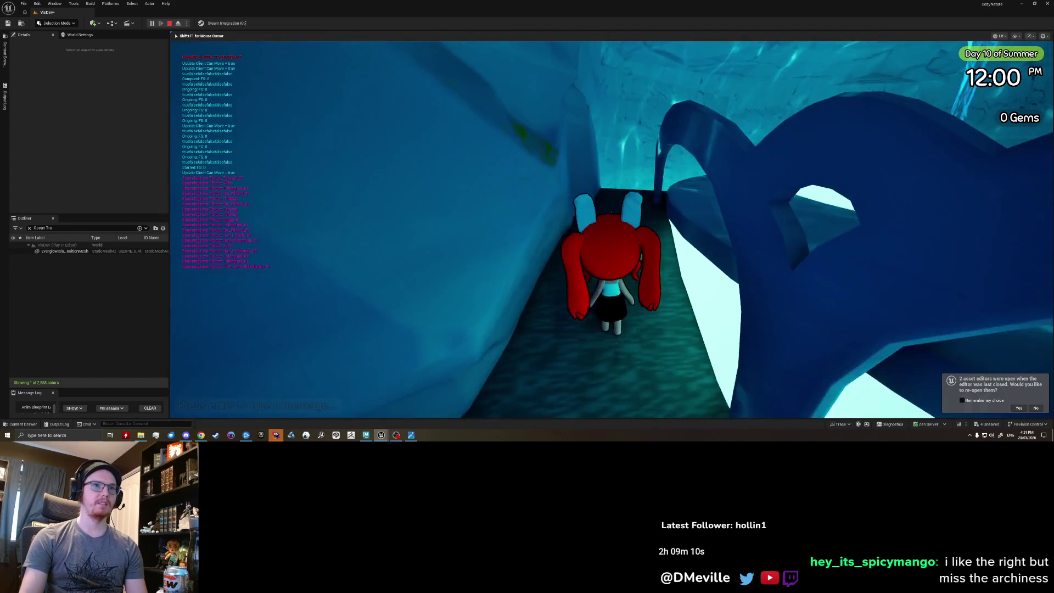
{"action": "key", "text": "w"}
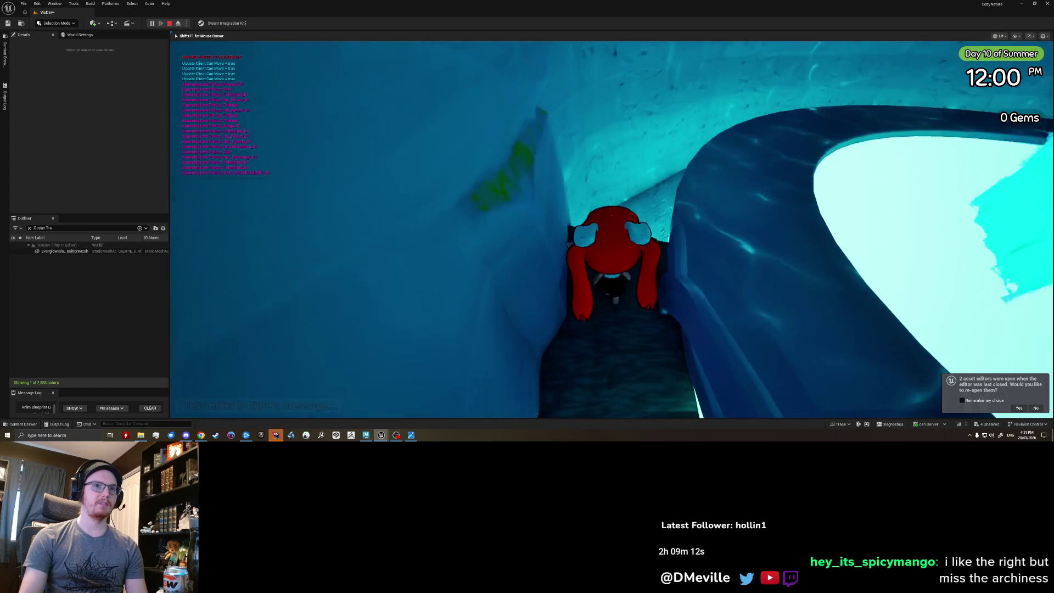
{"action": "key", "text": "w"}
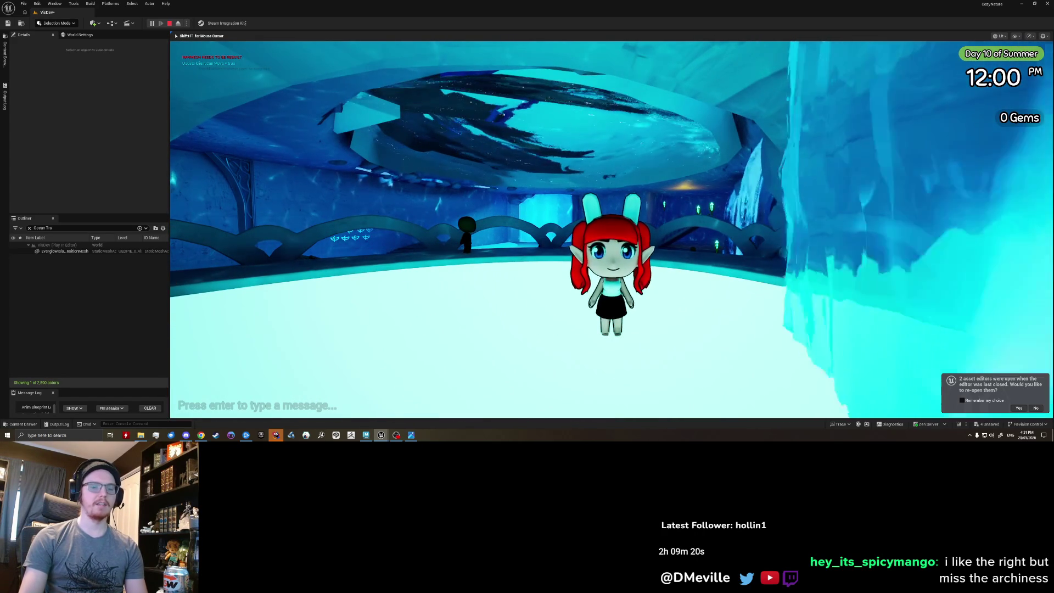
{"action": "key", "text": "w"}
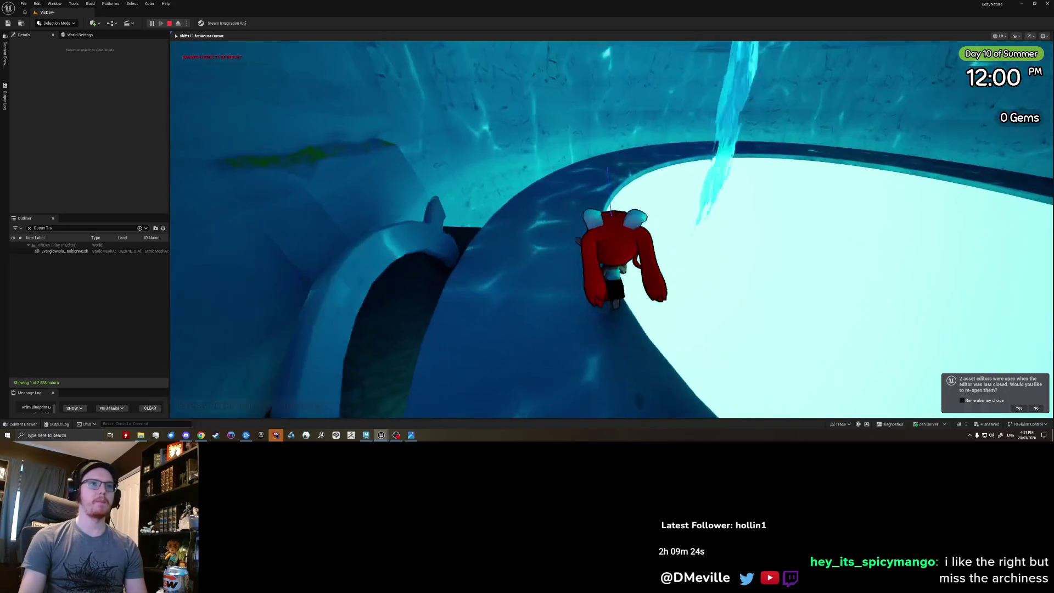
{"action": "key", "text": "s"}
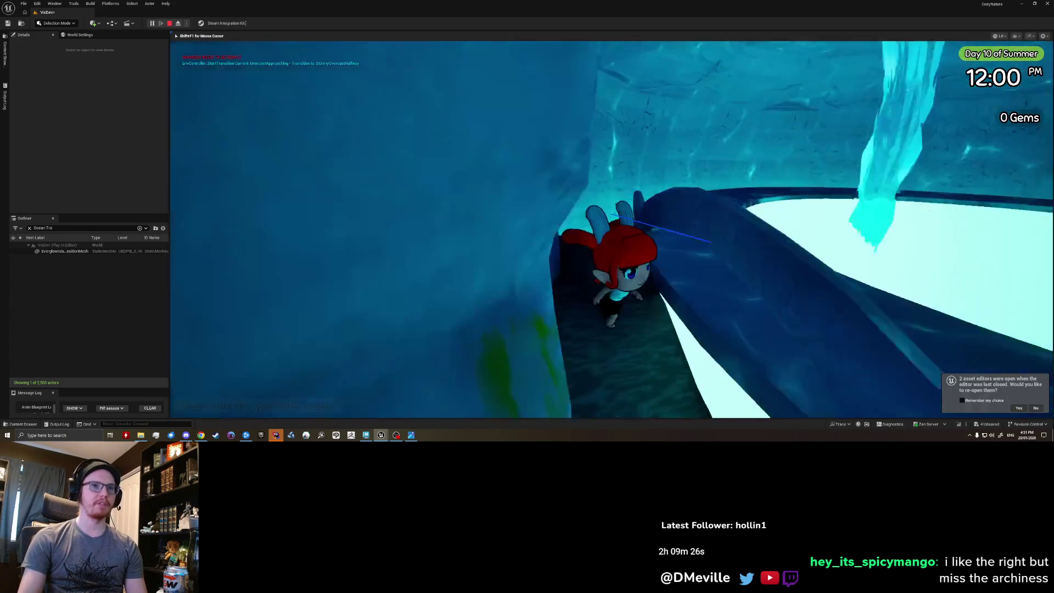
{"action": "key", "text": "s"}
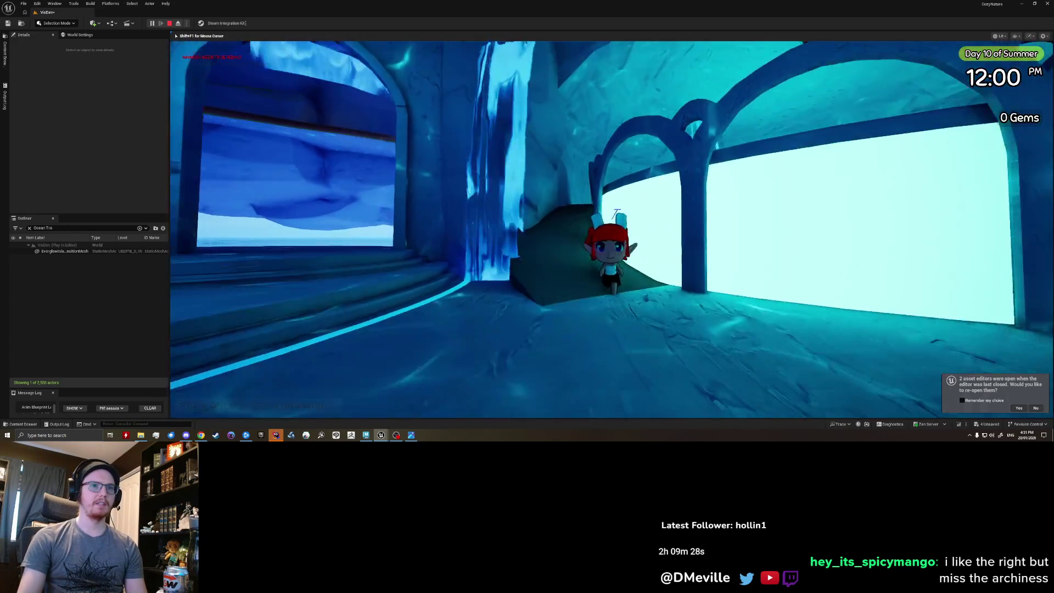
{"action": "key", "text": "w"}
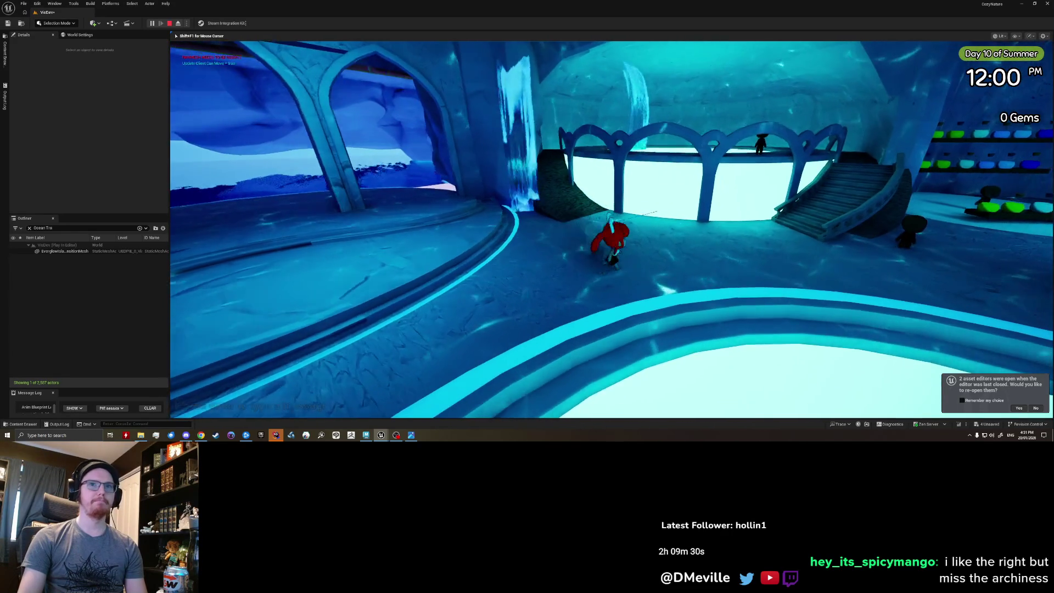
{"action": "key", "text": "w"}
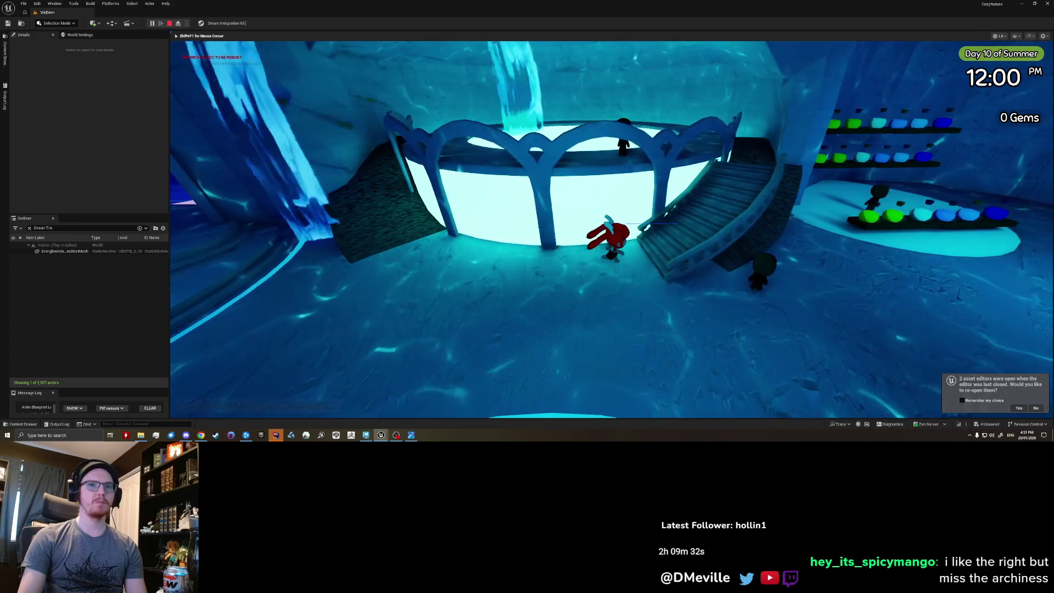
Climb the staircase and come back down, then stop playing and return to Maya.
{"action": "key", "text": "w"}
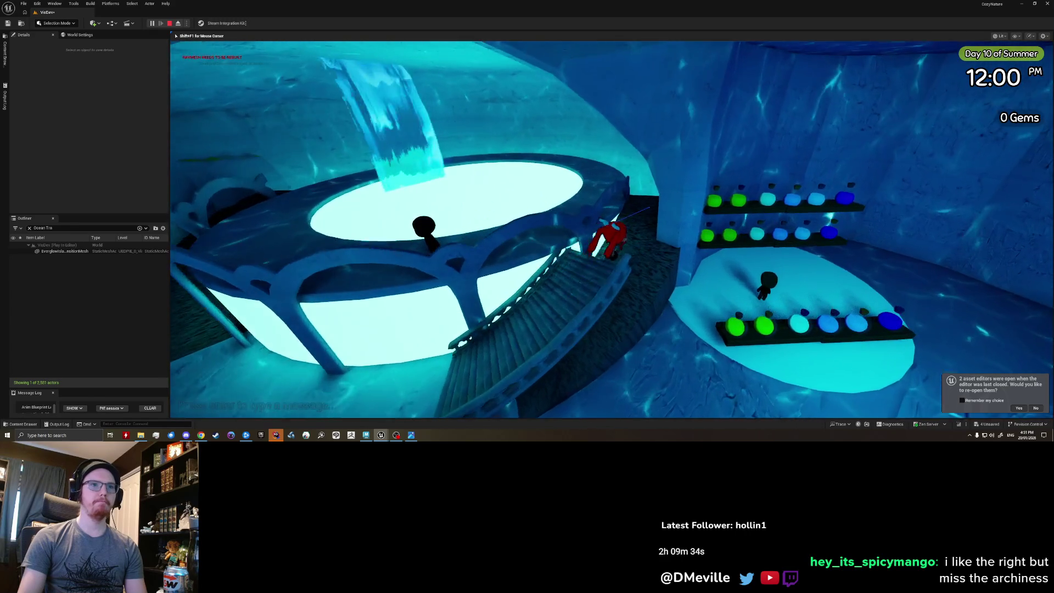
{"action": "key", "text": "w"}
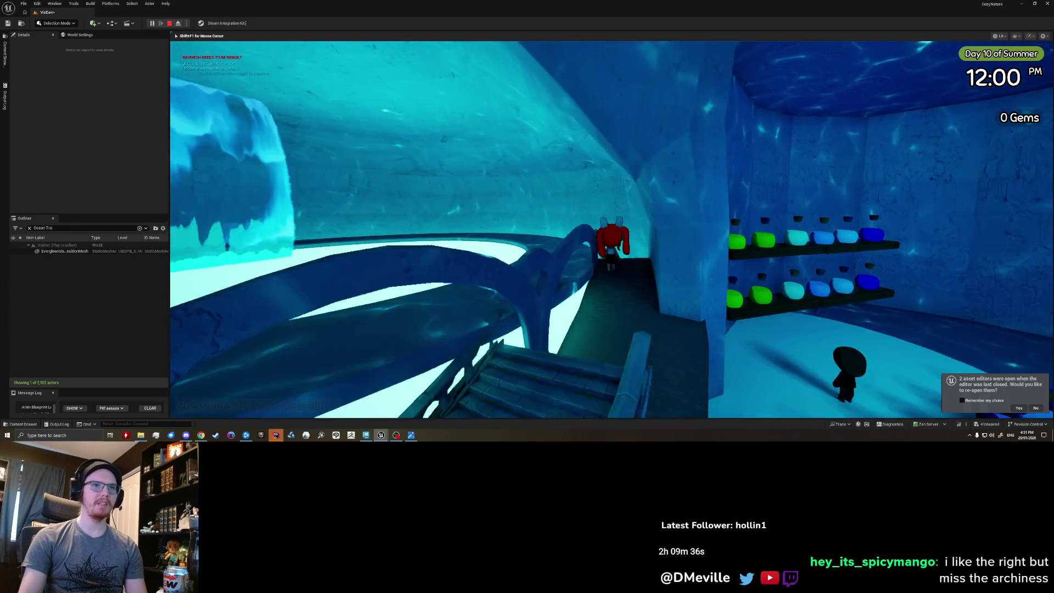
{"action": "key", "text": "s"}
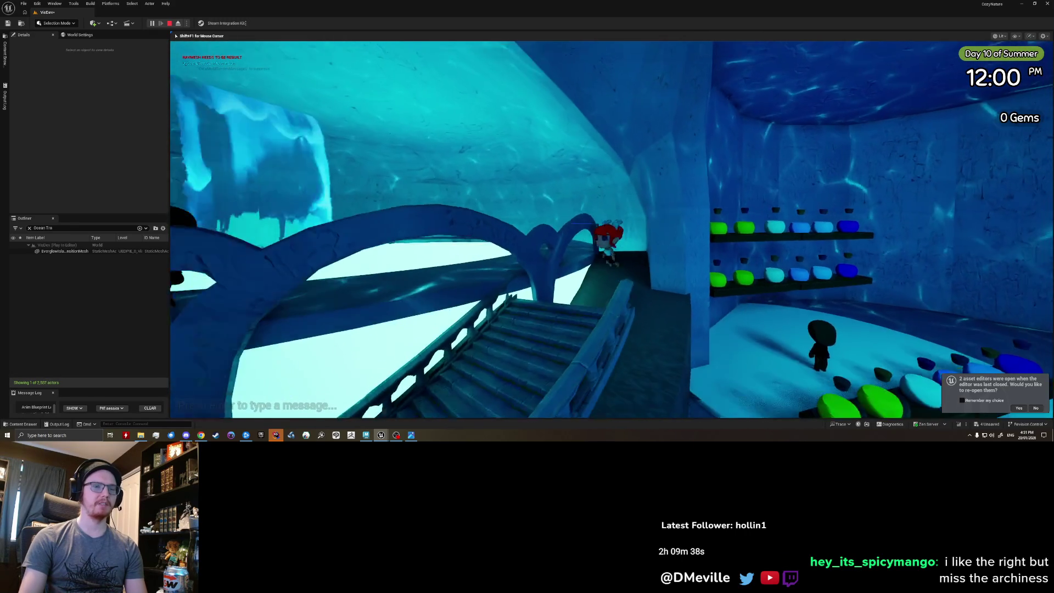
{"action": "key", "text": "s"}
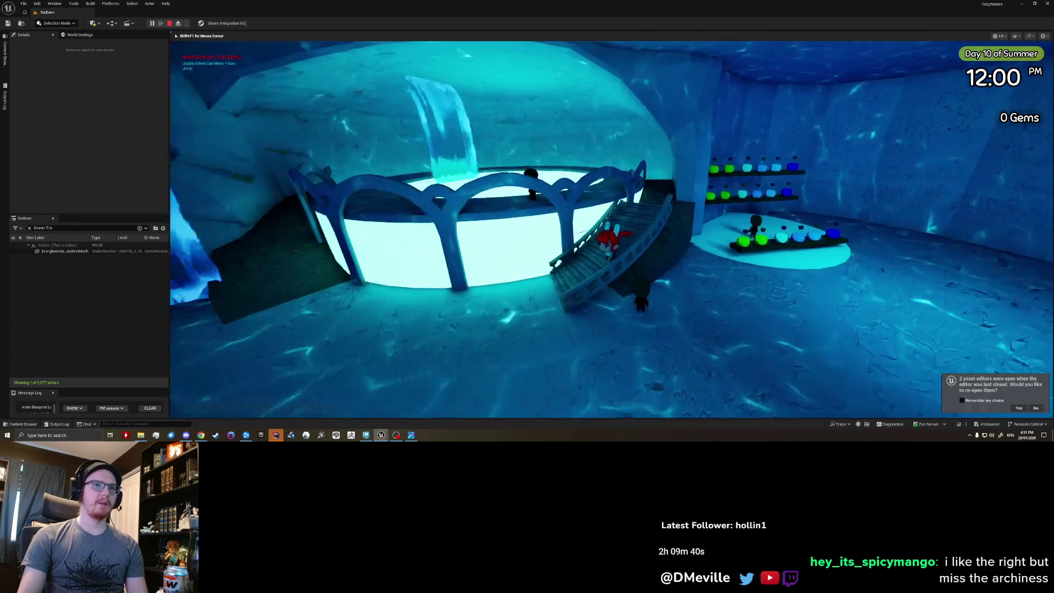
{"action": "key", "text": "s"}
{"action": "key", "text": "e"}
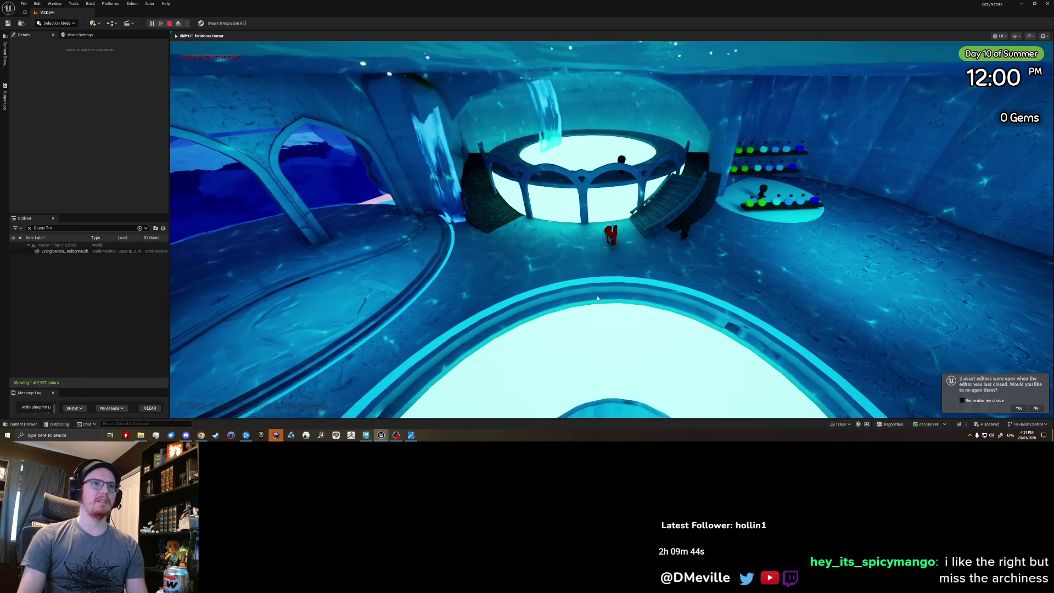
{"action": "key", "text": "Escape"}
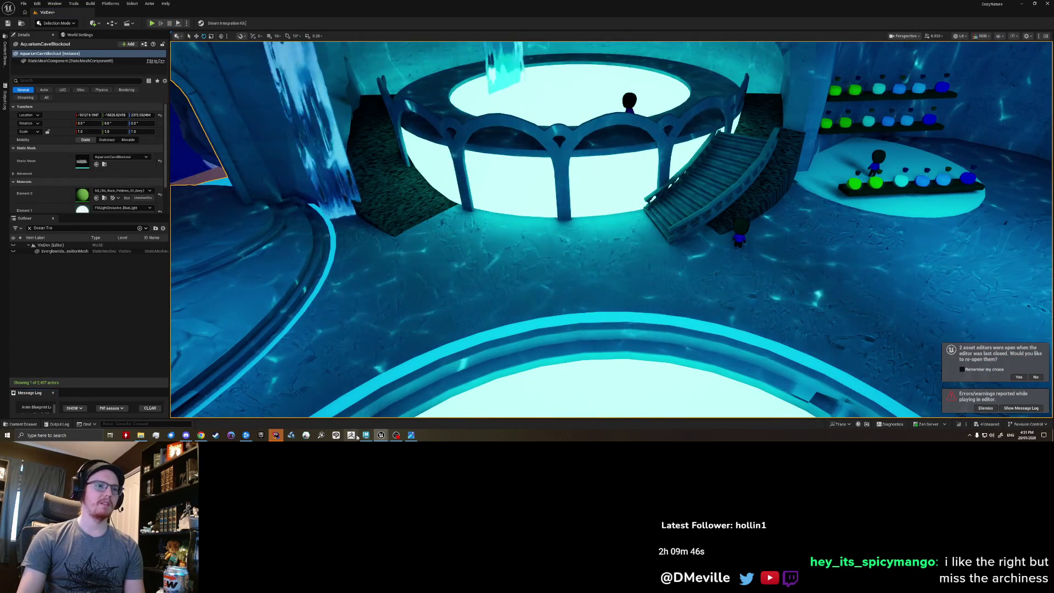
{"action": "left_click", "coordinate": [364, 435]}
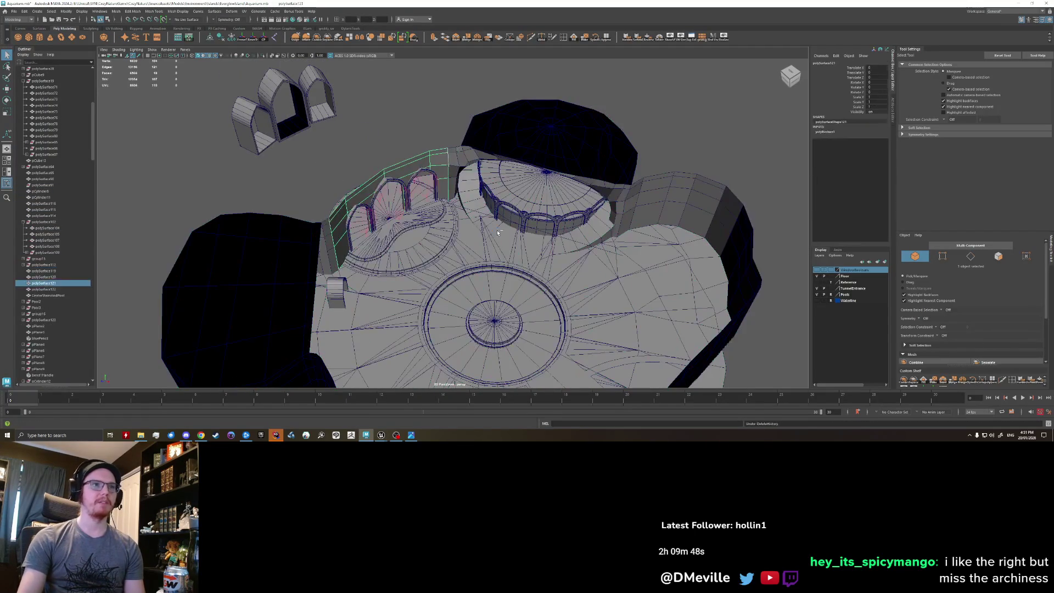
Undo the blockout combine and the pool's Water material assignment.
{"action": "key", "text": "ctrl+z"}
{"action": "scroll", "coordinate": [433, 128], "scroll_direction": "up", "scroll_amount": 5}
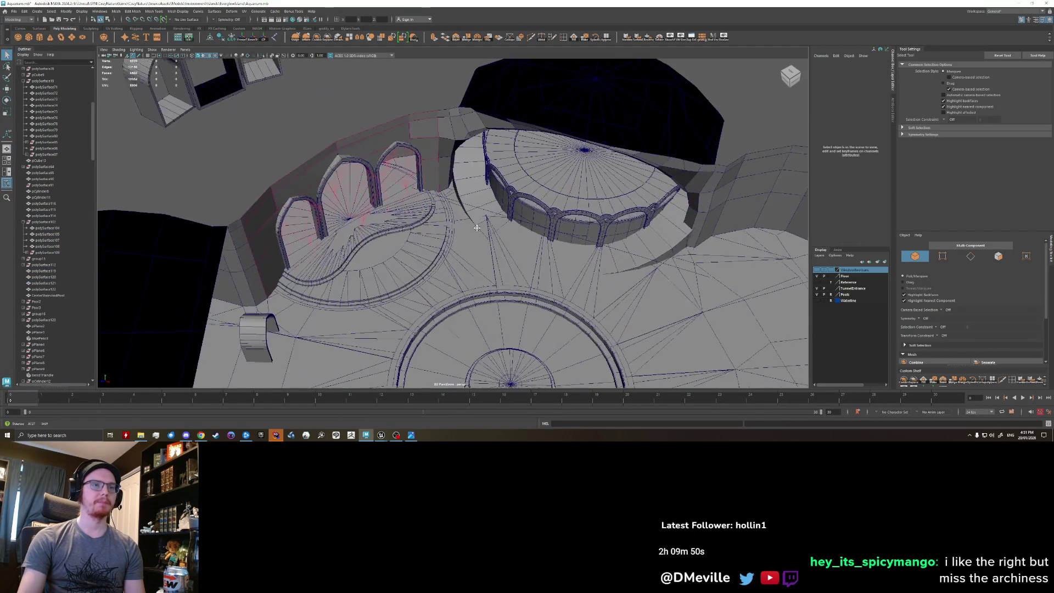
{"action": "left_click_drag", "start_coordinate": [418, 165], "coordinate": [401, 242], "text": "alt"}
{"action": "left_click", "coordinate": [401, 242]}
{"action": "key", "text": "ctrl+z"}
{"action": "key", "text": "ctrl+z"}
{"action": "key", "text": "ctrl+z"}
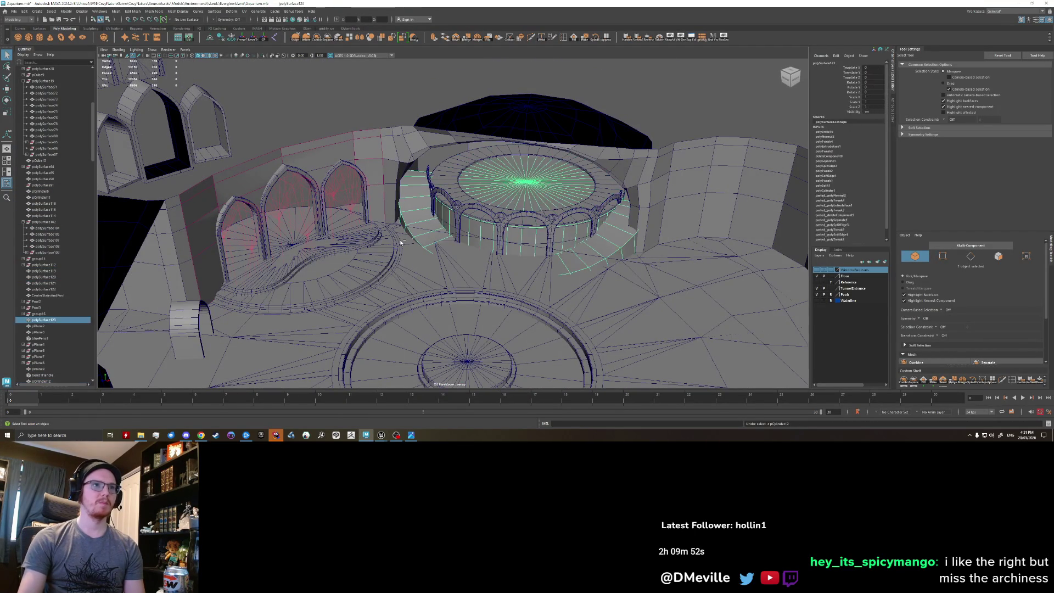
{"action": "key", "text": "F8"}
{"action": "scroll", "coordinate": [527, 248], "scroll_direction": "up", "scroll_amount": 3}
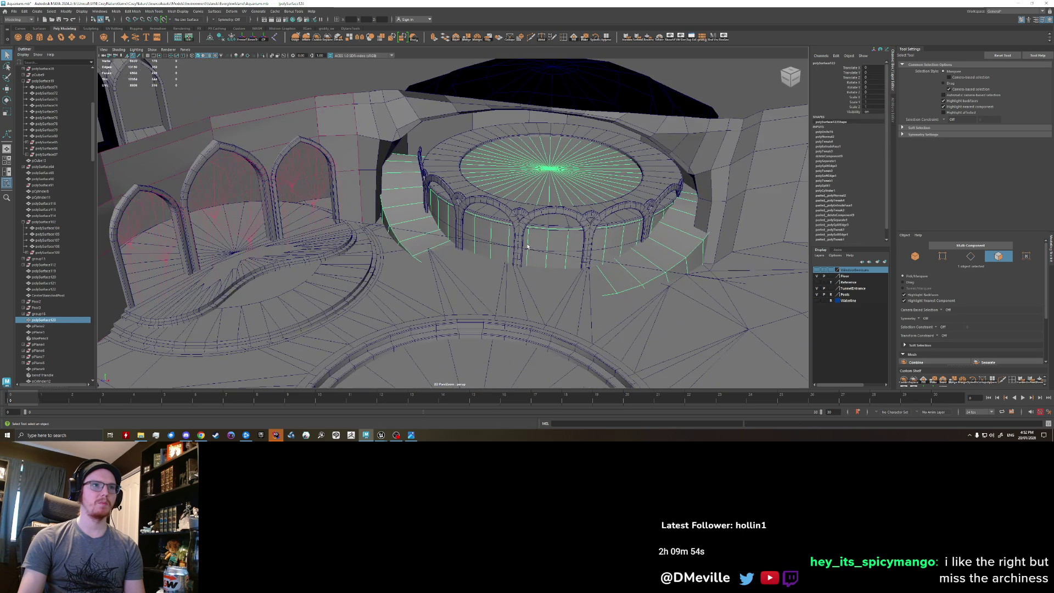
Scale the platform rim and arch railing down together, then undo the shrink.
{"action": "left_click", "coordinate": [519, 221]}
{"action": "mouse_move", "coordinate": [520, 221]}
{"action": "left_mouse_down", "text": "alt"}
{"action": "mouse_move", "coordinate": [444, 271]}
{"action": "mouse_move", "coordinate": [464, 247]}
{"action": "left_mouse_up", "text": "alt"}
{"action": "left_click", "coordinate": [471, 238]}
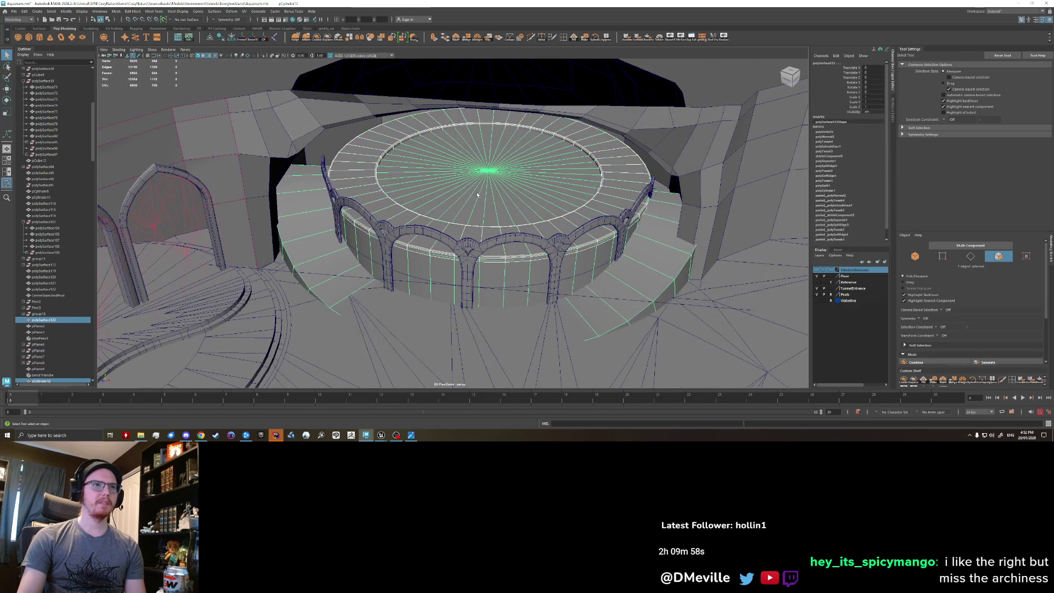
{"action": "left_click", "coordinate": [480, 262], "text": "shift"}
{"action": "key", "text": "r"}
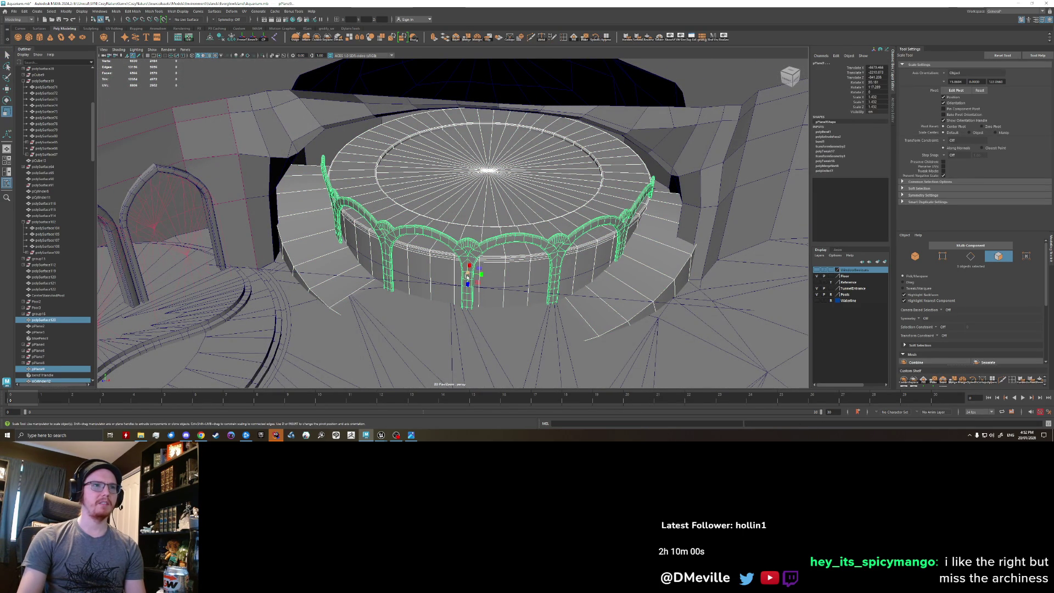
{"action": "left_click_drag", "start_coordinate": [466, 275], "coordinate": [400, 271]}
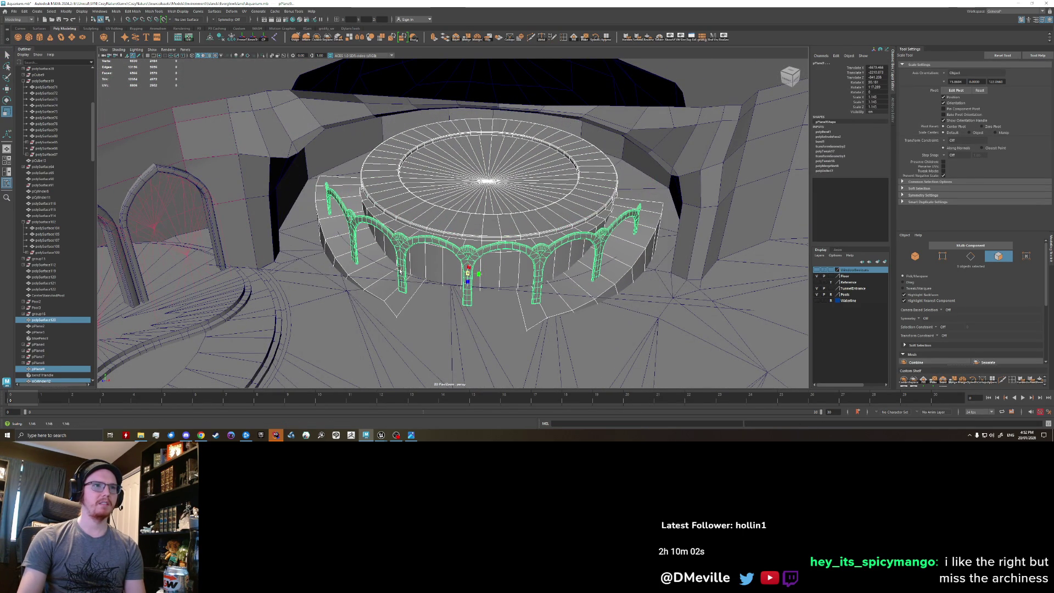
{"action": "key", "text": "ctrl+z"}
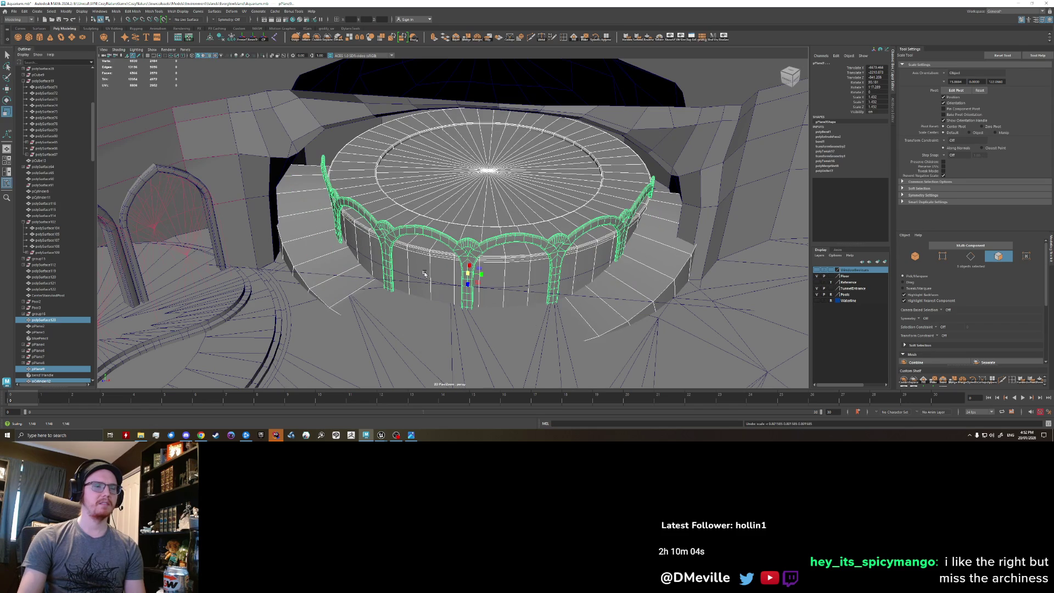
Select the arch railing and its bend1Handle deformer in the Outliner.
{"action": "left_click", "coordinate": [424, 262]}
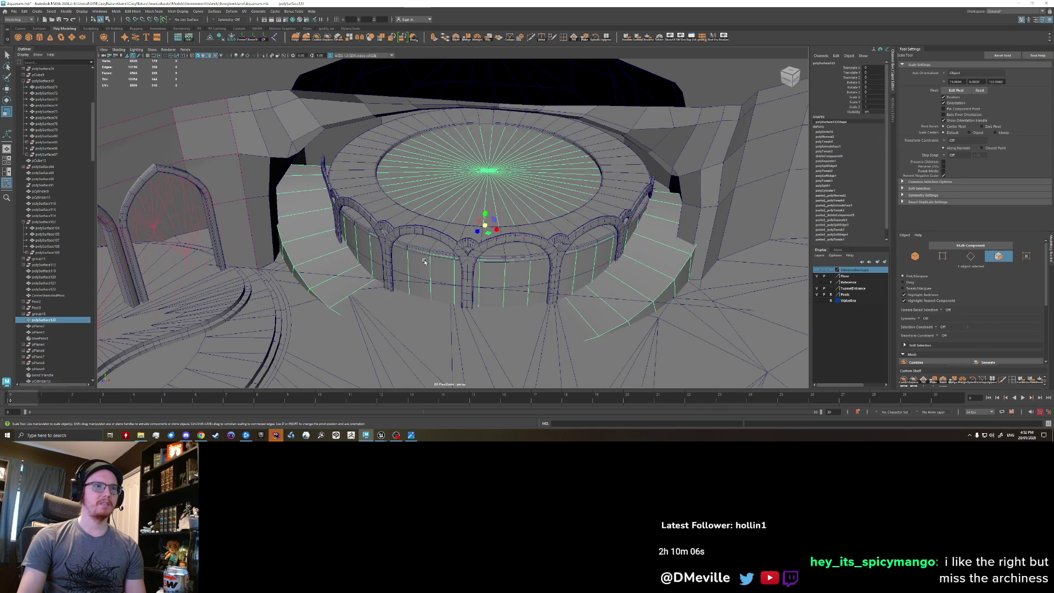
{"action": "scroll", "coordinate": [450, 281], "scroll_direction": "up", "scroll_amount": 2}
{"action": "left_click", "coordinate": [477, 299]}
{"action": "mouse_move", "coordinate": [538, 295]}
{"action": "left_mouse_down", "text": "alt"}
{"action": "mouse_move", "coordinate": [508, 296]}
{"action": "mouse_move", "coordinate": [527, 274]}
{"action": "mouse_move", "coordinate": [543, 319]}
{"action": "mouse_move", "coordinate": [477, 277]}
{"action": "left_mouse_up", "text": "alt"}
{"action": "key", "text": "w"}
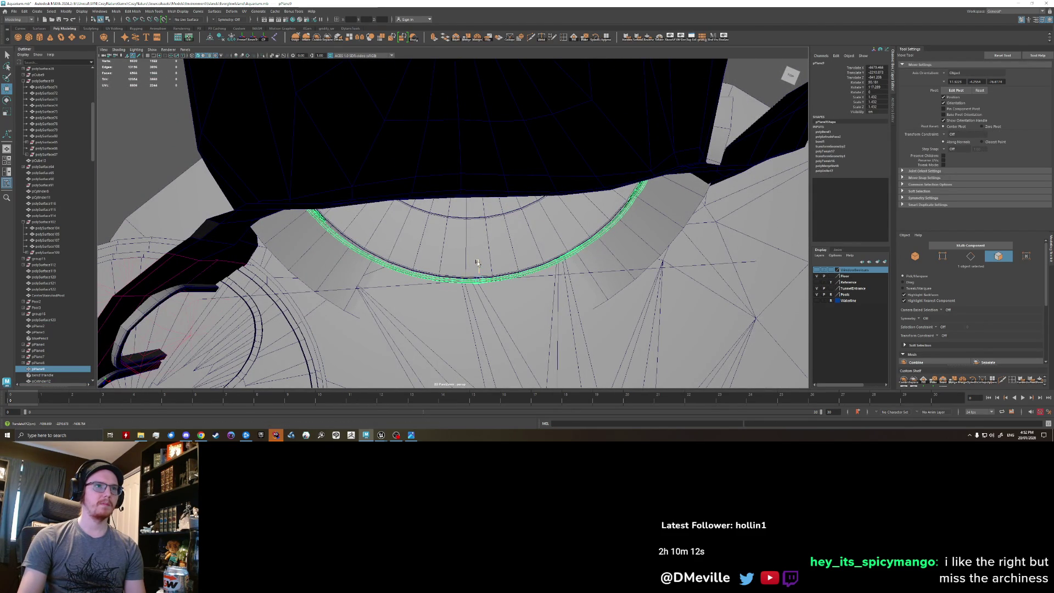
{"action": "mouse_move", "coordinate": [478, 265]}
{"action": "left_mouse_down", "text": "alt"}
{"action": "mouse_move", "coordinate": [497, 181]}
{"action": "mouse_move", "coordinate": [341, 217]}
{"action": "mouse_move", "coordinate": [526, 232]}
{"action": "left_mouse_up", "text": "alt"}
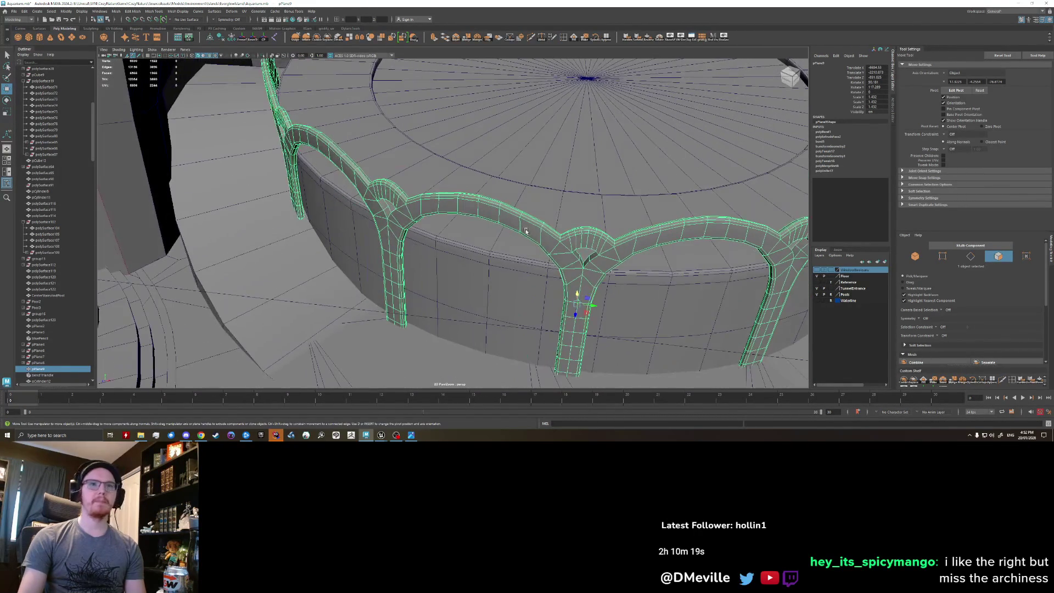
{"action": "left_click", "coordinate": [624, 335]}
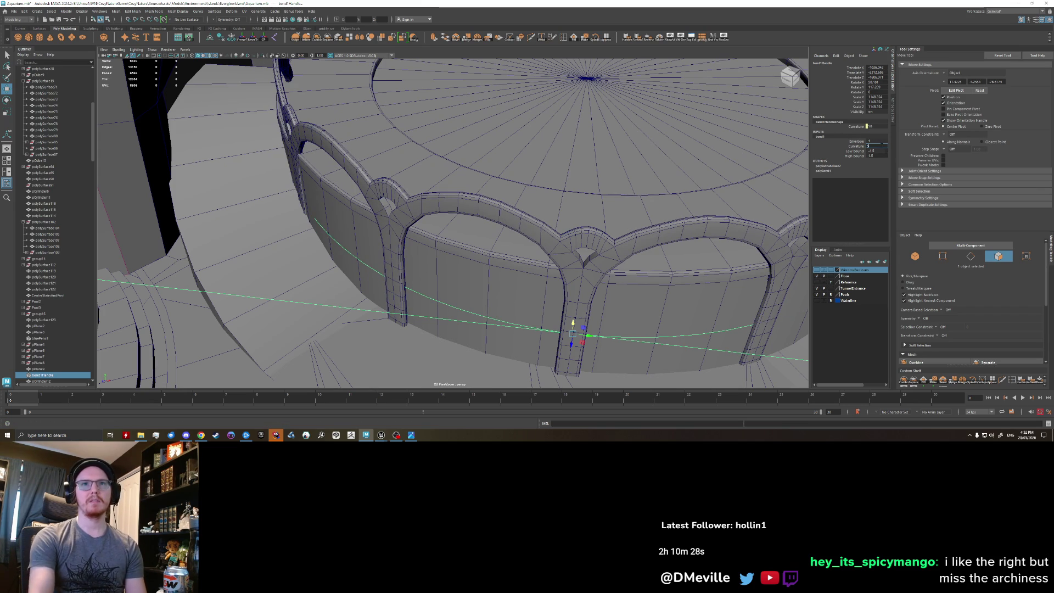
{"action": "left_click_drag", "start_coordinate": [881, 146], "coordinate": [882, 145], "text": "ctrl"}
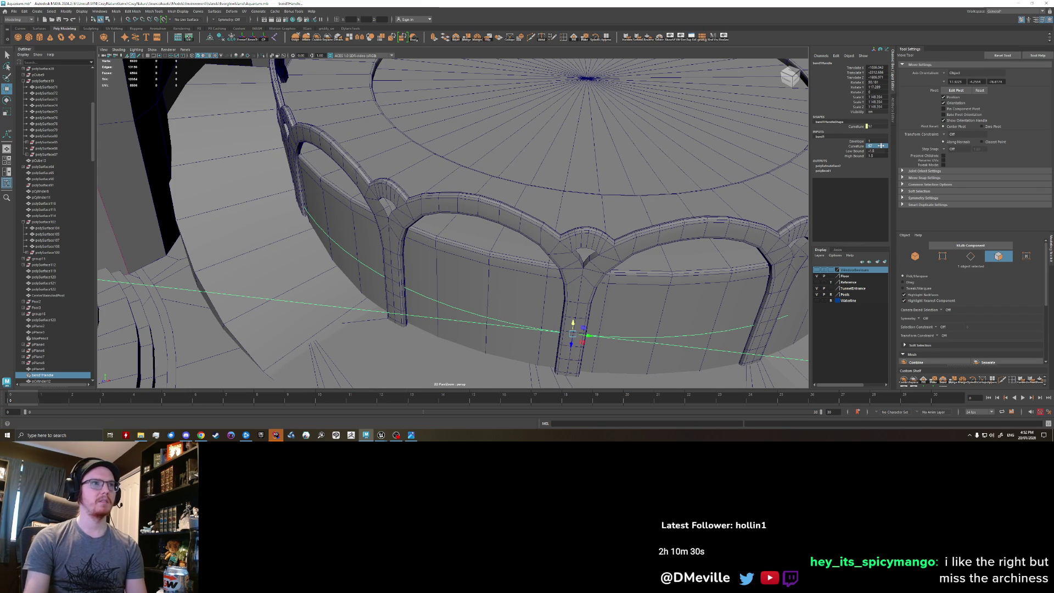
{"action": "mouse_move", "coordinate": [458, 174]}
{"action": "left_mouse_down", "text": "alt"}
{"action": "mouse_move", "coordinate": [443, 196]}
{"action": "mouse_move", "coordinate": [463, 176]}
{"action": "mouse_move", "coordinate": [592, 154]}
{"action": "left_mouse_up", "text": "alt"}
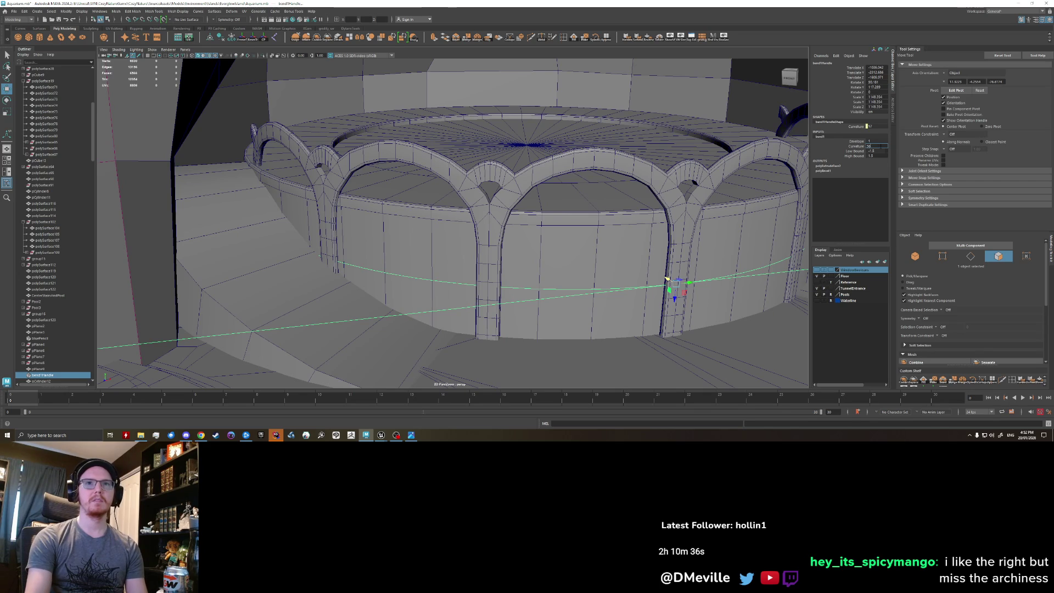
{"action": "left_click_drag", "start_coordinate": [879, 146], "coordinate": [879, 147], "text": "ctrl"}
{"action": "mouse_move", "coordinate": [554, 175]}
{"action": "left_mouse_down", "text": "alt"}
{"action": "mouse_move", "coordinate": [500, 165]}
{"action": "mouse_move", "coordinate": [482, 185]}
{"action": "mouse_move", "coordinate": [534, 220]}
{"action": "mouse_move", "coordinate": [520, 211]}
{"action": "mouse_move", "coordinate": [446, 237]}
{"action": "left_mouse_up", "text": "alt"}
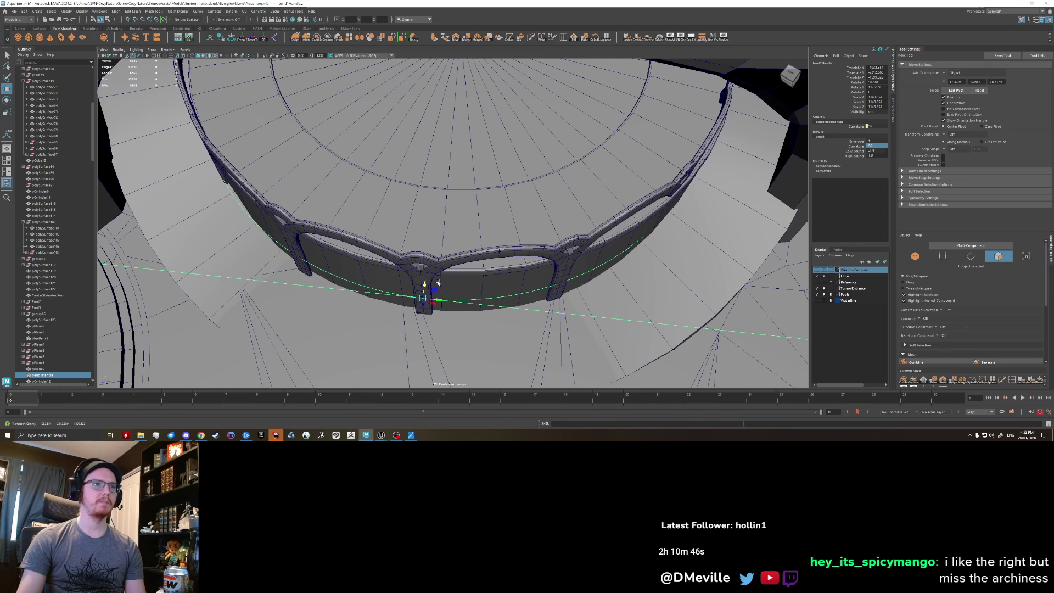
{"action": "mouse_move", "coordinate": [438, 277]}
{"action": "left_mouse_down", "text": "alt"}
{"action": "mouse_move", "coordinate": [423, 228]}
{"action": "mouse_move", "coordinate": [388, 215]}
{"action": "mouse_move", "coordinate": [416, 216]}
{"action": "left_mouse_up", "text": "alt"}
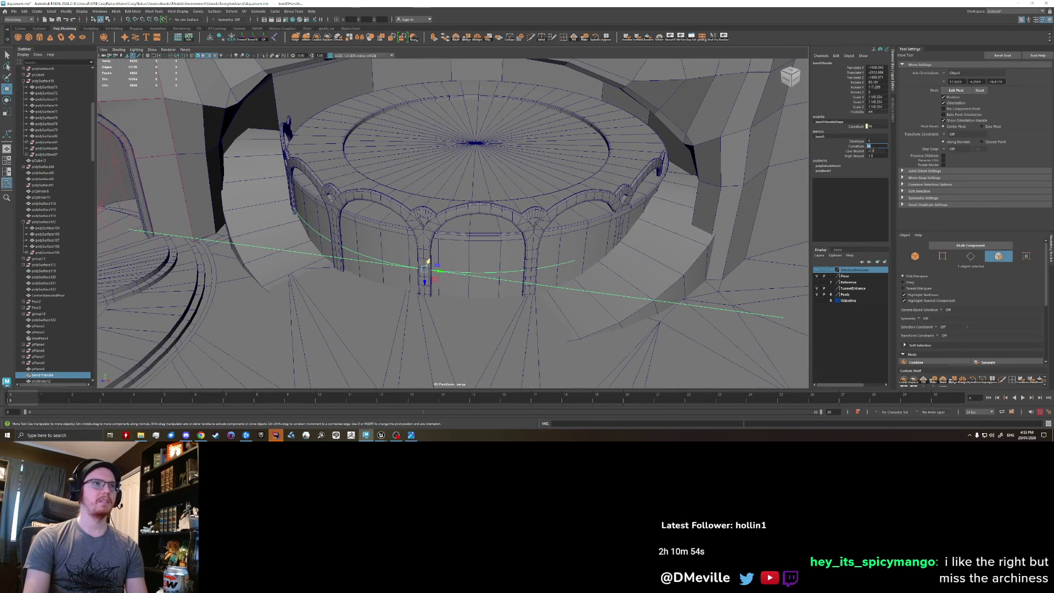
{"action": "mouse_move", "coordinate": [655, 173]}
{"action": "left_mouse_down", "text": "alt"}
{"action": "mouse_move", "coordinate": [631, 187]}
{"action": "mouse_move", "coordinate": [509, 163]}
{"action": "left_mouse_up", "text": "alt"}
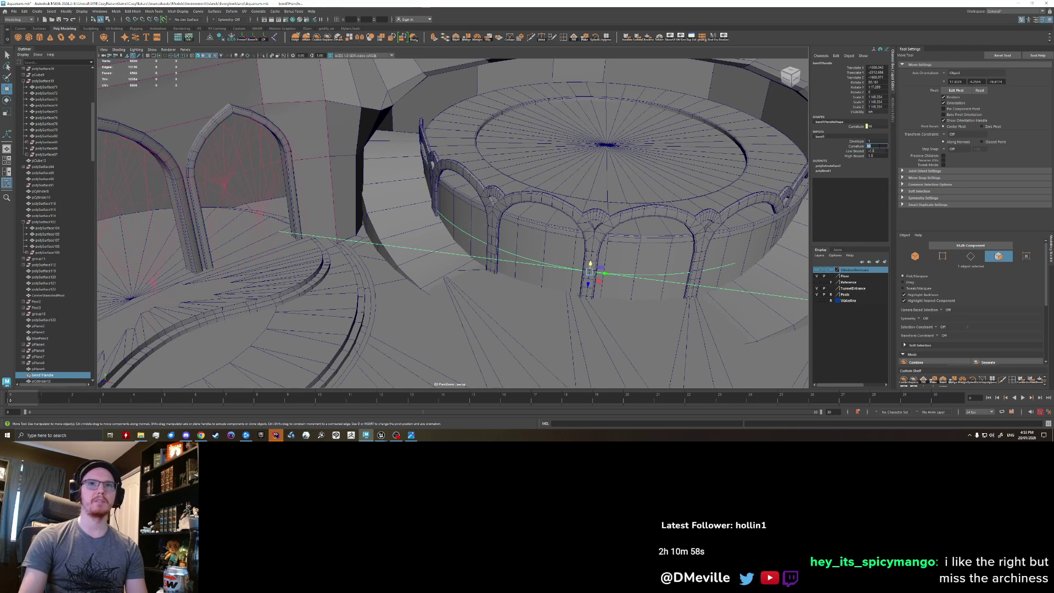
{"action": "mouse_move", "coordinate": [713, 214]}
{"action": "left_mouse_down", "text": "alt"}
{"action": "mouse_move", "coordinate": [558, 220]}
{"action": "mouse_move", "coordinate": [528, 228]}
{"action": "mouse_move", "coordinate": [503, 262]}
{"action": "left_mouse_up", "text": "alt"}
{"action": "left_click", "coordinate": [503, 262]}
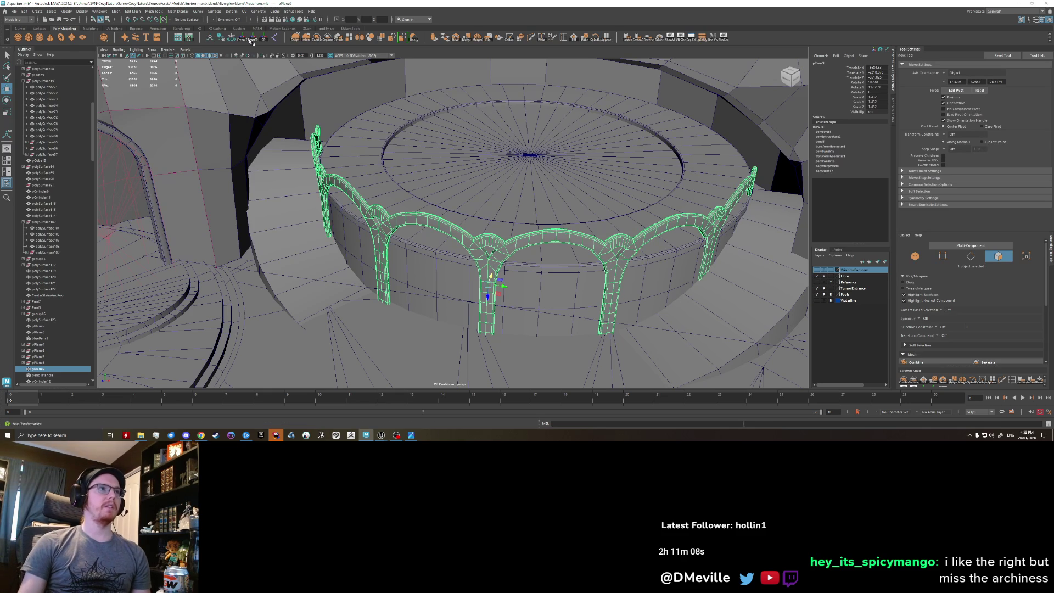
Delete history on the pPlane9 arch railing and nudge it into place.
{"action": "left_click", "coordinate": [222, 39]}
{"action": "left_click_drag", "start_coordinate": [453, 255], "coordinate": [382, 228], "text": "alt"}
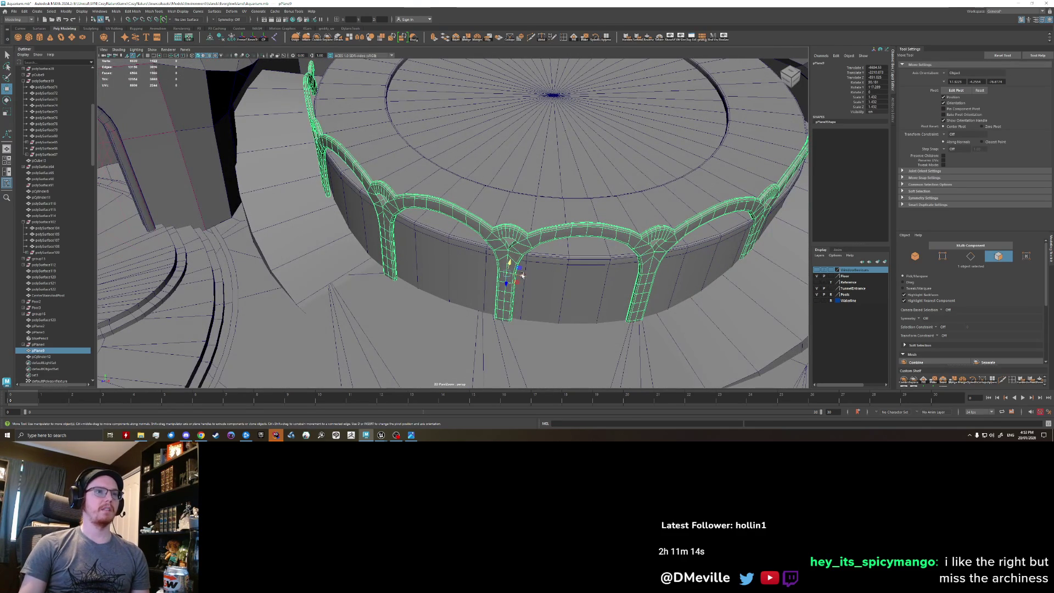
{"action": "mouse_move", "coordinate": [522, 276]}
{"action": "left_mouse_down"}
{"action": "mouse_move", "coordinate": [537, 253]}
{"action": "mouse_move", "coordinate": [516, 229]}
{"action": "mouse_move", "coordinate": [437, 202]}
{"action": "left_mouse_up"}
Extract the stair faces from the platform as a separate stairs piece.
{"action": "left_click", "coordinate": [438, 201], "text": "shift"}
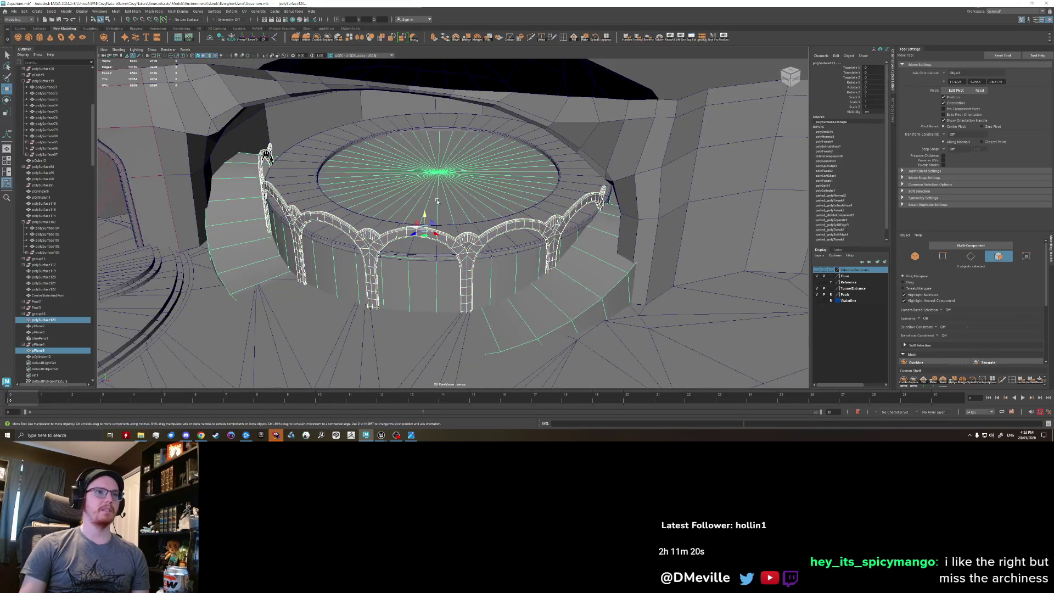
{"action": "right_click_drag", "start_coordinate": [507, 312], "coordinate": [509, 332]}
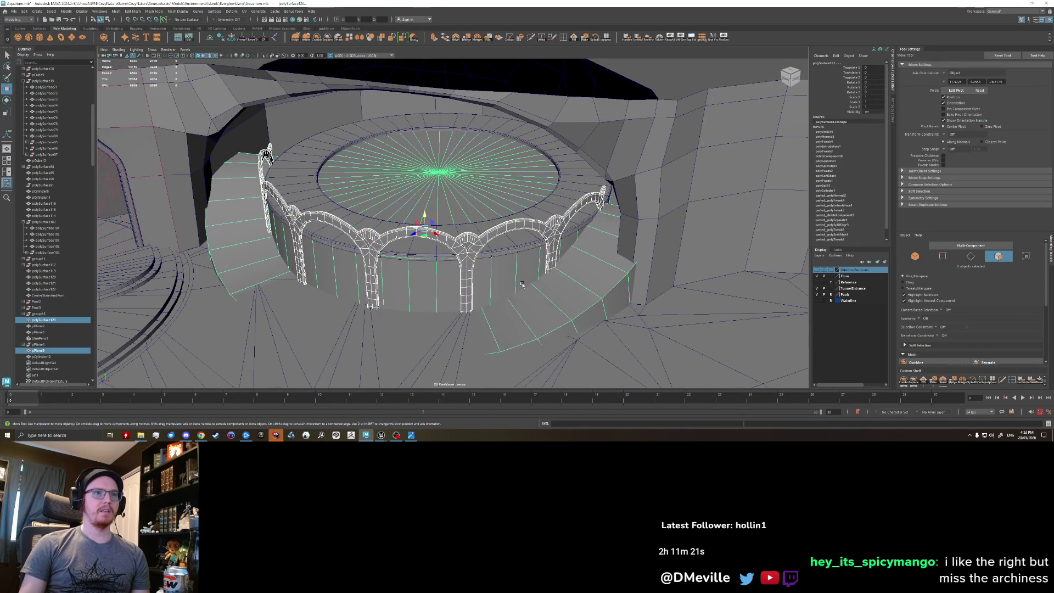
{"action": "left_click", "coordinate": [336, 40]}
{"action": "left_click", "coordinate": [410, 291]}
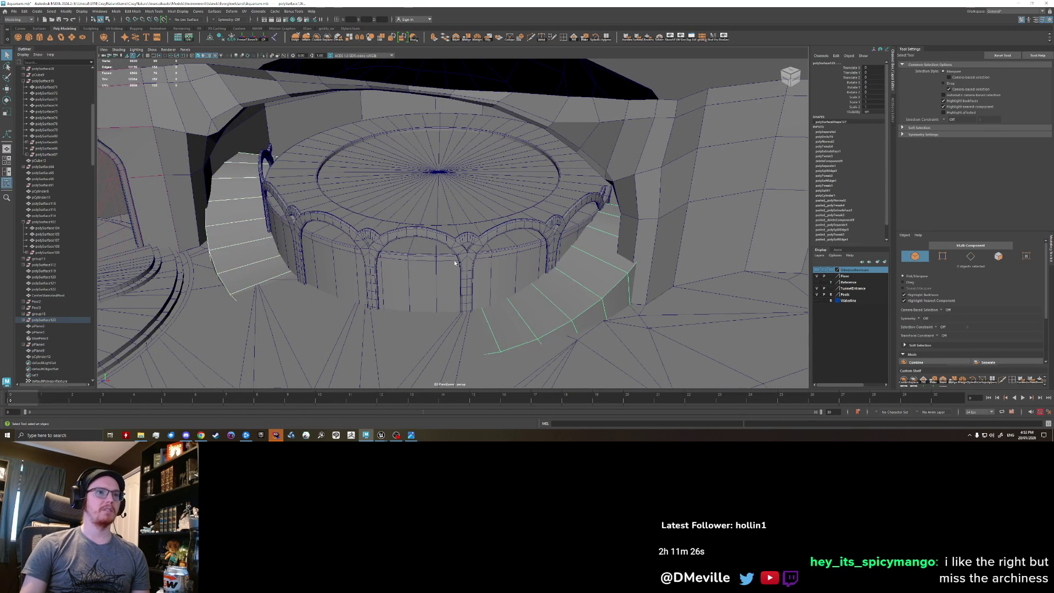
Combine the platform top, arches and rim into one ring object.
{"action": "left_click", "coordinate": [351, 181]}
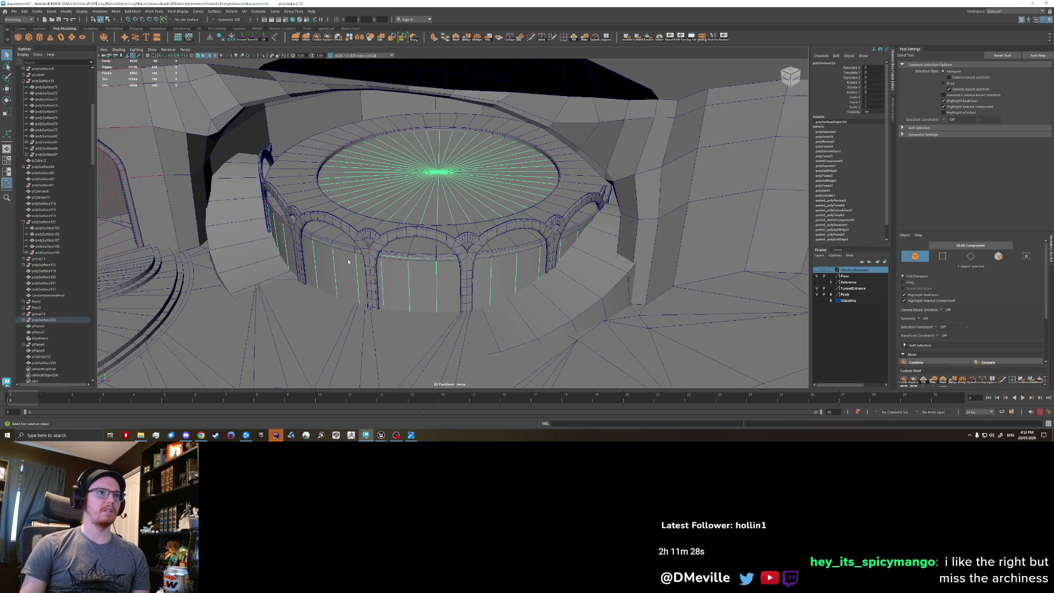
{"action": "left_click", "coordinate": [269, 164], "text": "shift"}
{"action": "left_click", "coordinate": [317, 176], "text": "shift"}
{"action": "left_click", "coordinate": [316, 38]}
{"action": "left_click_drag", "start_coordinate": [379, 219], "coordinate": [392, 210], "text": "alt"}
Scale the combined ring in X and Z to 0.916.
{"action": "key", "text": "r"}
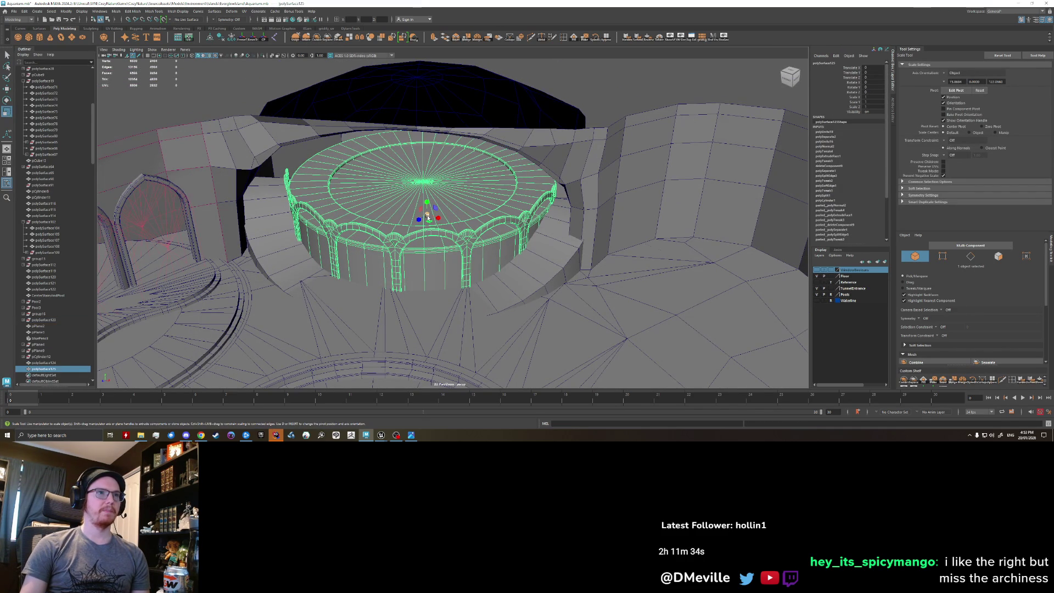
{"action": "left_click_drag", "start_coordinate": [429, 222], "coordinate": [429, 223]}
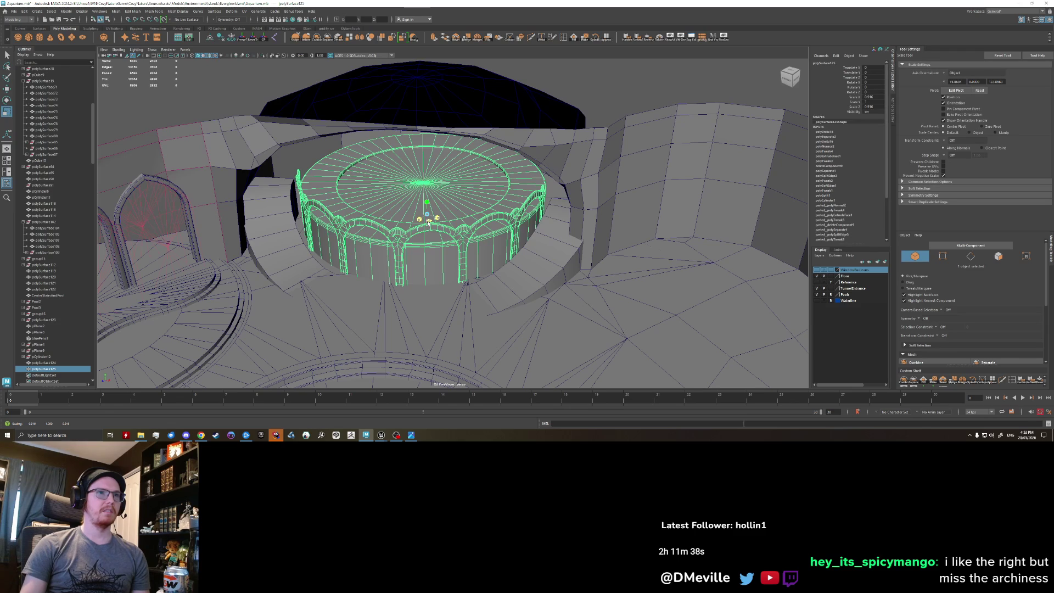
{"action": "mouse_move", "coordinate": [400, 260]}
{"action": "left_mouse_down", "text": "alt"}
{"action": "mouse_move", "coordinate": [478, 245]}
{"action": "mouse_move", "coordinate": [420, 266]}
{"action": "mouse_move", "coordinate": [330, 236]}
{"action": "left_mouse_up", "text": "alt"}
{"action": "scroll", "coordinate": [493, 242], "scroll_direction": "up", "scroll_amount": 3}
Select a single stair face in face mode on the stairs object.
{"action": "left_click", "coordinate": [235, 218]}
{"action": "right_click_drag", "start_coordinate": [235, 218], "coordinate": [239, 235]}
{"action": "mouse_move", "coordinate": [239, 235]}
{"action": "left_mouse_down", "text": "alt"}
{"action": "mouse_move", "coordinate": [271, 192]}
{"action": "mouse_move", "coordinate": [353, 251]}
{"action": "left_mouse_up", "text": "alt"}
{"action": "key", "text": "q"}
{"action": "left_click", "coordinate": [353, 251]}
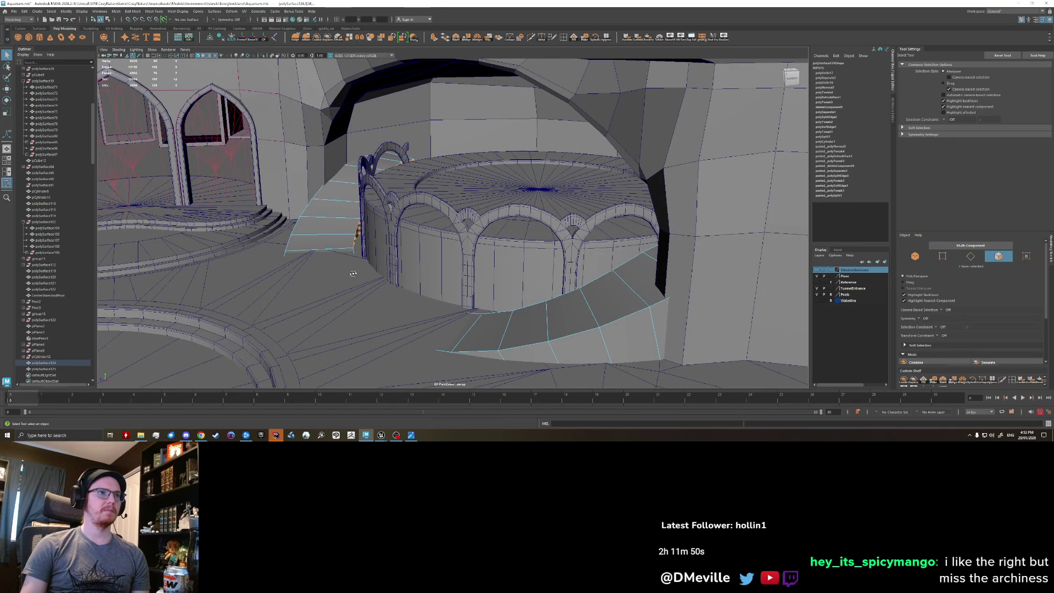
Move the stair's left edge over onto the cave wall.
{"action": "left_click_drag", "start_coordinate": [353, 273], "coordinate": [375, 293], "text": "alt"}
{"action": "key", "text": "w"}
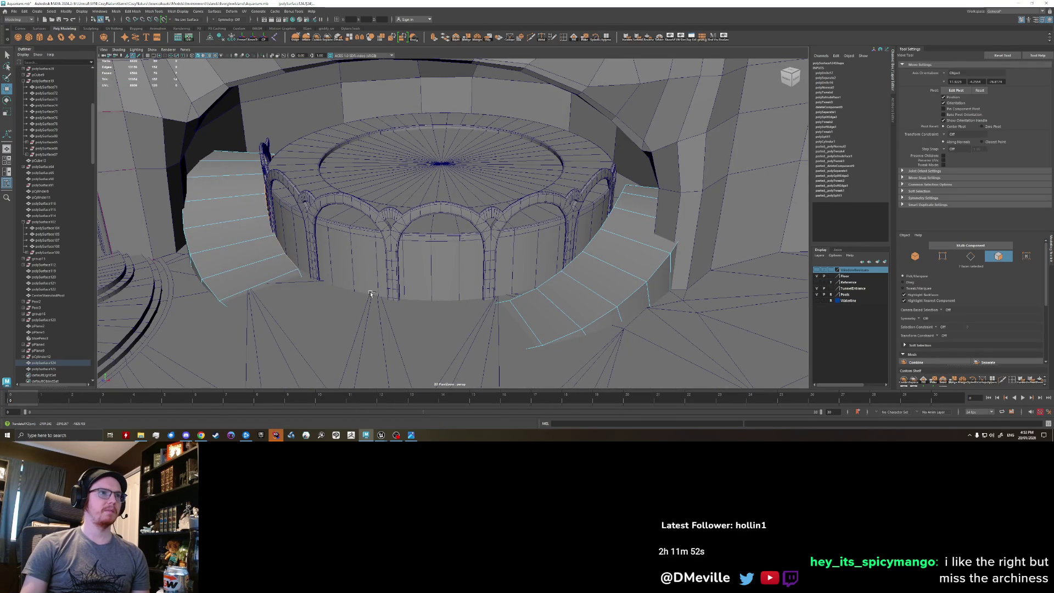
{"action": "mouse_move", "coordinate": [314, 282]}
{"action": "left_mouse_down", "text": "alt"}
{"action": "mouse_move", "coordinate": [378, 247]}
{"action": "mouse_move", "coordinate": [353, 281]}
{"action": "left_mouse_up", "text": "alt"}
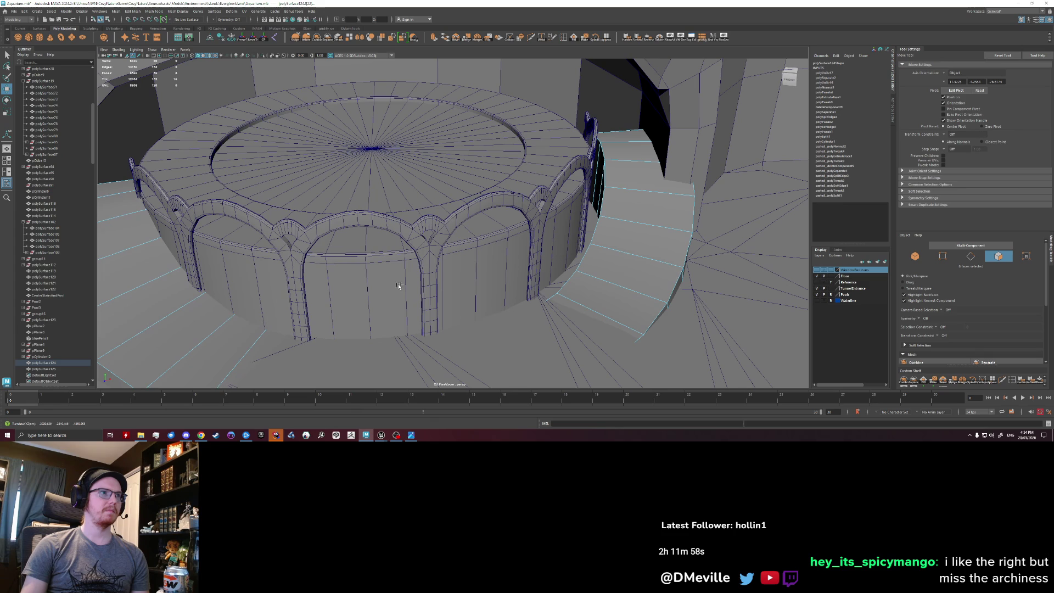
{"action": "left_click_drag", "start_coordinate": [215, 254], "coordinate": [538, 291], "text": "alt"}
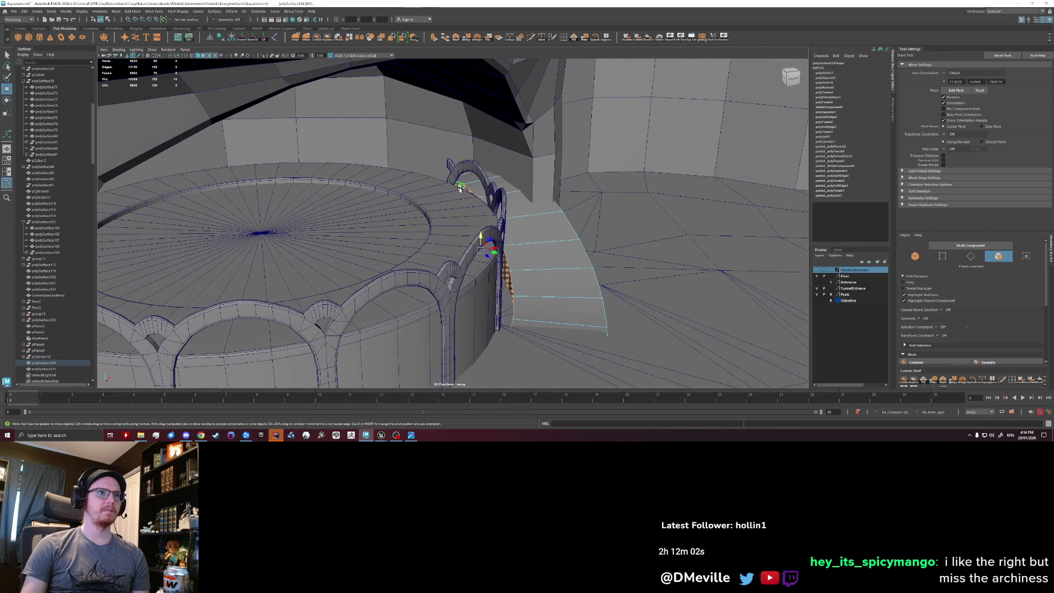
{"action": "middle_click_drag", "start_coordinate": [538, 290], "coordinate": [559, 292]}
{"action": "mouse_move", "coordinate": [555, 294]}
{"action": "left_mouse_down", "text": "alt"}
{"action": "mouse_move", "coordinate": [631, 346]}
{"action": "mouse_move", "coordinate": [431, 346]}
{"action": "mouse_move", "coordinate": [329, 269]}
{"action": "left_mouse_up", "text": "alt"}
Return to object mode and select the stairs and the platform together.
{"action": "right_click", "coordinate": [320, 263]}
{"action": "right_click_drag", "start_coordinate": [320, 264], "coordinate": [342, 244]}
{"action": "key", "text": "f"}
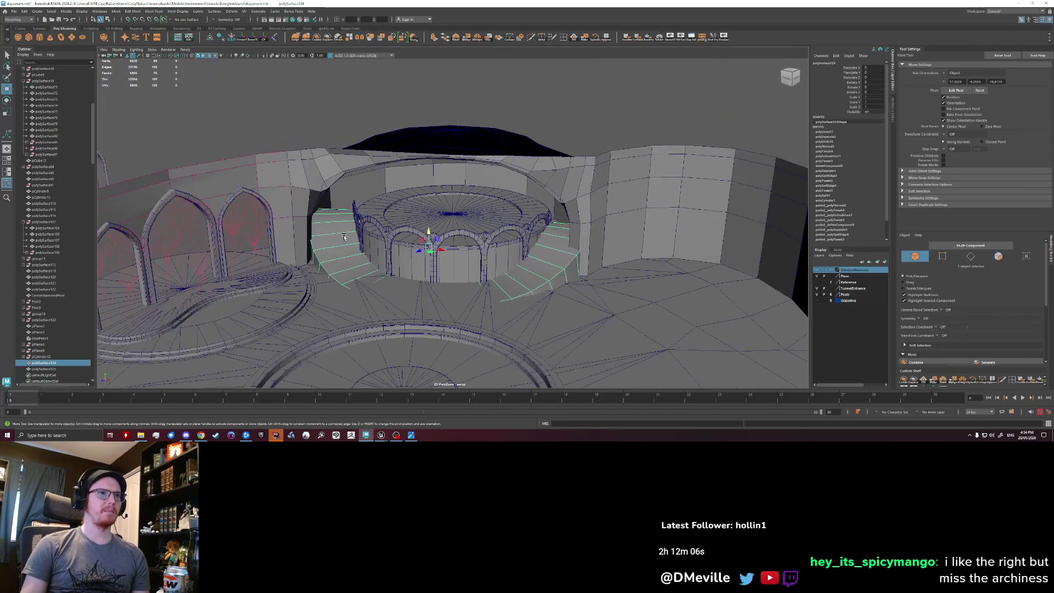
{"action": "left_click", "coordinate": [344, 237]}
{"action": "left_click_drag", "start_coordinate": [344, 237], "coordinate": [495, 247], "text": "alt"}
{"action": "right_click_drag", "start_coordinate": [495, 247], "coordinate": [627, 260], "text": "alt"}
{"action": "left_click", "coordinate": [233, 243]}
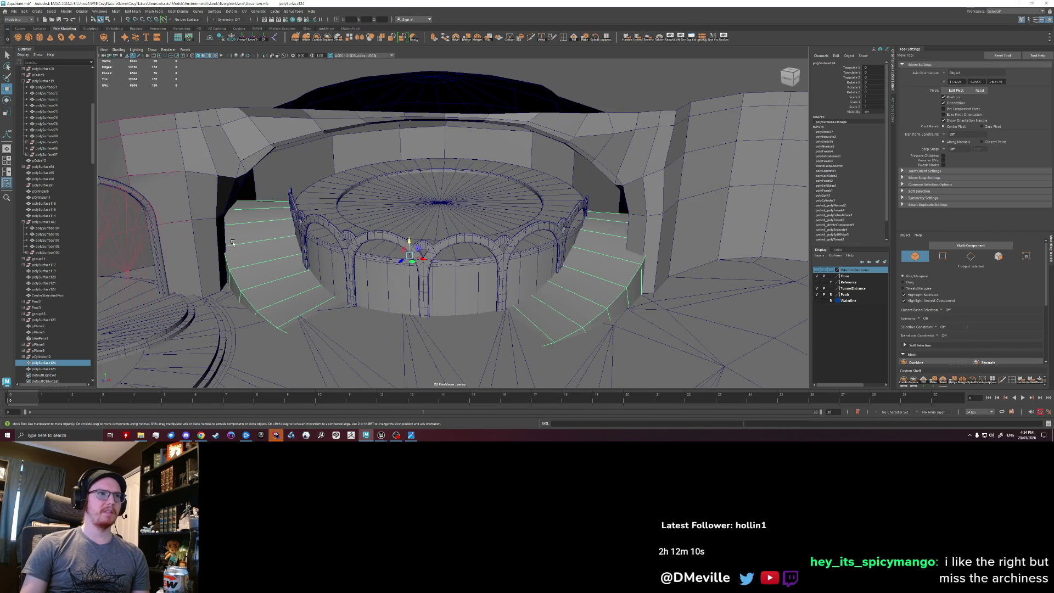
{"action": "left_click", "coordinate": [484, 251], "text": "shift"}
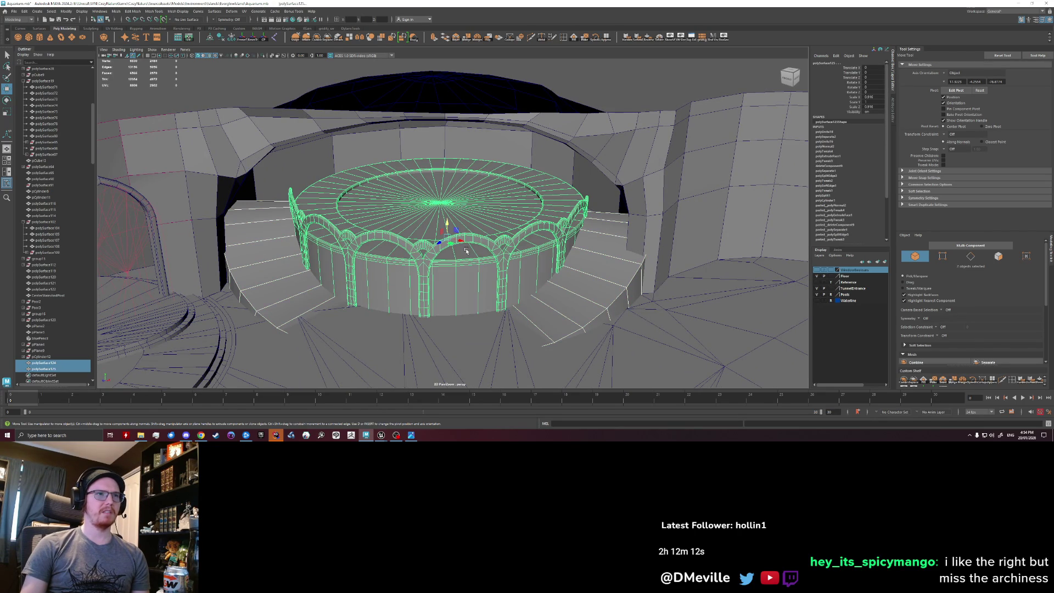
Rotate and move the stairs and platform slightly to fit.
{"action": "left_click_drag", "start_coordinate": [447, 240], "coordinate": [444, 243], "text": "alt"}
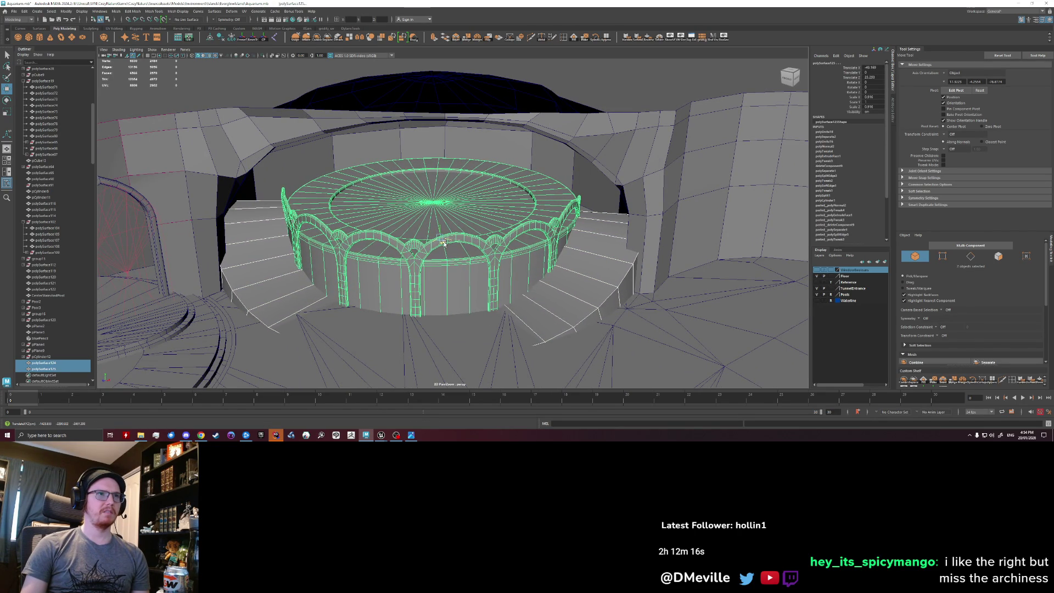
{"action": "mouse_move", "coordinate": [566, 156]}
{"action": "left_mouse_down", "text": "alt"}
{"action": "mouse_move", "coordinate": [426, 255]}
{"action": "mouse_move", "coordinate": [448, 242]}
{"action": "left_mouse_up", "text": "alt"}
{"action": "key", "text": "e"}
{"action": "key", "text": "w"}
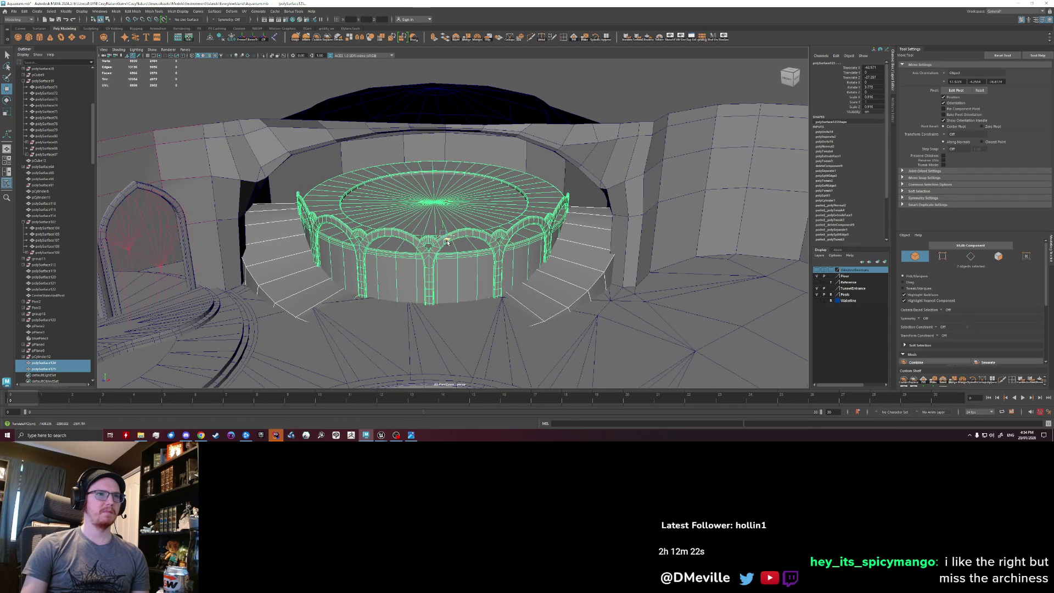
Reselect the platform and stairs from a higher side-on view.
{"action": "left_click", "coordinate": [670, 95]}
{"action": "mouse_move", "coordinate": [670, 95]}
{"action": "left_mouse_down", "text": "alt"}
{"action": "mouse_move", "coordinate": [388, 252]}
{"action": "mouse_move", "coordinate": [319, 263]}
{"action": "left_mouse_up", "text": "alt"}
{"action": "left_click", "coordinate": [351, 285]}
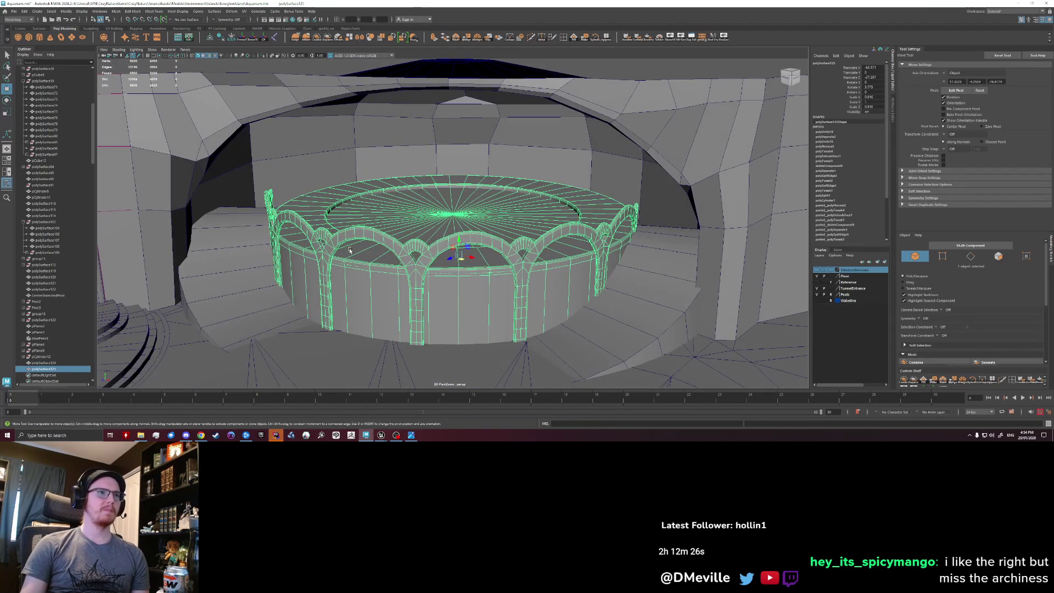
{"action": "key", "text": "q"}
{"action": "left_click", "coordinate": [232, 274], "text": "shift"}
{"action": "scroll", "coordinate": [232, 274], "scroll_direction": "down", "scroll_amount": 5}
Select the arched wall, pool, floor, stairs and cave wall, and combine them into one mesh.
{"action": "left_click_drag", "start_coordinate": [232, 274], "coordinate": [348, 146], "text": "alt"}
{"action": "left_click", "coordinate": [275, 184]}
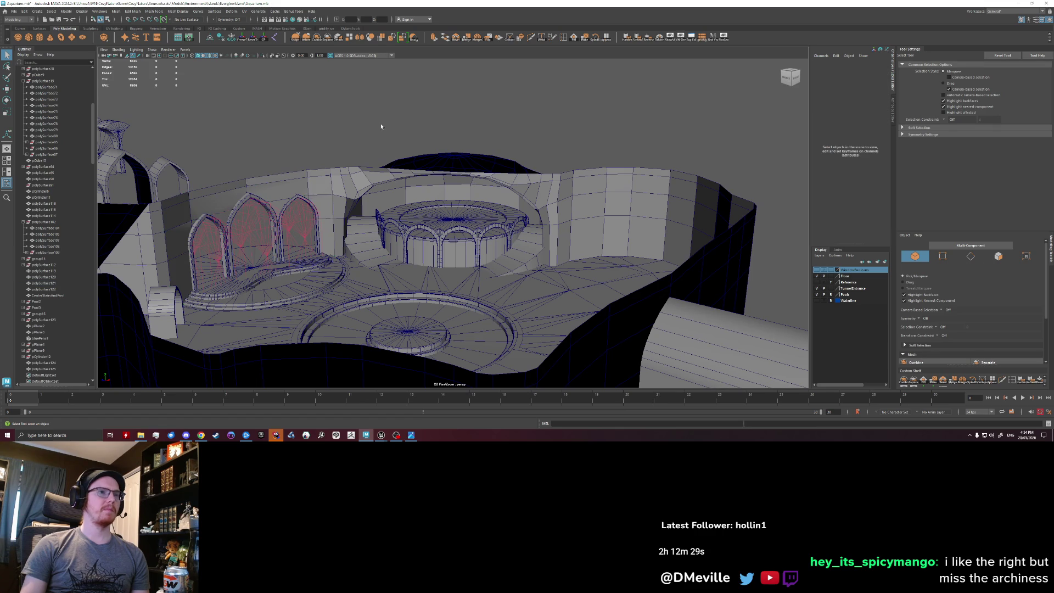
{"action": "left_click_drag", "start_coordinate": [381, 123], "coordinate": [393, 225], "text": "alt"}
{"action": "left_click", "coordinate": [397, 231]}
{"action": "left_click", "coordinate": [349, 249]}
{"action": "left_click", "coordinate": [384, 258], "text": "shift"}
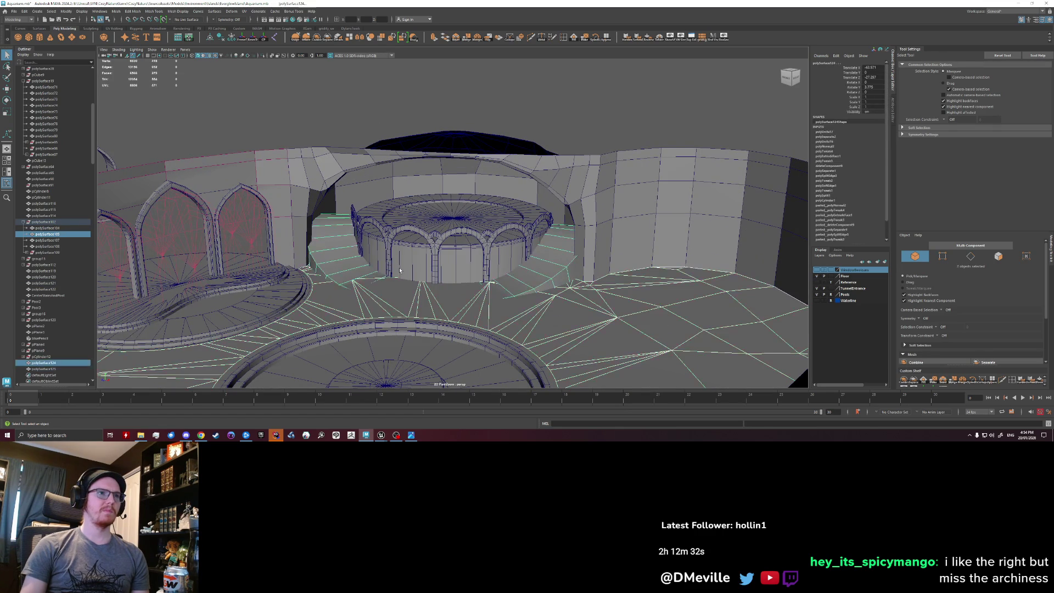
{"action": "left_click", "coordinate": [457, 247], "text": "shift"}
{"action": "left_click", "coordinate": [371, 147], "text": "shift"}
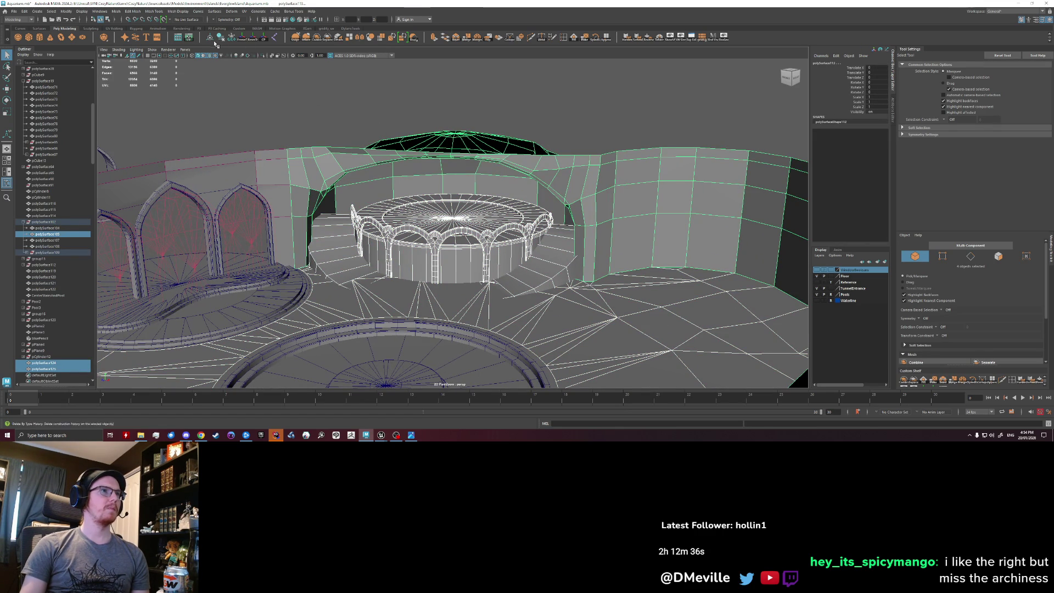
{"action": "left_click", "coordinate": [311, 40]}
Export the selection over AquariumCaveBlockout.fbx, then reimport the mesh in Unreal.
{"action": "left_click", "coordinate": [14, 11]}
{"action": "left_click", "coordinate": [33, 93]}
{"action": "left_click", "coordinate": [504, 250]}
{"action": "left_click", "coordinate": [861, 319]}
{"action": "left_click", "coordinate": [636, 206]}
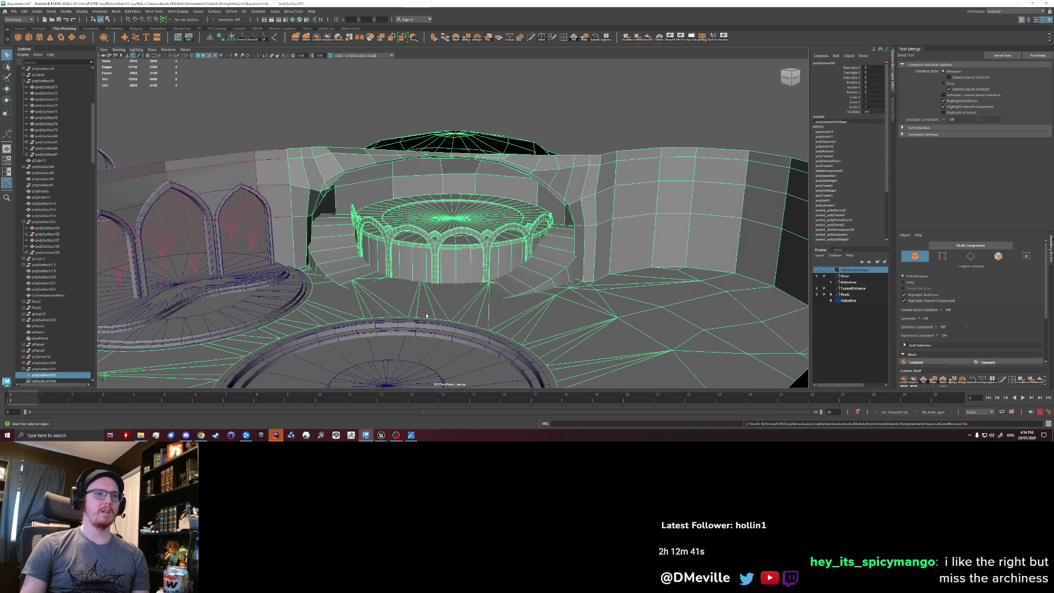
{"action": "left_click", "coordinate": [381, 435]}
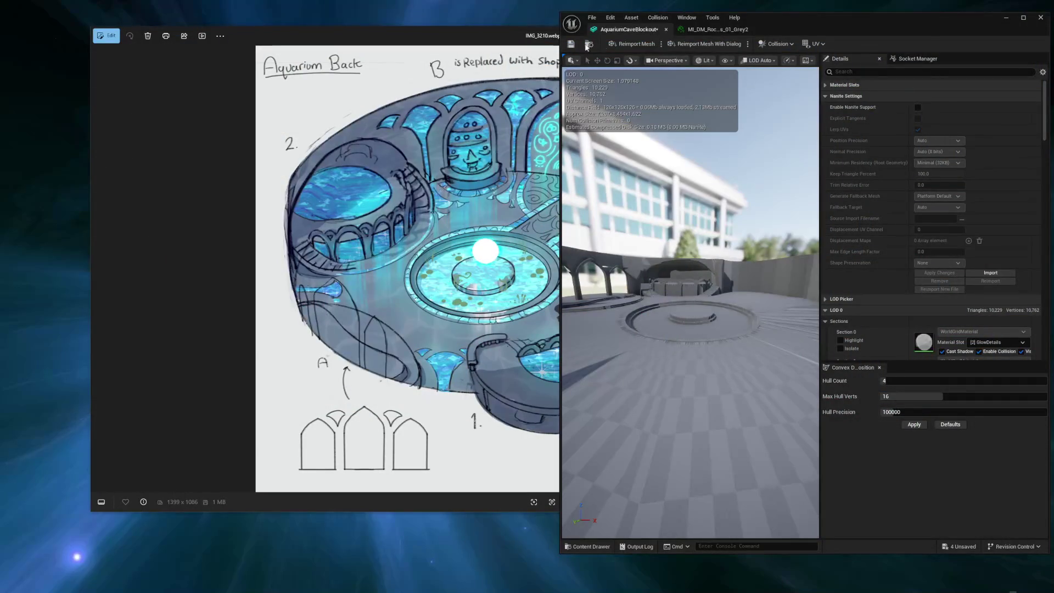
{"action": "left_click", "coordinate": [631, 44]}
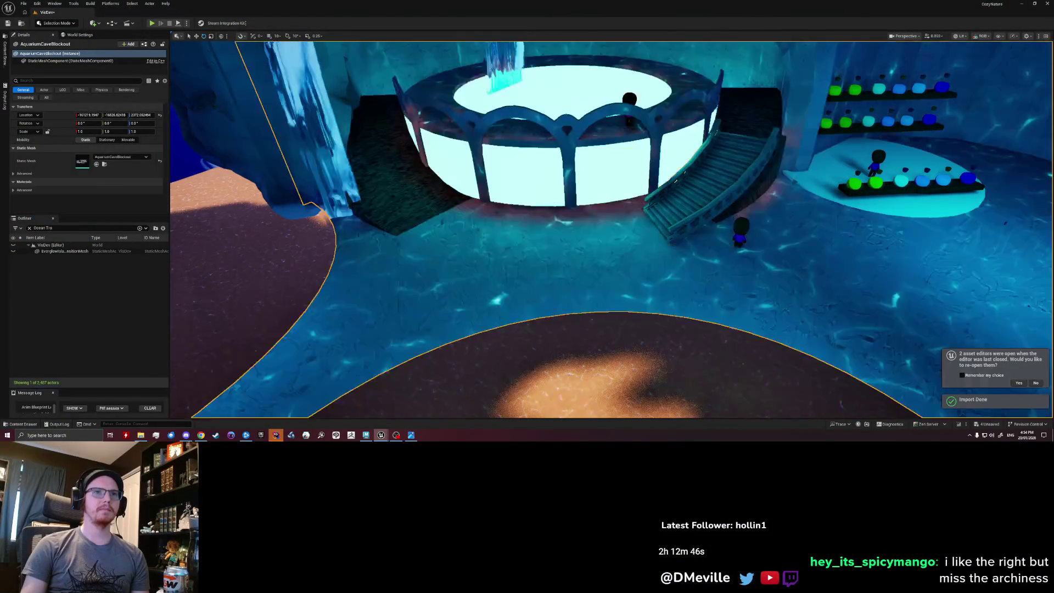
Move the large cliff along X, then Play From Here on AquariumCaveBlockout.
{"action": "right_click_drag", "start_coordinate": [612, 230], "coordinate": [549, 230]}
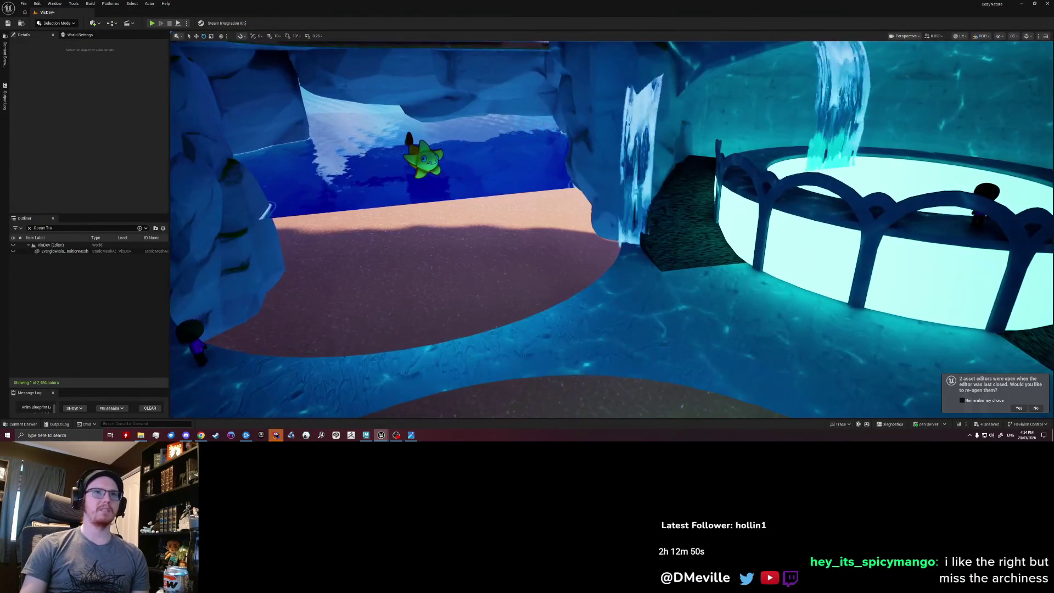
{"action": "left_click", "coordinate": [675, 215]}
{"action": "scroll", "coordinate": [674, 214], "scroll_direction": "up", "scroll_amount": 5}
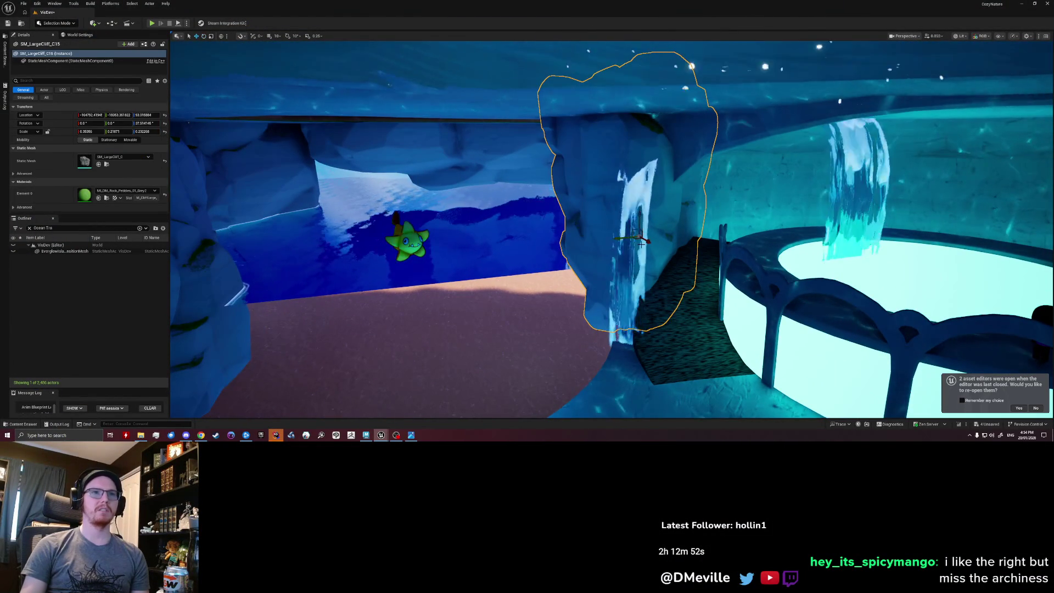
{"action": "mouse_move", "coordinate": [636, 226]}
{"action": "left_mouse_down"}
{"action": "mouse_move", "coordinate": [620, 234]}
{"action": "mouse_move", "coordinate": [450, 201]}
{"action": "mouse_move", "coordinate": [617, 126]}
{"action": "left_mouse_up"}
{"action": "right_click", "coordinate": [618, 126]}
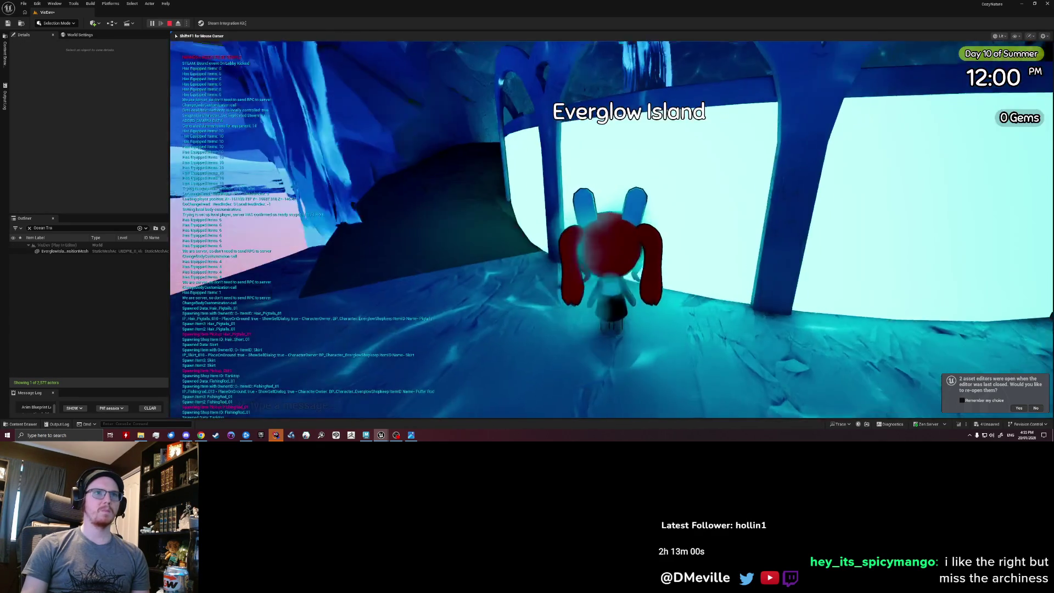
Walk the character through the corridor and along the pool rim, then stop the session.
{"action": "key", "text": "w"}
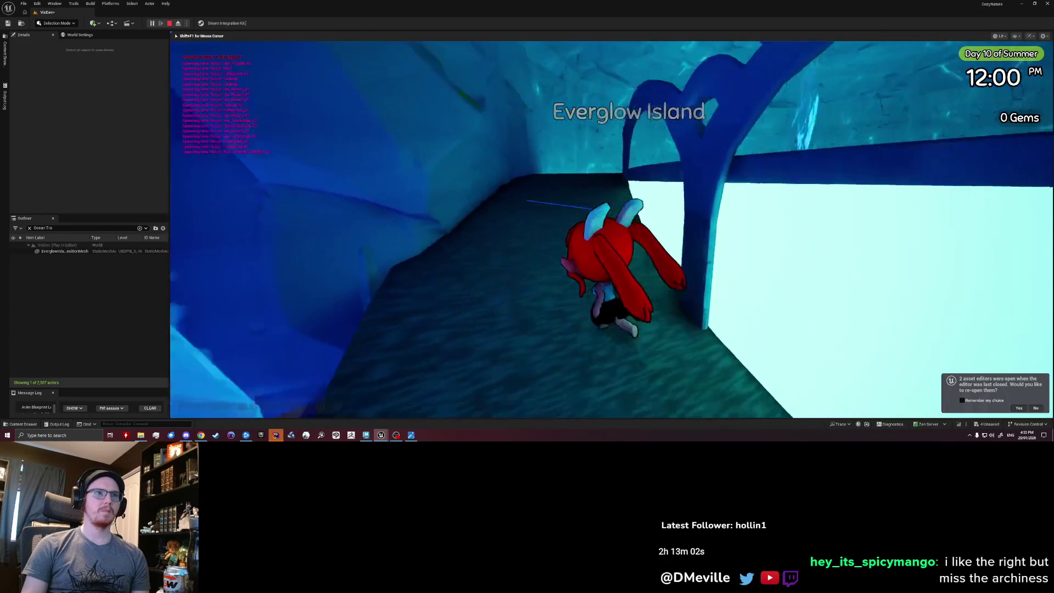
{"action": "key", "text": "w"}
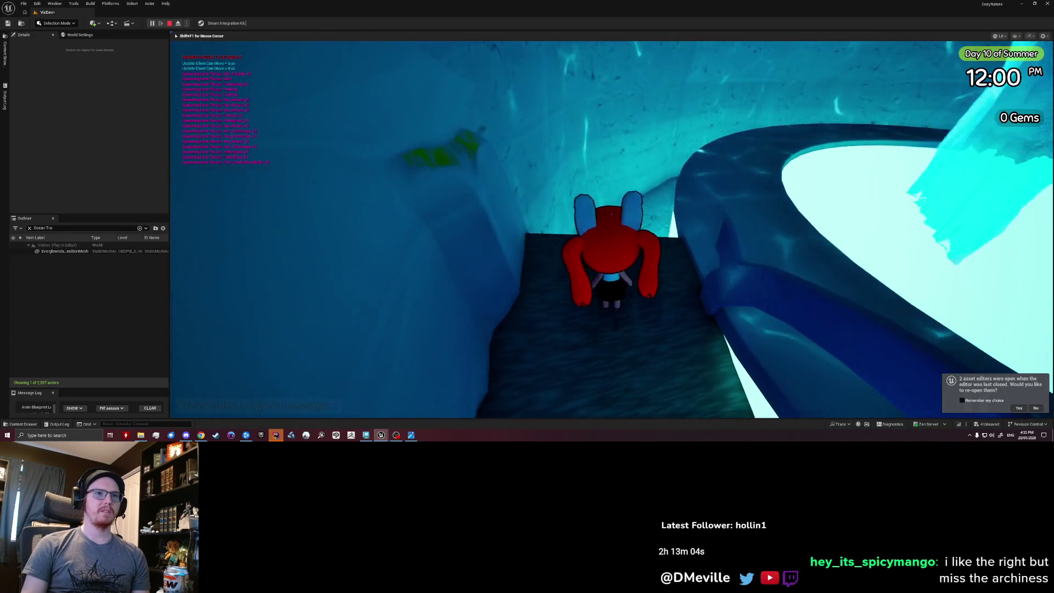
{"action": "key", "text": "w"}
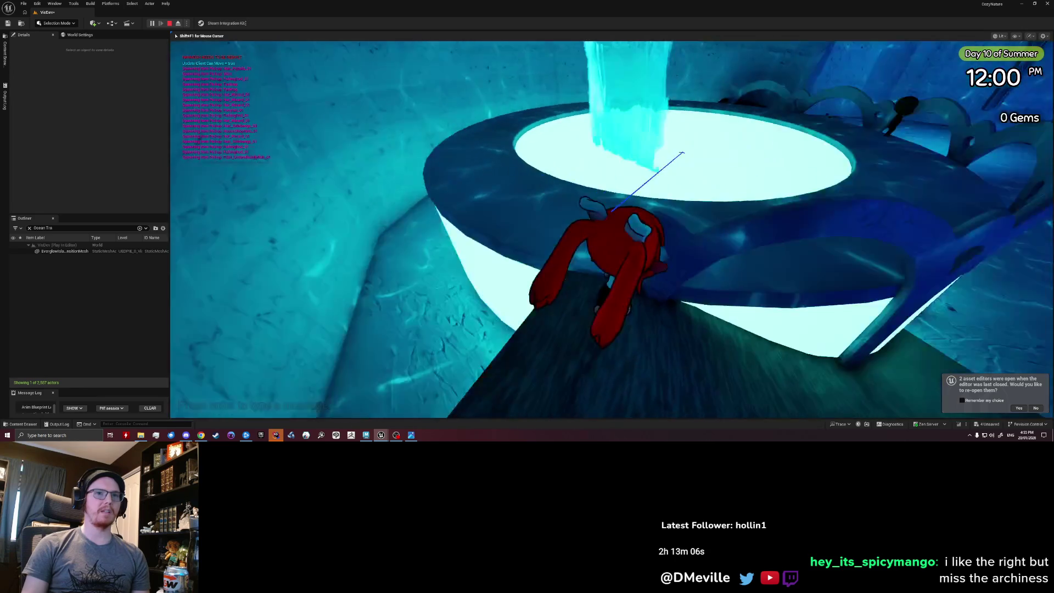
{"action": "key", "text": "w"}
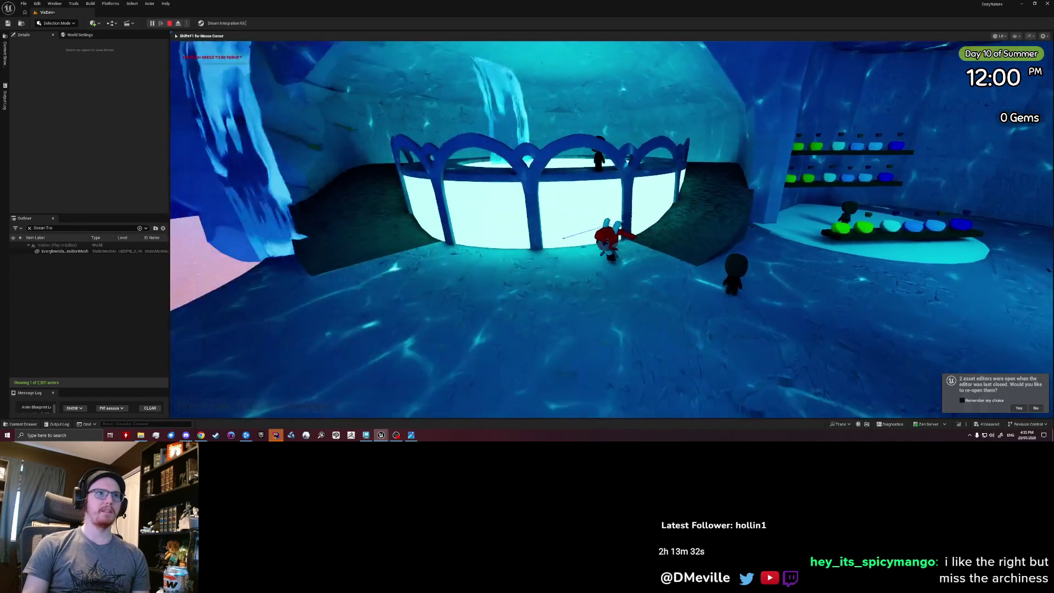
{"action": "key", "text": "Escape"}
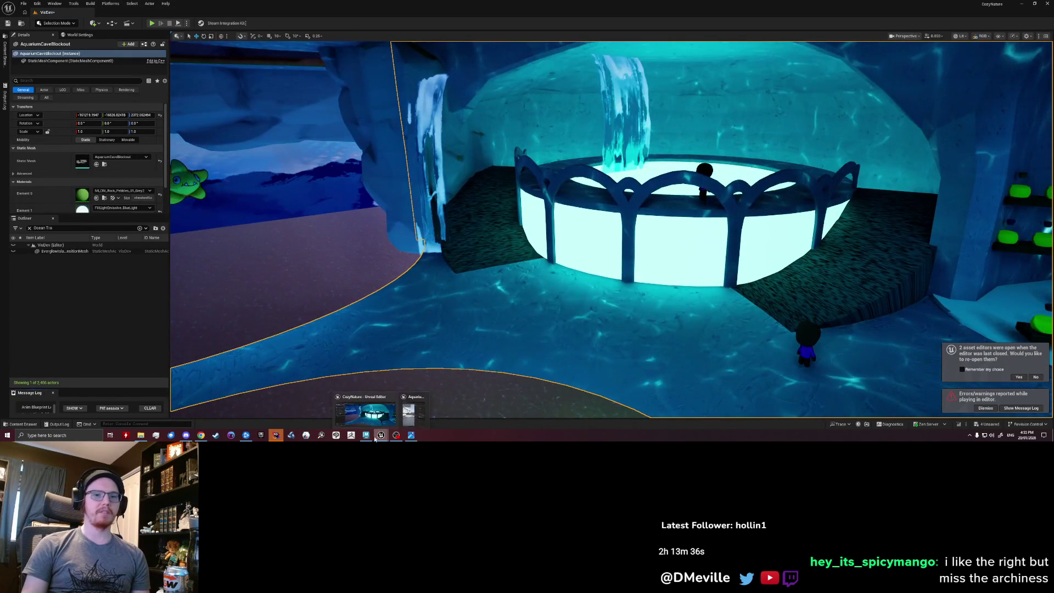
Back in Maya, undo and redo the fountain combine, then select the fountain and ring for moving.
{"action": "left_click", "coordinate": [370, 436]}
{"action": "mouse_move", "coordinate": [418, 258]}
{"action": "left_mouse_down", "text": "alt"}
{"action": "mouse_move", "coordinate": [384, 259]}
{"action": "mouse_move", "coordinate": [435, 256]}
{"action": "mouse_move", "coordinate": [515, 284]}
{"action": "mouse_move", "coordinate": [434, 228]}
{"action": "left_mouse_up", "text": "alt"}
{"action": "key", "text": "ctrl+z"}
{"action": "key", "text": "shift+z"}
{"action": "key", "text": "ctrl+z"}
{"action": "key", "text": "shift+z"}
{"action": "left_click", "coordinate": [527, 287], "text": "shift"}
{"action": "key", "text": "w"}
{"action": "left_click", "coordinate": [639, 116]}
{"action": "mouse_move", "coordinate": [639, 117]}
{"action": "left_mouse_down", "text": "alt"}
{"action": "mouse_move", "coordinate": [372, 295]}
{"action": "mouse_move", "coordinate": [416, 281]}
{"action": "left_mouse_up", "text": "alt"}
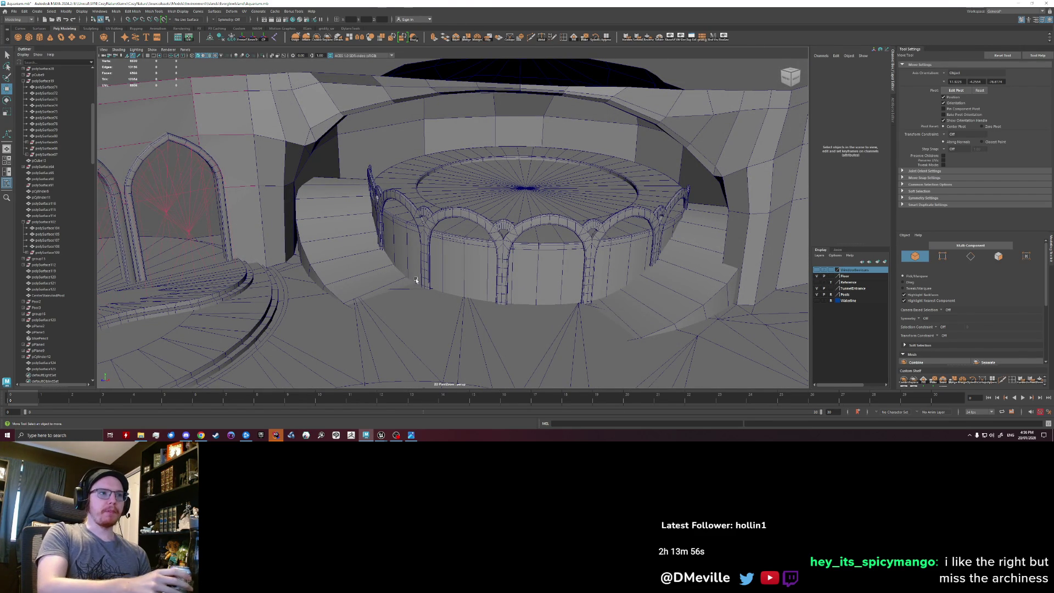
{"action": "mouse_move", "coordinate": [417, 273]}
{"action": "left_mouse_down", "text": "alt"}
{"action": "mouse_move", "coordinate": [419, 260]}
{"action": "mouse_move", "coordinate": [475, 259]}
{"action": "mouse_move", "coordinate": [353, 197]}
{"action": "left_mouse_up", "text": "alt"}
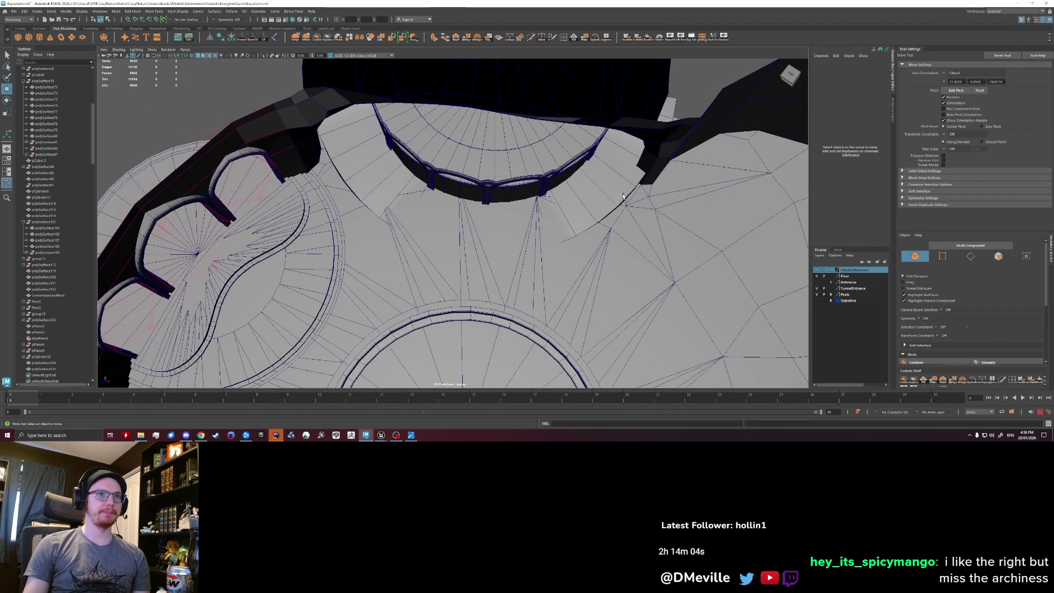
{"action": "scroll", "coordinate": [453, 250], "scroll_direction": "down", "scroll_amount": 3}
{"action": "scroll", "coordinate": [439, 258], "scroll_direction": "up", "scroll_amount": 3}
{"action": "mouse_move", "coordinate": [439, 258]}
{"action": "left_mouse_down", "text": "alt"}
{"action": "mouse_move", "coordinate": [391, 238]}
{"action": "mouse_move", "coordinate": [479, 254]}
{"action": "mouse_move", "coordinate": [491, 236]}
{"action": "left_mouse_up", "text": "alt"}
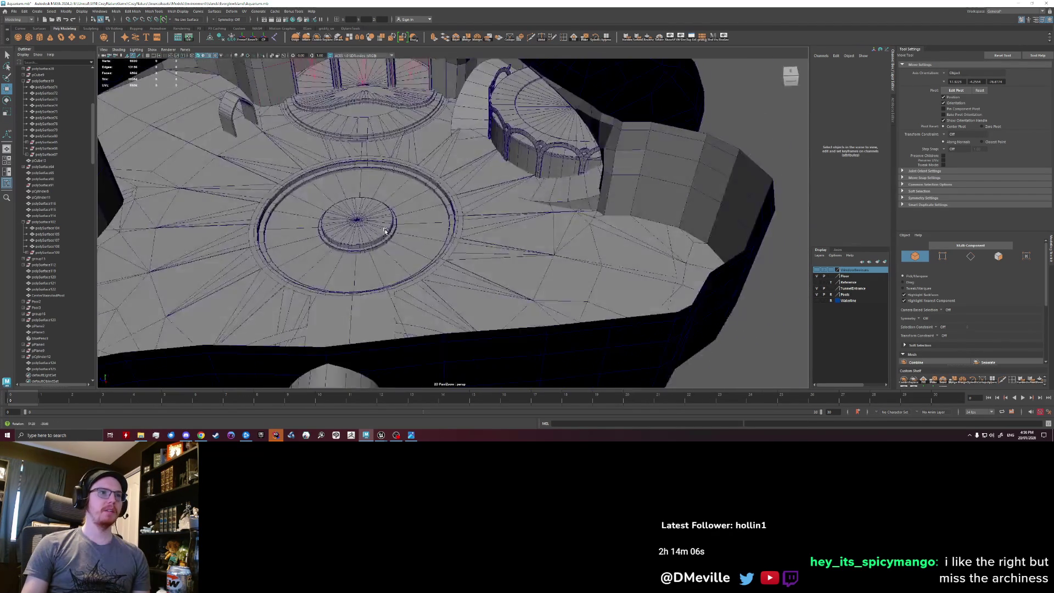
{"action": "scroll", "coordinate": [415, 273], "scroll_direction": "up", "scroll_amount": 4}
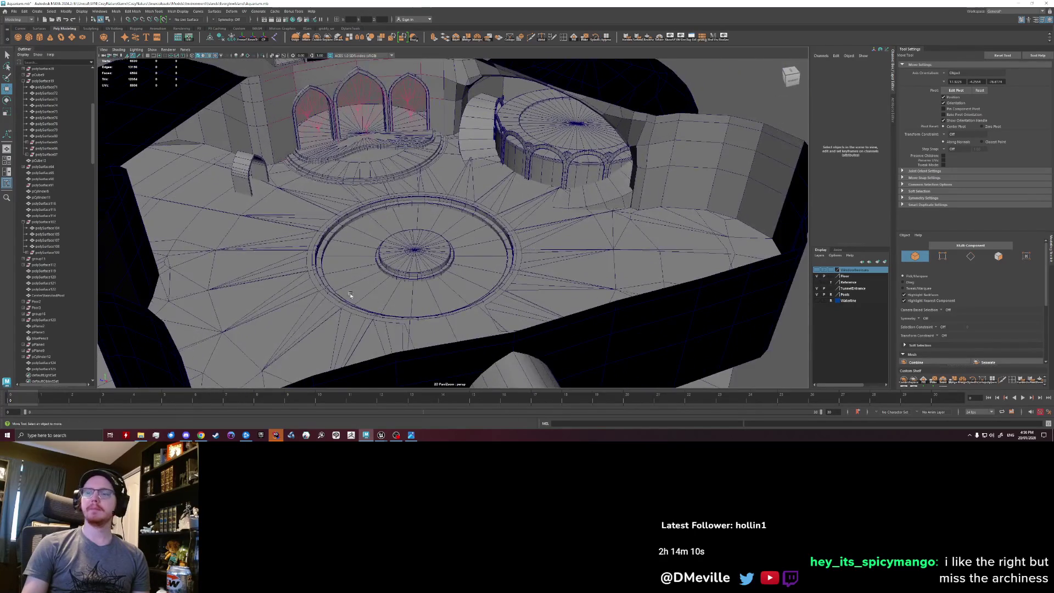
{"action": "mouse_move", "coordinate": [420, 283]}
{"action": "left_mouse_down", "text": "alt"}
{"action": "mouse_move", "coordinate": [412, 301]}
{"action": "mouse_move", "coordinate": [430, 302]}
{"action": "mouse_move", "coordinate": [397, 284]}
{"action": "left_mouse_up", "text": "alt"}
{"action": "scroll", "coordinate": [430, 303], "scroll_direction": "up", "scroll_amount": 3}
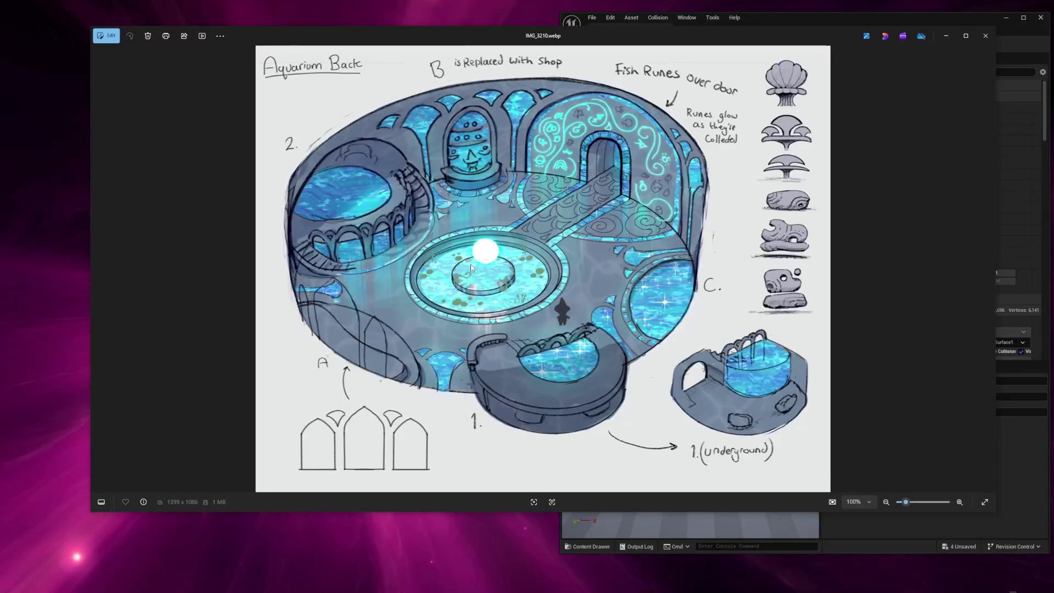
{"action": "key", "text": "Left"}
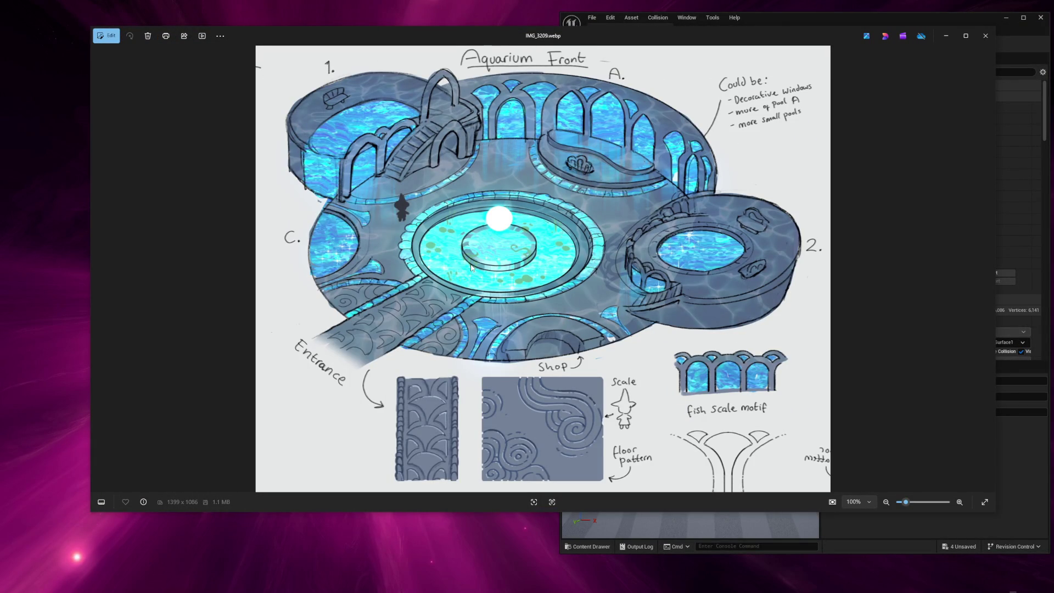
Switch to the Aquarium Back concept sketch.
{"action": "key", "text": "Right"}
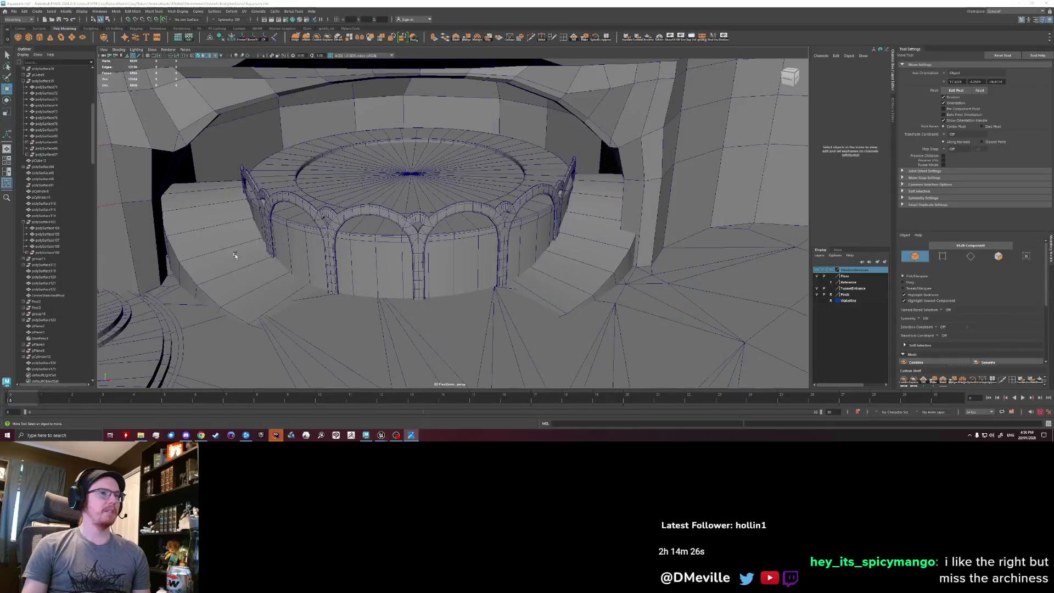
{"action": "left_click", "coordinate": [299, 227]}
{"action": "scroll", "coordinate": [299, 227], "scroll_direction": "down", "scroll_amount": 3}
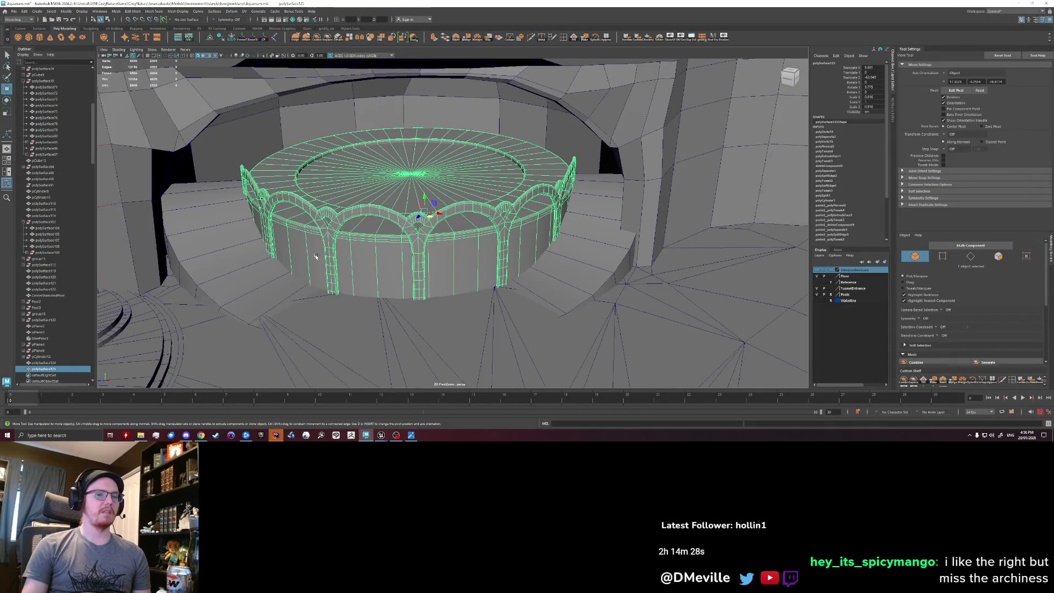
{"action": "left_click_drag", "start_coordinate": [329, 264], "coordinate": [352, 283], "text": "alt"}
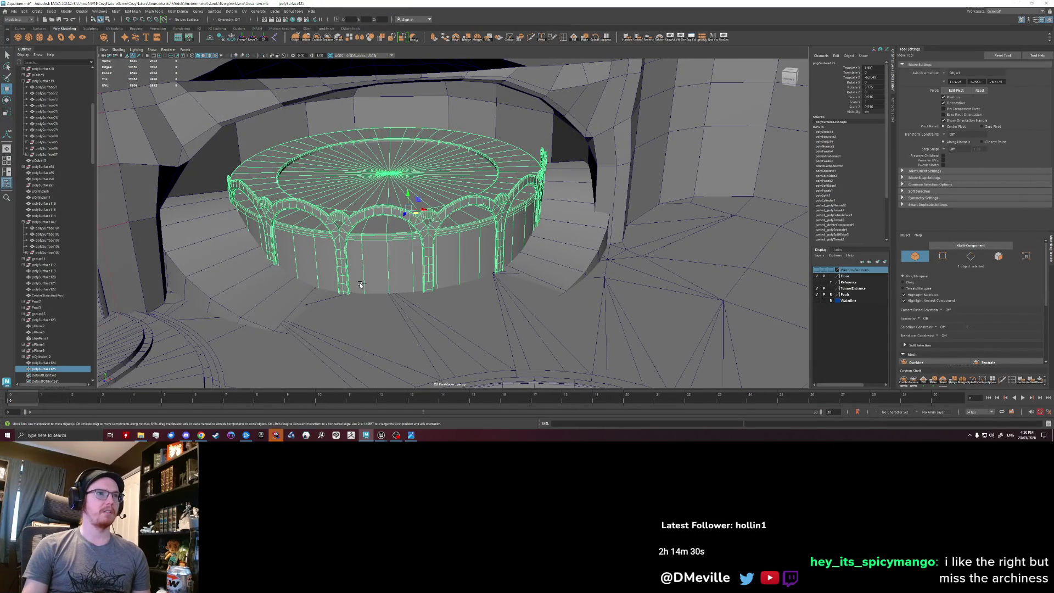
{"action": "left_click", "coordinate": [549, 236], "text": "shift"}
{"action": "mouse_move", "coordinate": [380, 234]}
{"action": "left_mouse_down", "text": "alt"}
{"action": "mouse_move", "coordinate": [407, 290]}
{"action": "mouse_move", "coordinate": [325, 319]}
{"action": "left_mouse_up", "text": "alt"}
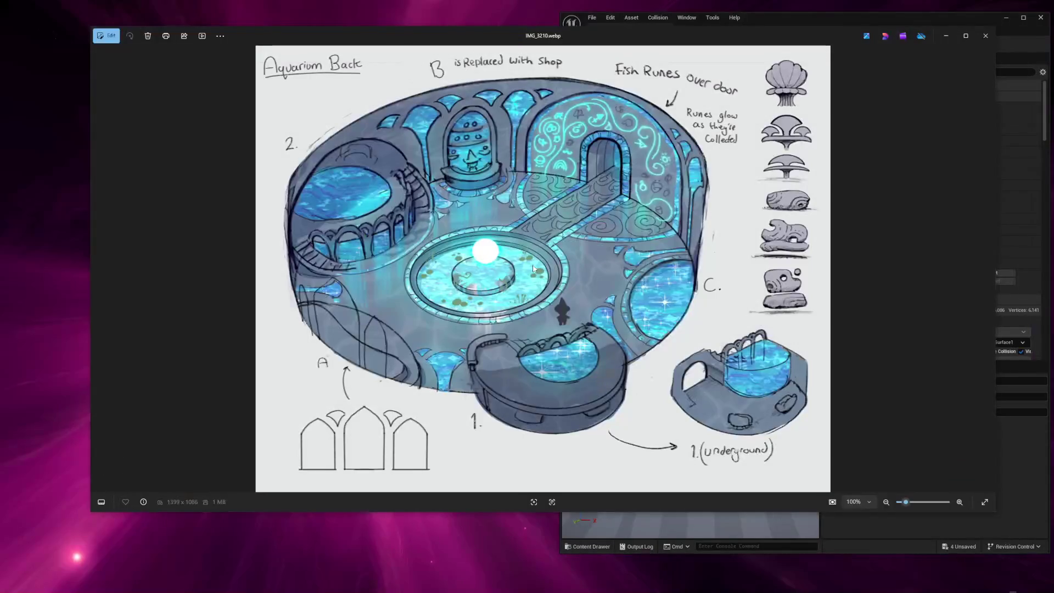
Flip repeatedly between the Side View (IMG_3211) and Aquarium Back (IMG_3210) sketches.
{"action": "key", "text": "Right"}
{"action": "key", "text": "Left"}
{"action": "key", "text": "Right"}
{"action": "key", "text": "Left"}
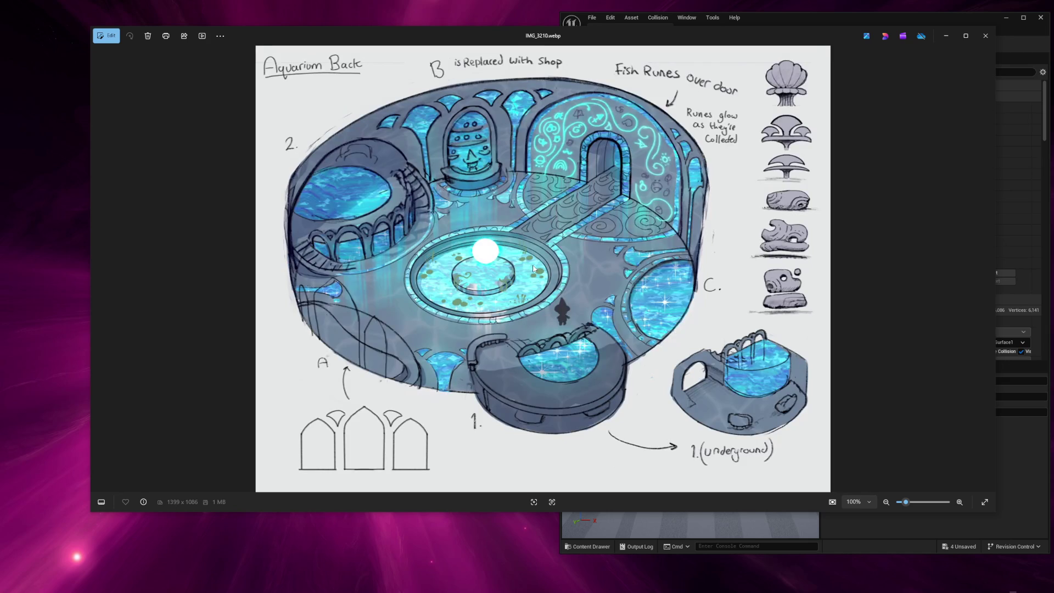
{"action": "key", "text": "Right"}
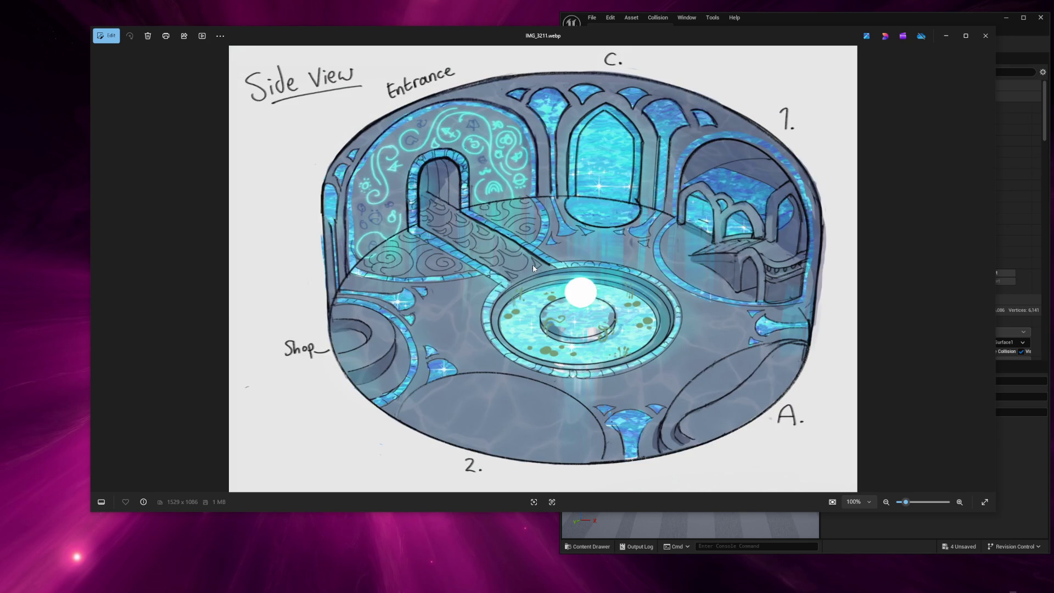
{"action": "key", "text": "Left"}
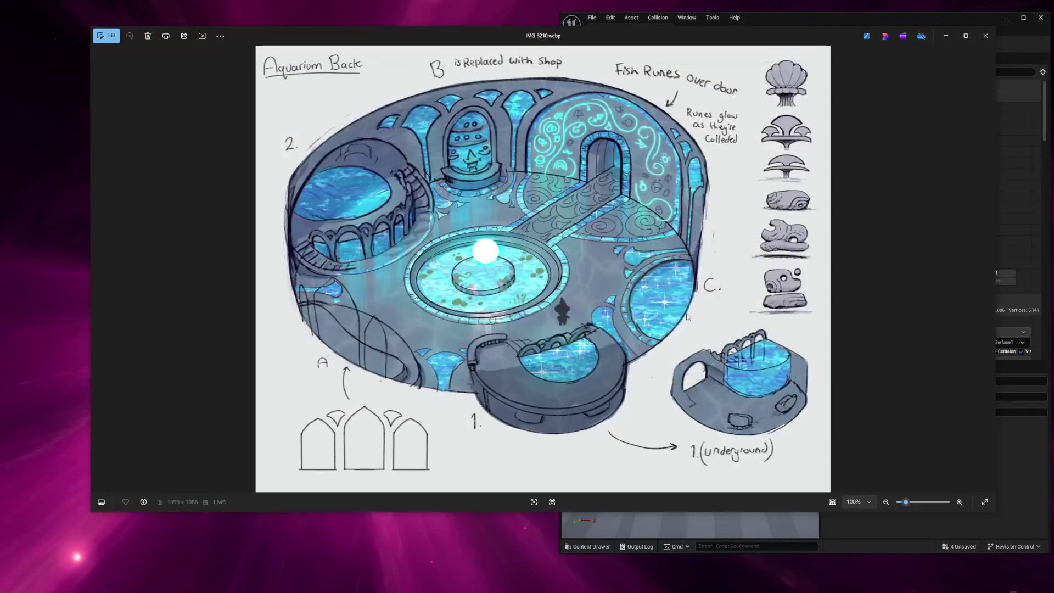
View the Side View sketch, then select the enclosing cave wall and hide it with Ctrl+H.
{"action": "key", "text": "Right"}
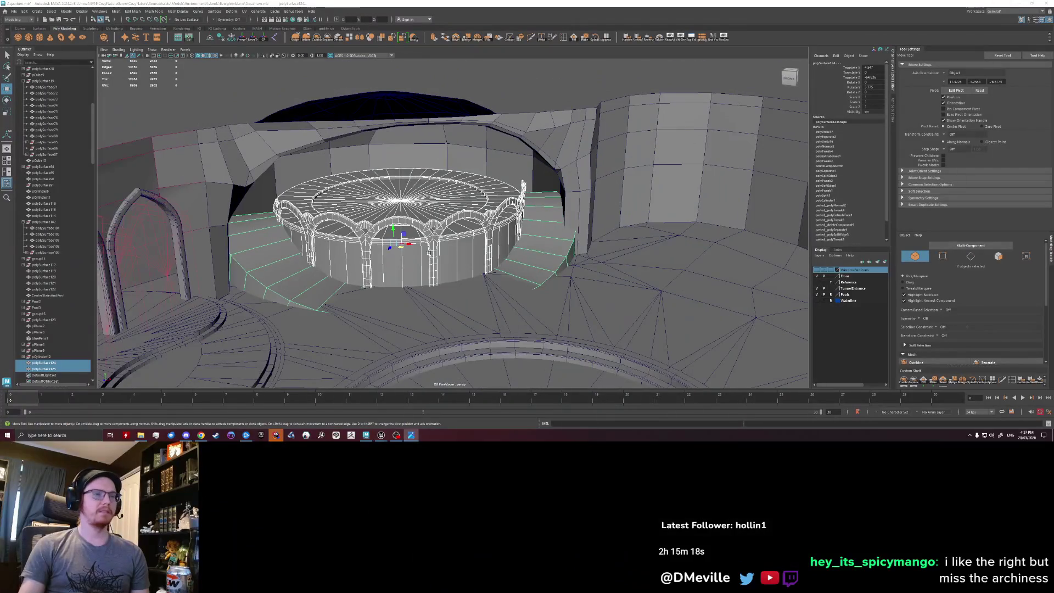
{"action": "scroll", "coordinate": [430, 254], "scroll_direction": "up", "scroll_amount": 5}
{"action": "left_click", "coordinate": [450, 237]}
{"action": "scroll", "coordinate": [450, 236], "scroll_direction": "up", "scroll_amount": 3}
{"action": "left_click_drag", "start_coordinate": [450, 237], "coordinate": [384, 142], "text": "alt"}
{"action": "left_click", "coordinate": [384, 137]}
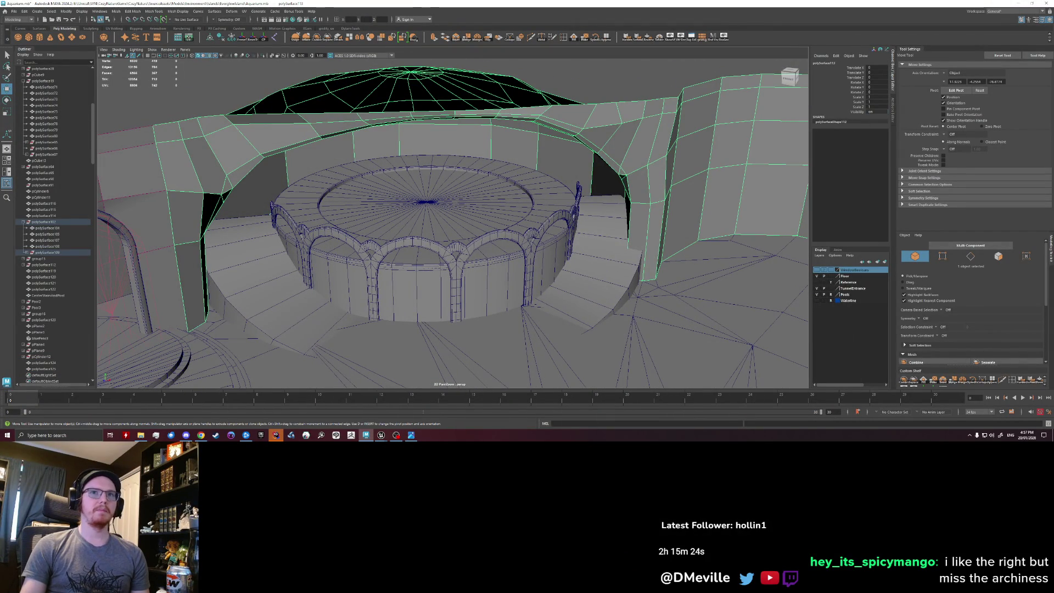
{"action": "key", "text": "ctrl+h"}
Select the round arena mesh and switch it to edge editing.
{"action": "mouse_move", "coordinate": [741, 134]}
{"action": "left_mouse_down", "text": "alt"}
{"action": "mouse_move", "coordinate": [549, 193]}
{"action": "mouse_move", "coordinate": [247, 258]}
{"action": "mouse_move", "coordinate": [384, 217]}
{"action": "mouse_move", "coordinate": [373, 273]}
{"action": "left_mouse_up", "text": "alt"}
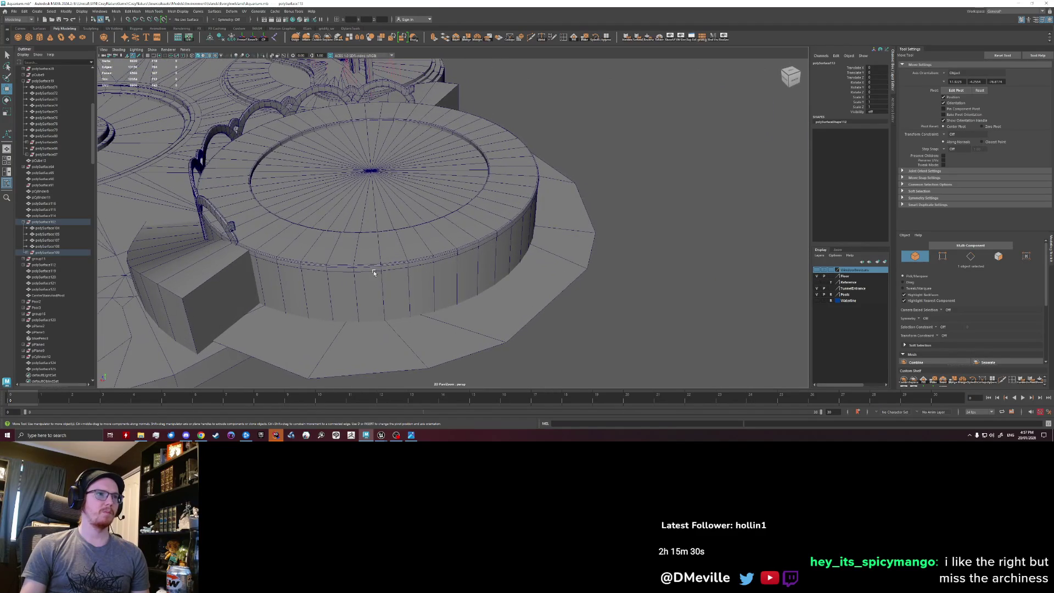
{"action": "left_click", "coordinate": [373, 273]}
{"action": "scroll", "coordinate": [338, 282], "scroll_direction": "up", "scroll_amount": 3}
{"action": "scroll", "coordinate": [260, 265], "scroll_direction": "up", "scroll_amount": 5}
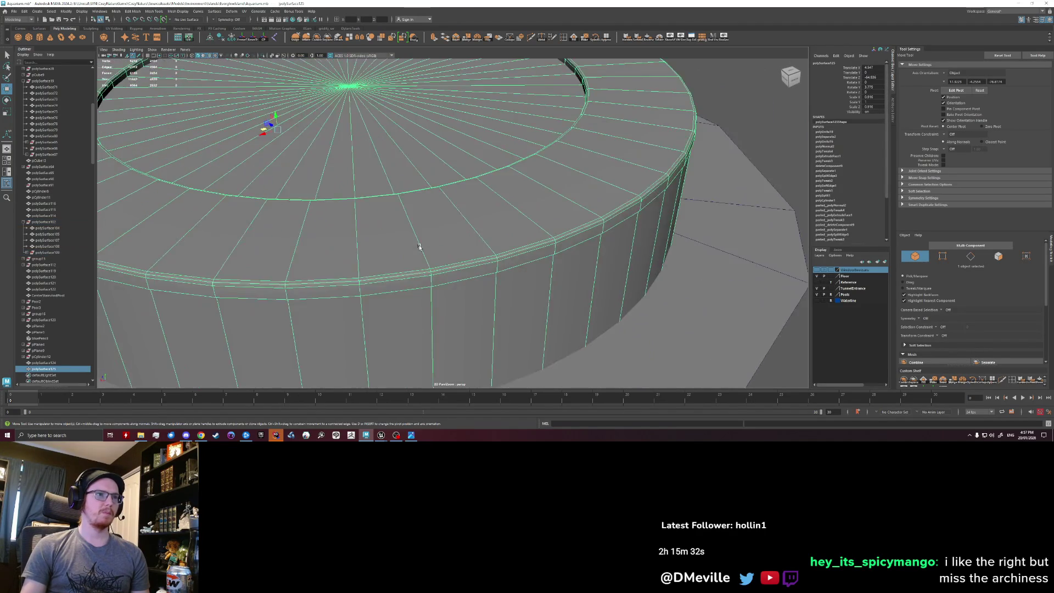
{"action": "right_click_drag", "start_coordinate": [330, 212], "coordinate": [330, 198]}
{"action": "key", "text": "q"}
{"action": "scroll", "coordinate": [325, 228], "scroll_direction": "down", "scroll_amount": 5}
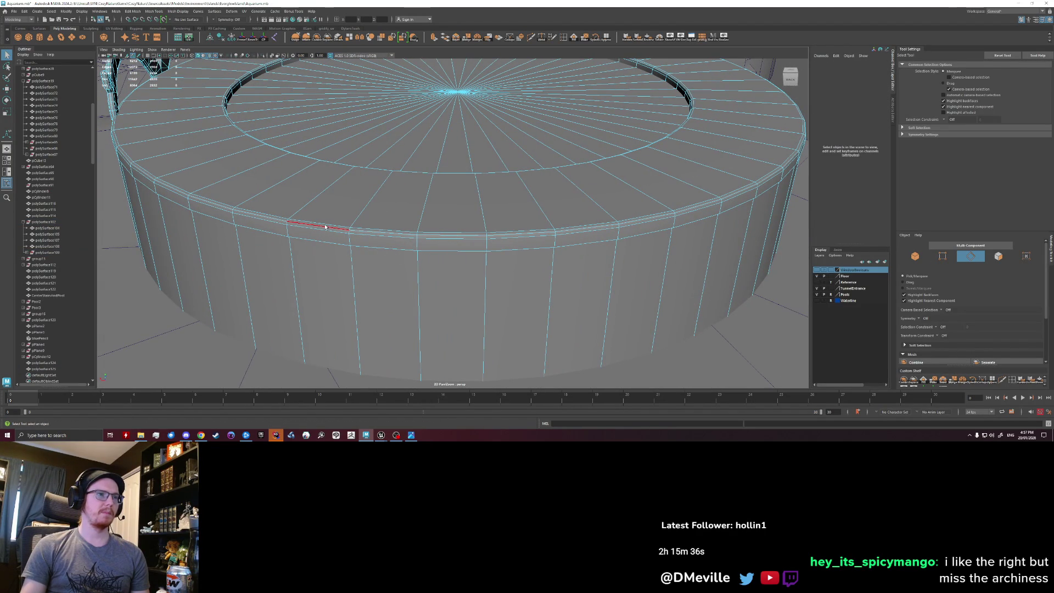
Pick faces beside the platform gap, settling on a single small top face.
{"action": "scroll", "coordinate": [325, 227], "scroll_direction": "down", "scroll_amount": 5}
{"action": "mouse_move", "coordinate": [325, 227]}
{"action": "left_mouse_down", "text": "alt"}
{"action": "mouse_move", "coordinate": [406, 255]}
{"action": "mouse_move", "coordinate": [425, 242]}
{"action": "mouse_move", "coordinate": [414, 279]}
{"action": "mouse_move", "coordinate": [465, 283]}
{"action": "mouse_move", "coordinate": [483, 264]}
{"action": "mouse_move", "coordinate": [439, 247]}
{"action": "left_mouse_up", "text": "alt"}
{"action": "scroll", "coordinate": [411, 258], "scroll_direction": "up", "scroll_amount": 5}
{"action": "scroll", "coordinate": [410, 258], "scroll_direction": "down", "scroll_amount": 5}
{"action": "scroll", "coordinate": [425, 242], "scroll_direction": "up", "scroll_amount": 4}
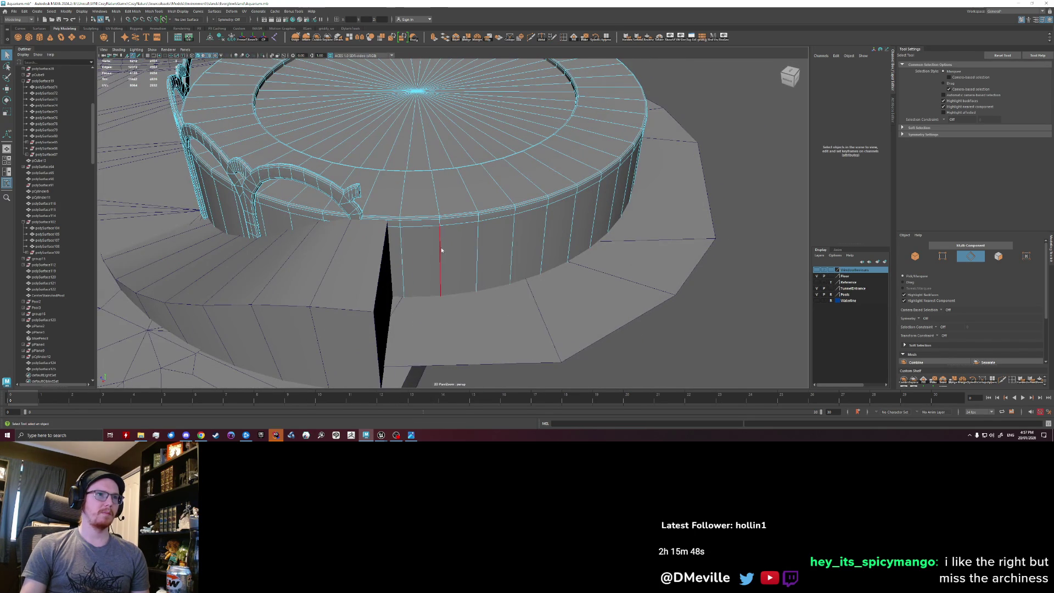
{"action": "left_click", "coordinate": [396, 220]}
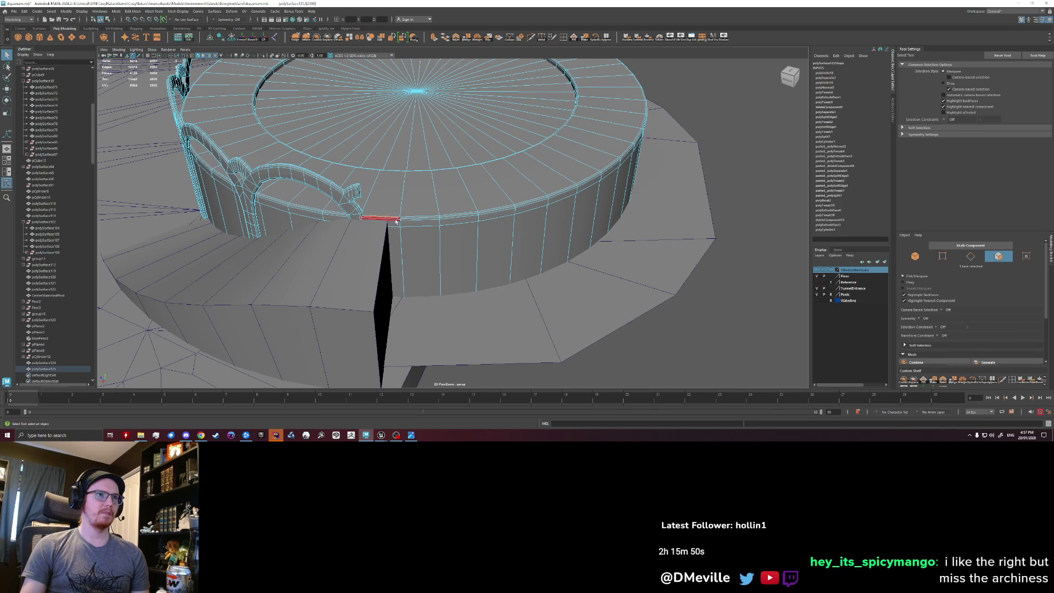
{"action": "left_click", "coordinate": [394, 258], "text": "shift"}
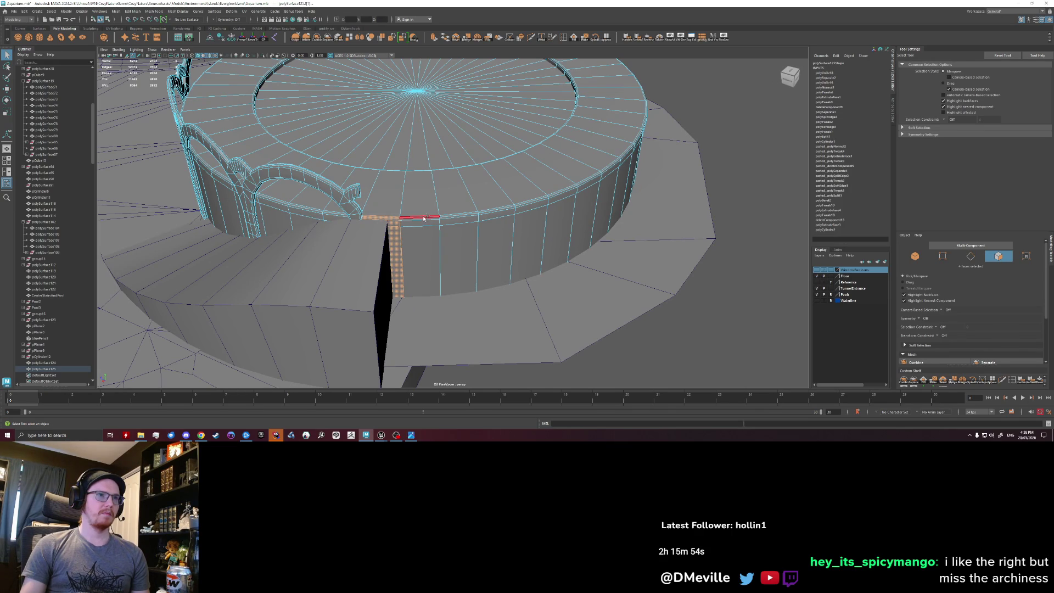
{"action": "left_click", "coordinate": [380, 218]}
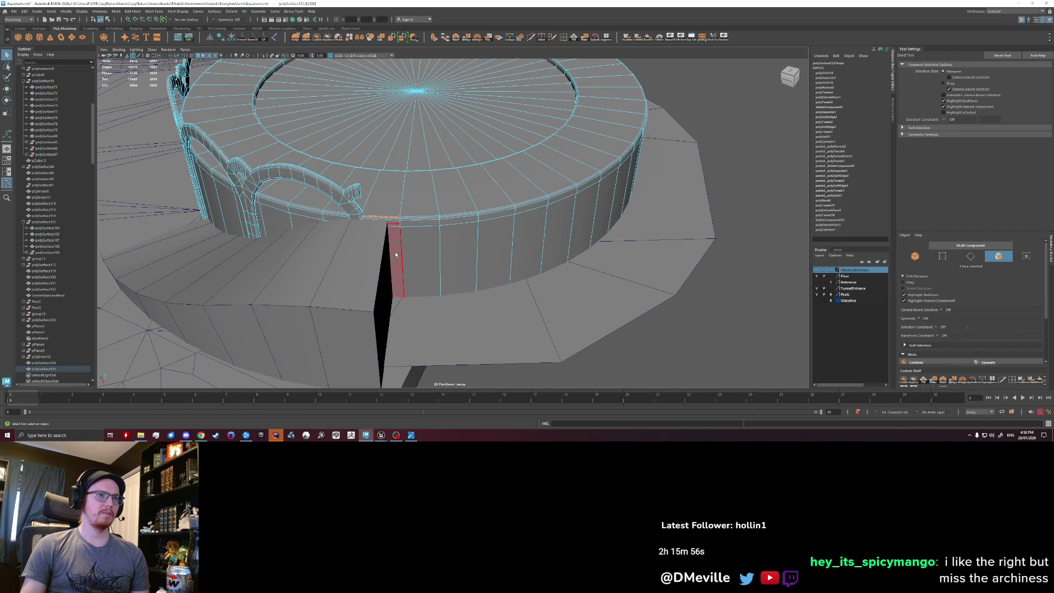
Try a full face loop around the platform, then single faces on the top band.
{"action": "mouse_move", "coordinate": [494, 236]}
{"action": "left_mouse_down", "text": "alt"}
{"action": "mouse_move", "coordinate": [437, 232]}
{"action": "mouse_move", "coordinate": [456, 264]}
{"action": "left_mouse_up", "text": "alt"}
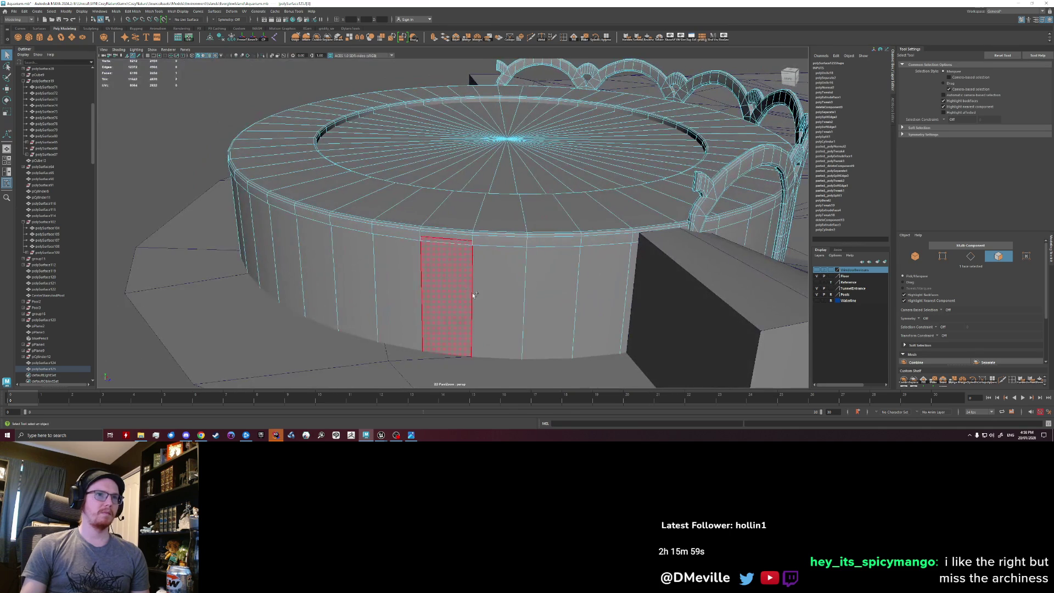
{"action": "double_click", "coordinate": [504, 297], "text": "shift"}
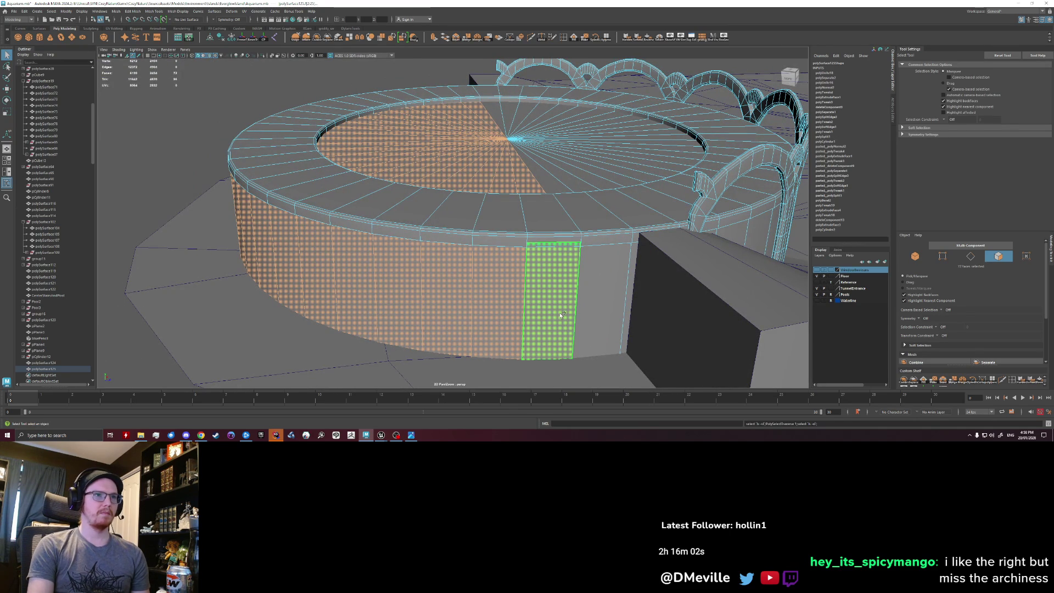
{"action": "left_click", "coordinate": [489, 242]}
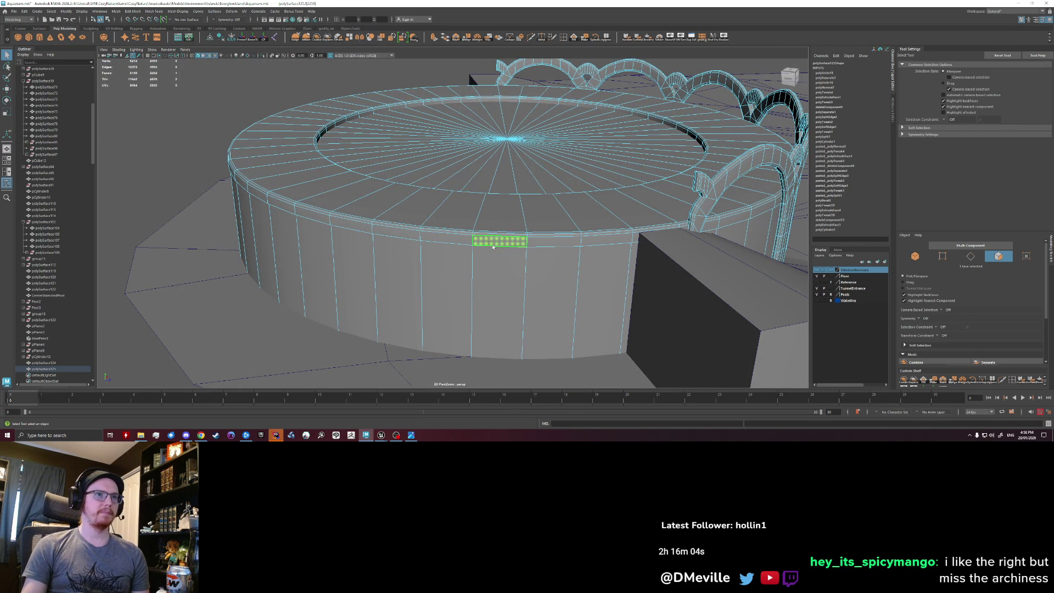
{"action": "left_click_drag", "start_coordinate": [493, 249], "coordinate": [509, 277], "text": "alt"}
{"action": "left_click", "coordinate": [609, 265]}
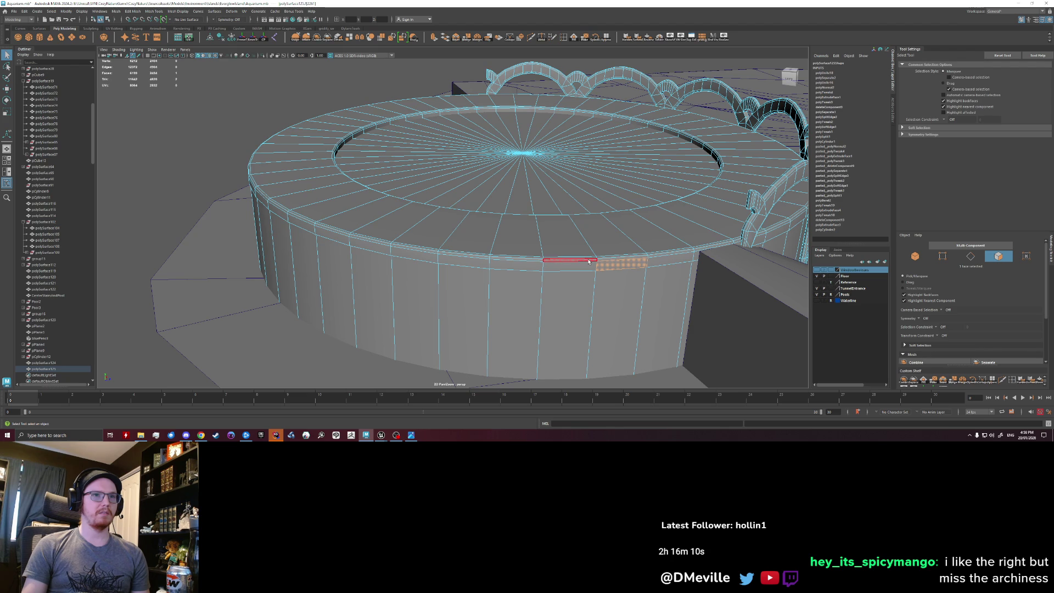
{"action": "left_click_drag", "start_coordinate": [617, 259], "coordinate": [441, 247], "text": "alt"}
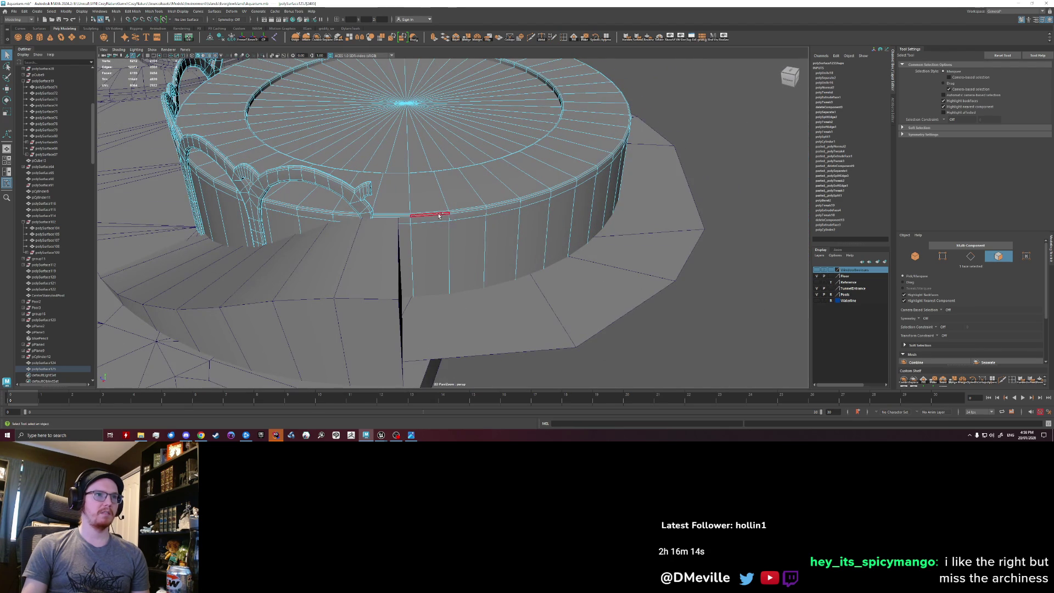
Select the rim face loop and extrude it with Ctrl+E.
{"action": "double_click", "coordinate": [497, 215], "text": "shift"}
{"action": "mouse_move", "coordinate": [497, 216]}
{"action": "left_mouse_down", "text": "alt"}
{"action": "mouse_move", "coordinate": [412, 321]}
{"action": "mouse_move", "coordinate": [430, 316]}
{"action": "mouse_move", "coordinate": [429, 373]}
{"action": "left_mouse_up", "text": "alt"}
{"action": "key", "text": "ctrl+e"}
{"action": "mouse_move", "coordinate": [453, 269]}
{"action": "left_mouse_down", "text": "alt"}
{"action": "mouse_move", "coordinate": [459, 253]}
{"action": "mouse_move", "coordinate": [512, 307]}
{"action": "mouse_move", "coordinate": [585, 346]}
{"action": "mouse_move", "coordinate": [501, 279]}
{"action": "mouse_move", "coordinate": [609, 284]}
{"action": "left_mouse_up", "text": "alt"}
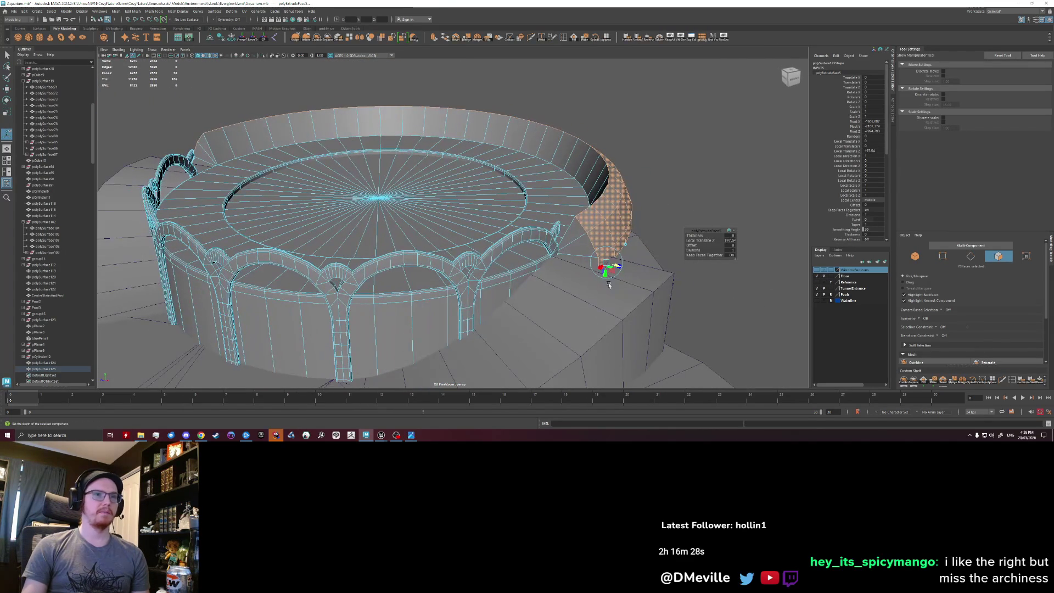
Undo the extrude offset and uniformly scale the rim faces up into a wider lip.
{"action": "key", "text": "ctrl+z"}
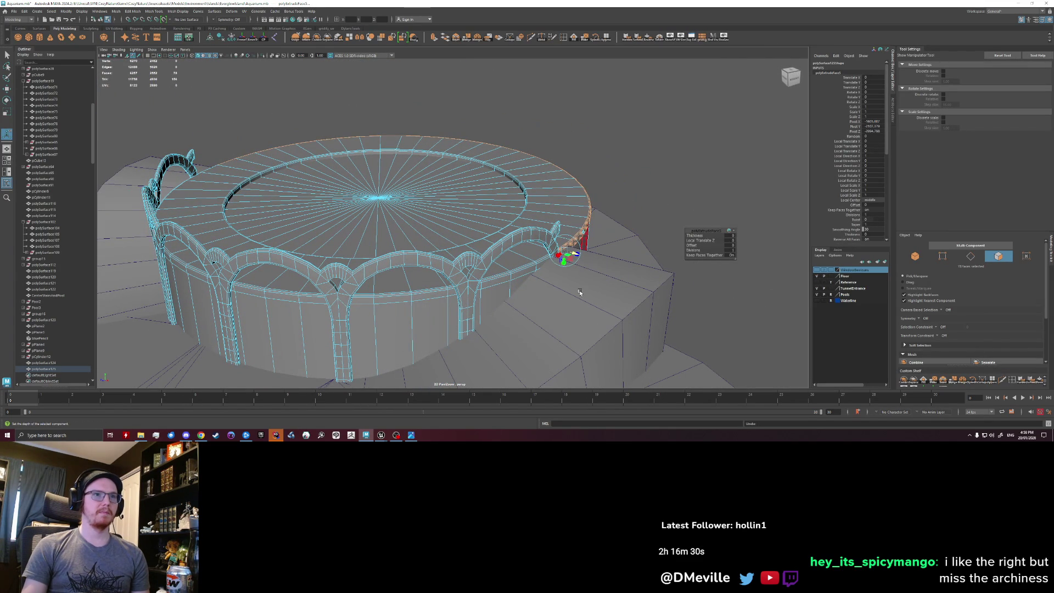
{"action": "key", "text": "r"}
{"action": "left_click_drag", "start_coordinate": [580, 292], "coordinate": [428, 214], "text": "alt"}
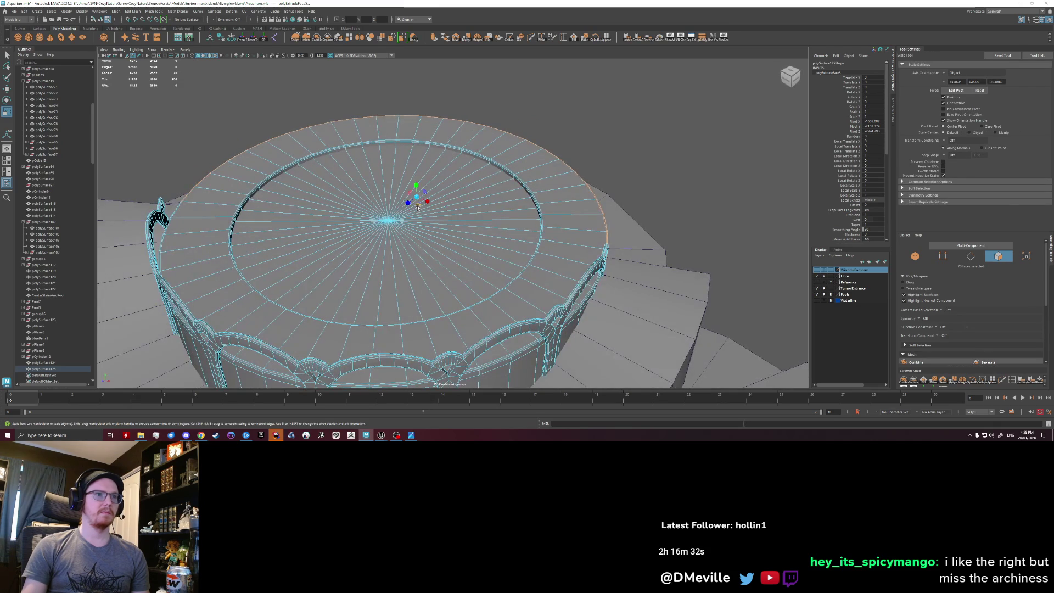
{"action": "left_click_drag", "start_coordinate": [410, 217], "coordinate": [484, 256], "text": "alt"}
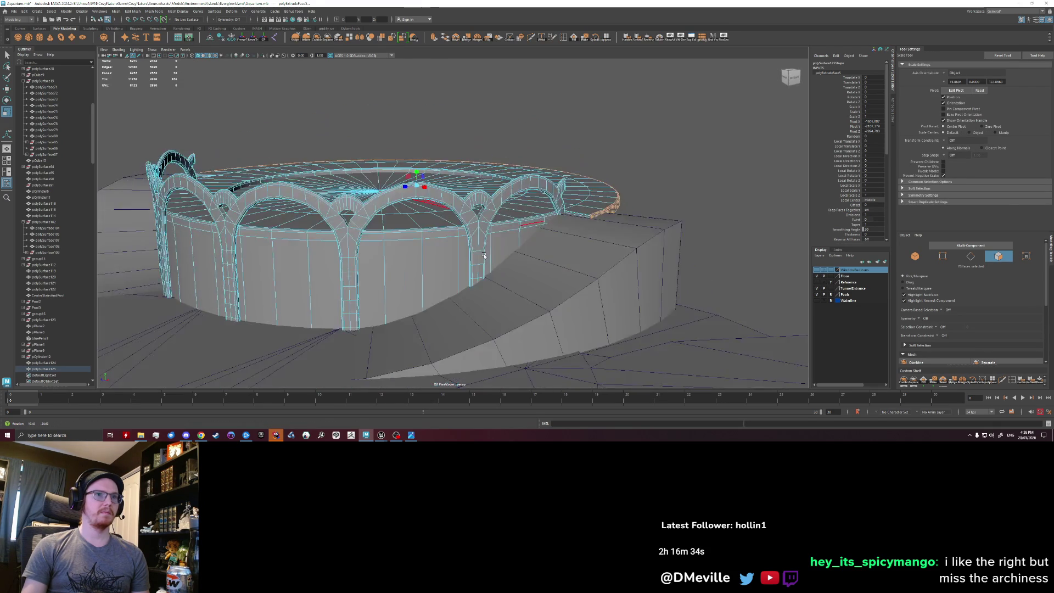
{"action": "key", "text": "f"}
{"action": "mouse_move", "coordinate": [417, 202]}
{"action": "left_mouse_down"}
{"action": "mouse_move", "coordinate": [497, 230]}
{"action": "mouse_move", "coordinate": [394, 233]}
{"action": "mouse_move", "coordinate": [423, 208]}
{"action": "left_mouse_up"}
{"action": "scroll", "coordinate": [445, 186], "scroll_direction": "up", "scroll_amount": 5}
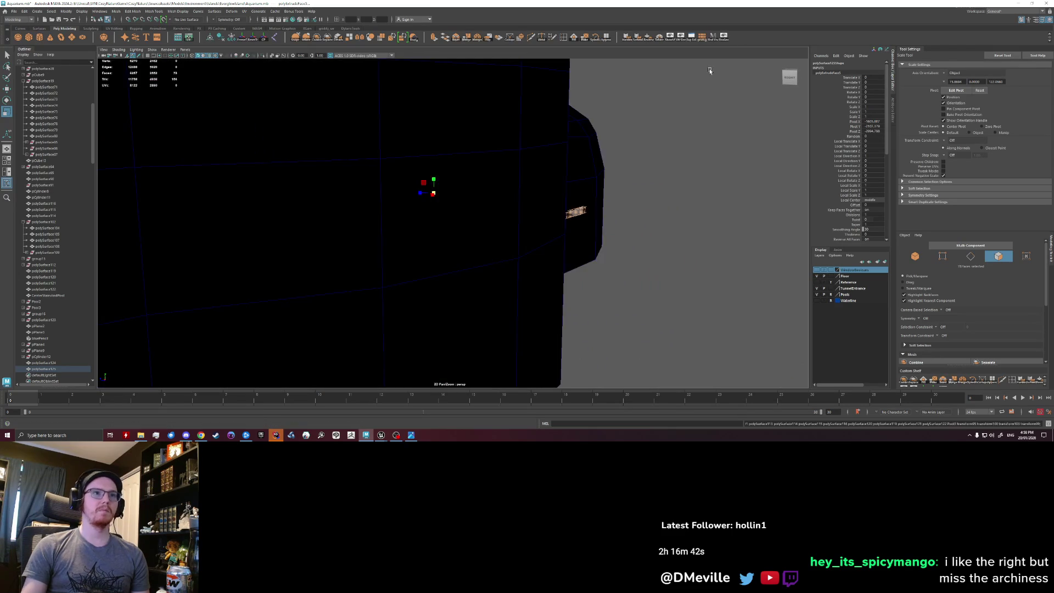
{"action": "scroll", "coordinate": [452, 180], "scroll_direction": "down", "scroll_amount": 5}
{"action": "left_click_drag", "start_coordinate": [405, 223], "coordinate": [432, 236], "text": "alt"}
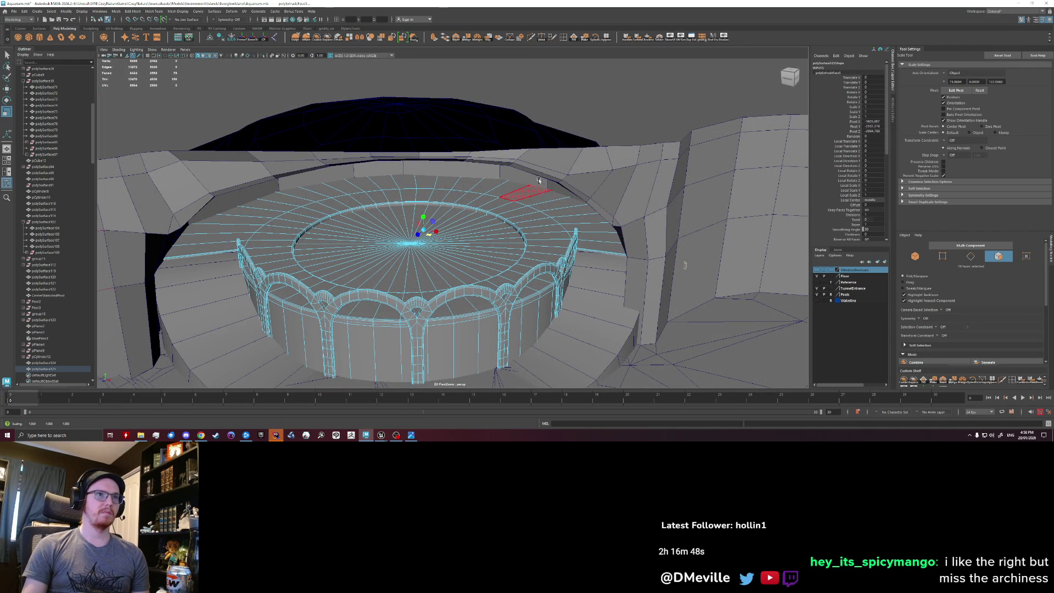
Select the surrounding wall and dome mesh and hide it with Ctrl+H.
{"action": "left_click", "coordinate": [636, 127]}
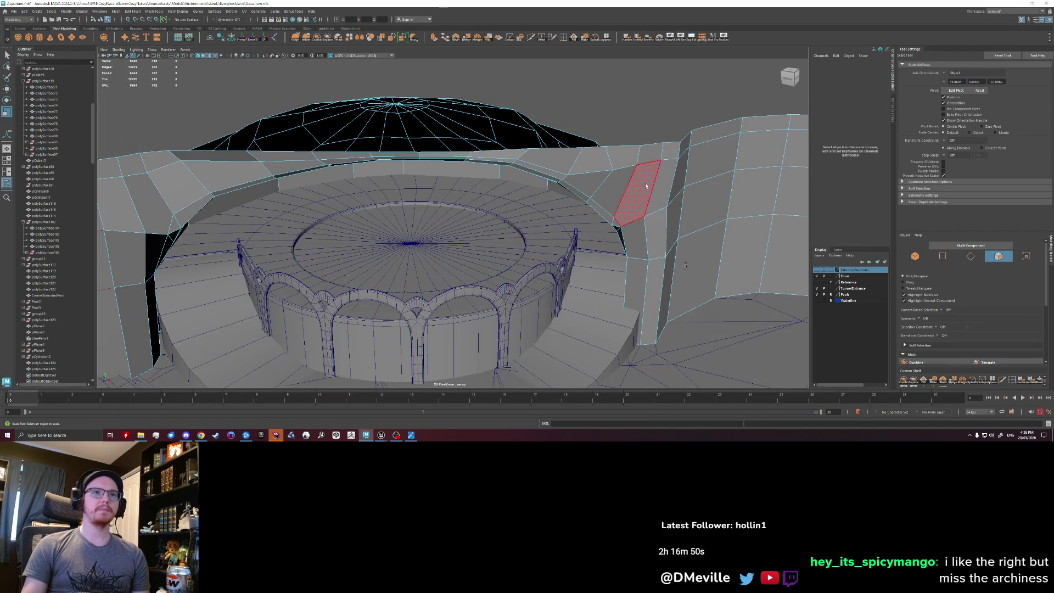
{"action": "key", "text": "F8"}
{"action": "key", "text": "ctrl+h"}
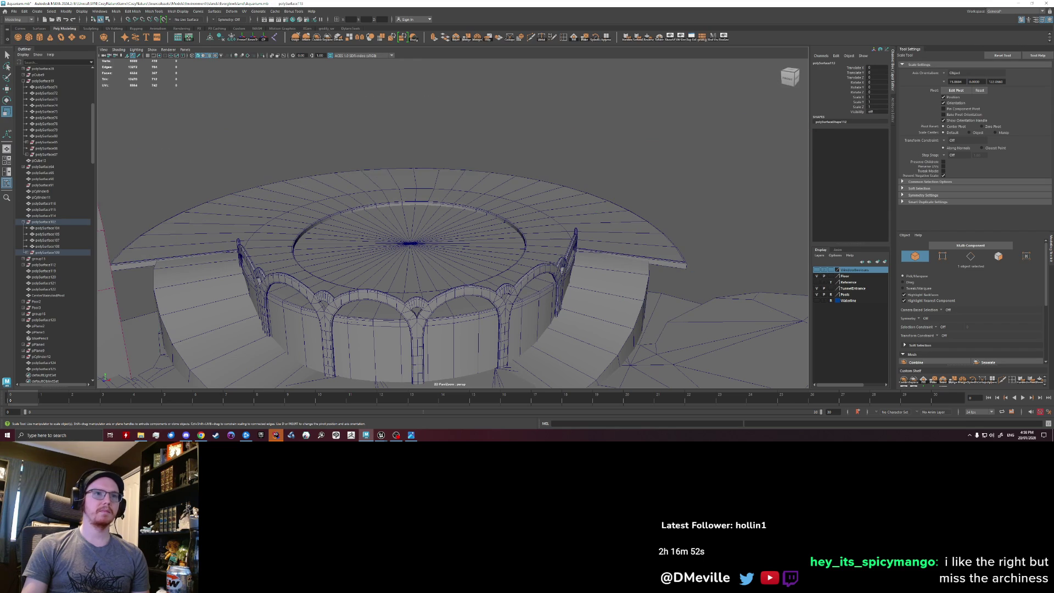
Move the four vertices at the rim wall's corner up and left to follow the platform edge.
{"action": "mouse_move", "coordinate": [686, 177]}
{"action": "left_mouse_down", "text": "alt"}
{"action": "mouse_move", "coordinate": [631, 196]}
{"action": "mouse_move", "coordinate": [494, 176]}
{"action": "mouse_move", "coordinate": [500, 184]}
{"action": "left_mouse_up", "text": "alt"}
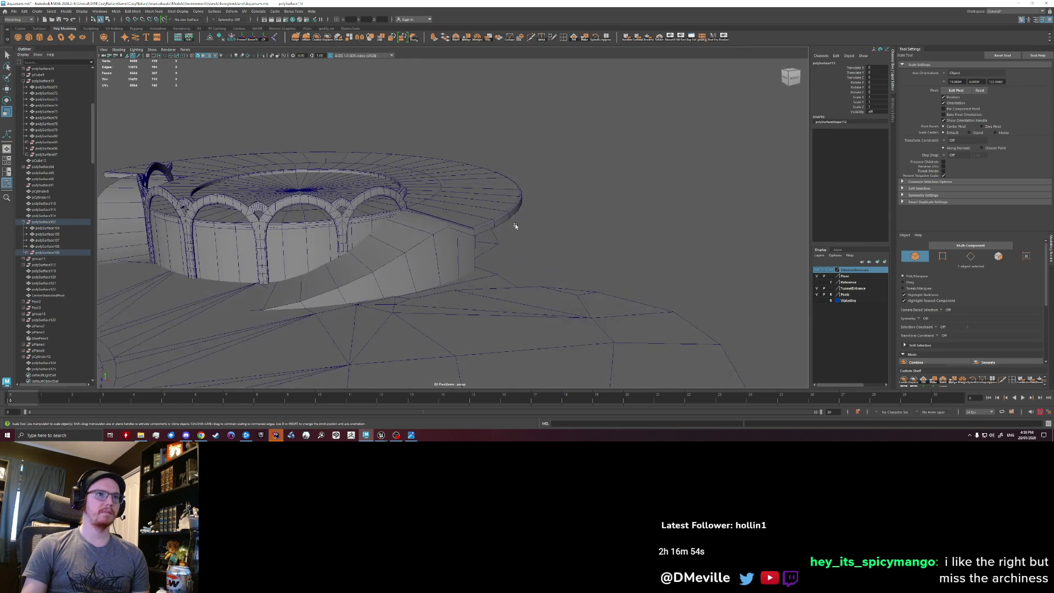
{"action": "scroll", "coordinate": [514, 227], "scroll_direction": "up", "scroll_amount": 5}
{"action": "mouse_move", "coordinate": [515, 238]}
{"action": "right_mouse_down"}
{"action": "mouse_move", "coordinate": [505, 238]}
{"action": "mouse_move", "coordinate": [523, 294]}
{"action": "right_mouse_up"}
{"action": "mouse_move", "coordinate": [522, 294]}
{"action": "left_mouse_down", "text": "alt"}
{"action": "mouse_move", "coordinate": [569, 290]}
{"action": "mouse_move", "coordinate": [632, 236]}
{"action": "left_mouse_up", "text": "alt"}
{"action": "mouse_move", "coordinate": [608, 201]}
{"action": "left_mouse_down"}
{"action": "mouse_move", "coordinate": [577, 228]}
{"action": "mouse_move", "coordinate": [583, 204]}
{"action": "left_mouse_up"}
{"action": "scroll", "coordinate": [564, 216], "scroll_direction": "up", "scroll_amount": 5}
{"action": "key", "text": "w"}
{"action": "mouse_move", "coordinate": [563, 295]}
{"action": "left_mouse_down"}
{"action": "mouse_move", "coordinate": [513, 275]}
{"action": "mouse_move", "coordinate": [517, 204]}
{"action": "left_mouse_up"}
Move the rim's corner and edge vertices so the outer edge runs straight.
{"action": "left_click", "coordinate": [544, 249]}
{"action": "mouse_move", "coordinate": [526, 173]}
{"action": "left_mouse_down"}
{"action": "mouse_move", "coordinate": [487, 152]}
{"action": "mouse_move", "coordinate": [494, 186]}
{"action": "mouse_move", "coordinate": [407, 219]}
{"action": "mouse_move", "coordinate": [450, 197]}
{"action": "mouse_move", "coordinate": [390, 200]}
{"action": "mouse_move", "coordinate": [378, 247]}
{"action": "left_mouse_up"}
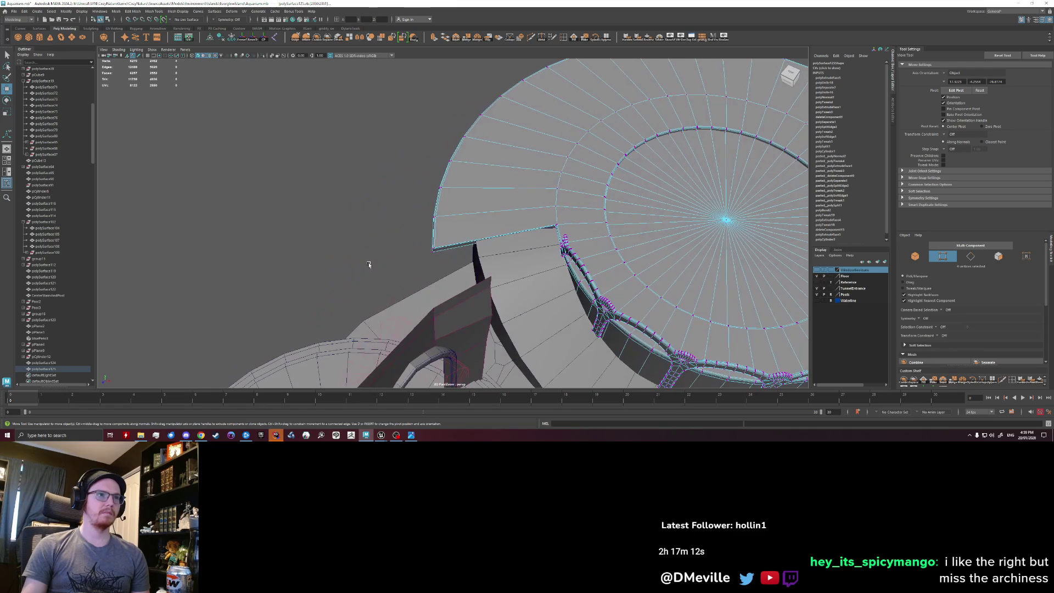
{"action": "mouse_move", "coordinate": [438, 263]}
{"action": "left_mouse_down"}
{"action": "mouse_move", "coordinate": [479, 244]}
{"action": "mouse_move", "coordinate": [593, 247]}
{"action": "mouse_move", "coordinate": [478, 245]}
{"action": "mouse_move", "coordinate": [496, 276]}
{"action": "left_mouse_up"}
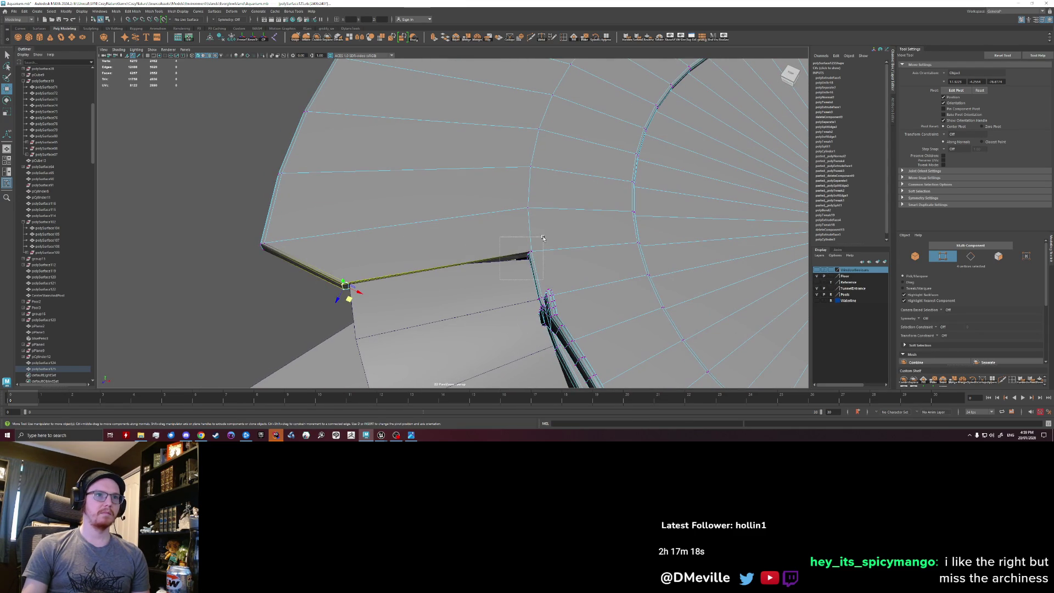
{"action": "left_click_drag", "start_coordinate": [542, 238], "coordinate": [524, 273]}
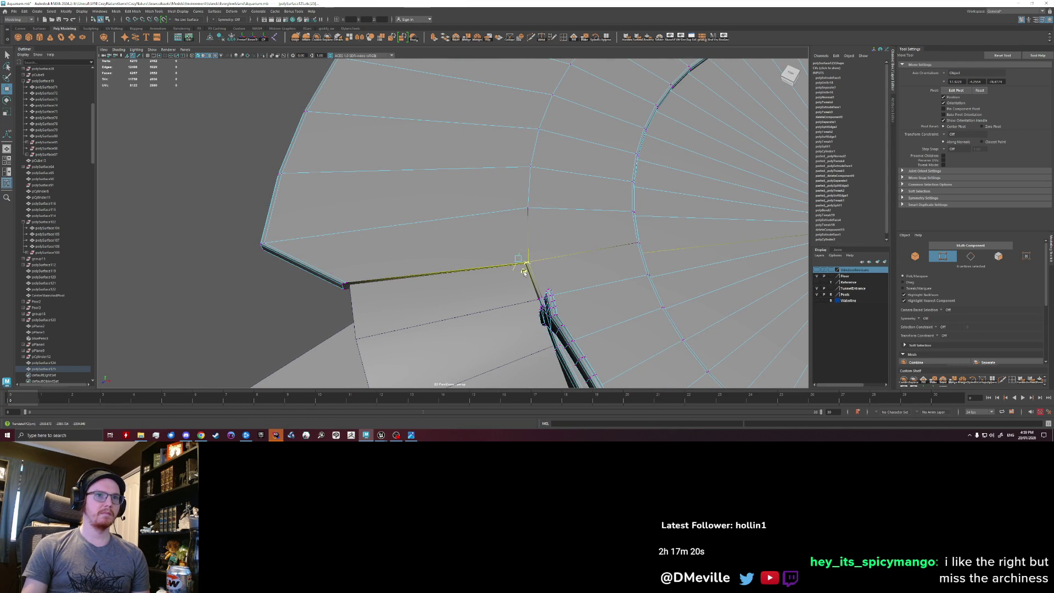
{"action": "mouse_move", "coordinate": [296, 285]}
{"action": "left_mouse_down"}
{"action": "mouse_move", "coordinate": [223, 220]}
{"action": "mouse_move", "coordinate": [286, 228]}
{"action": "left_mouse_up"}
{"action": "mouse_move", "coordinate": [304, 163]}
{"action": "left_mouse_down"}
{"action": "mouse_move", "coordinate": [252, 216]}
{"action": "mouse_move", "coordinate": [306, 184]}
{"action": "mouse_move", "coordinate": [296, 233]}
{"action": "left_mouse_up"}
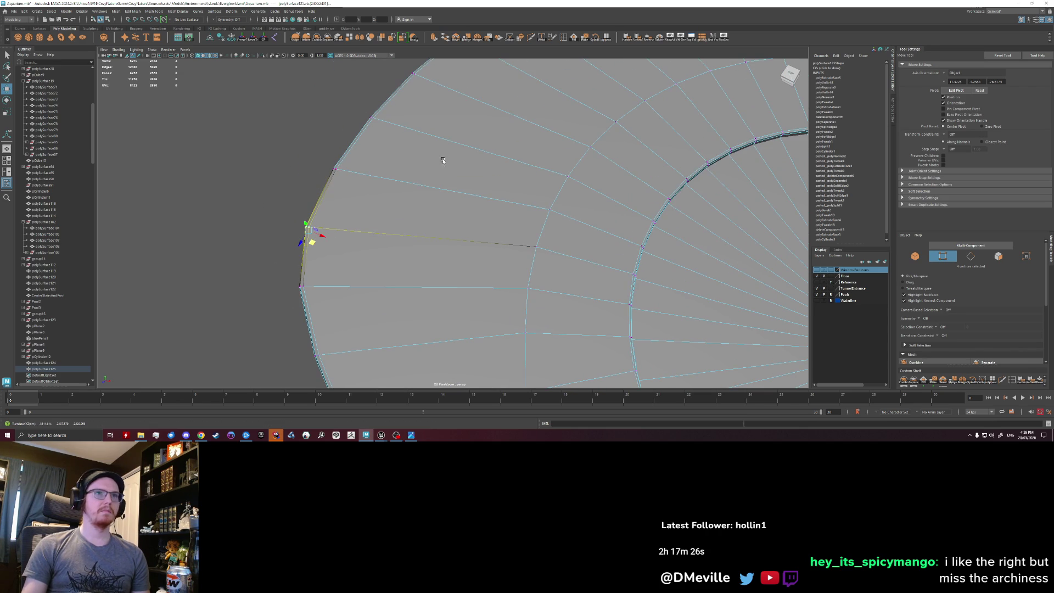
From a low angle, nudge the rim's left-edge vertices one by one to follow the wall outline.
{"action": "mouse_move", "coordinate": [632, 110]}
{"action": "left_mouse_down", "text": "alt"}
{"action": "mouse_move", "coordinate": [549, 182]}
{"action": "mouse_move", "coordinate": [522, 229]}
{"action": "mouse_move", "coordinate": [473, 238]}
{"action": "mouse_move", "coordinate": [460, 218]}
{"action": "mouse_move", "coordinate": [361, 231]}
{"action": "left_mouse_up", "text": "alt"}
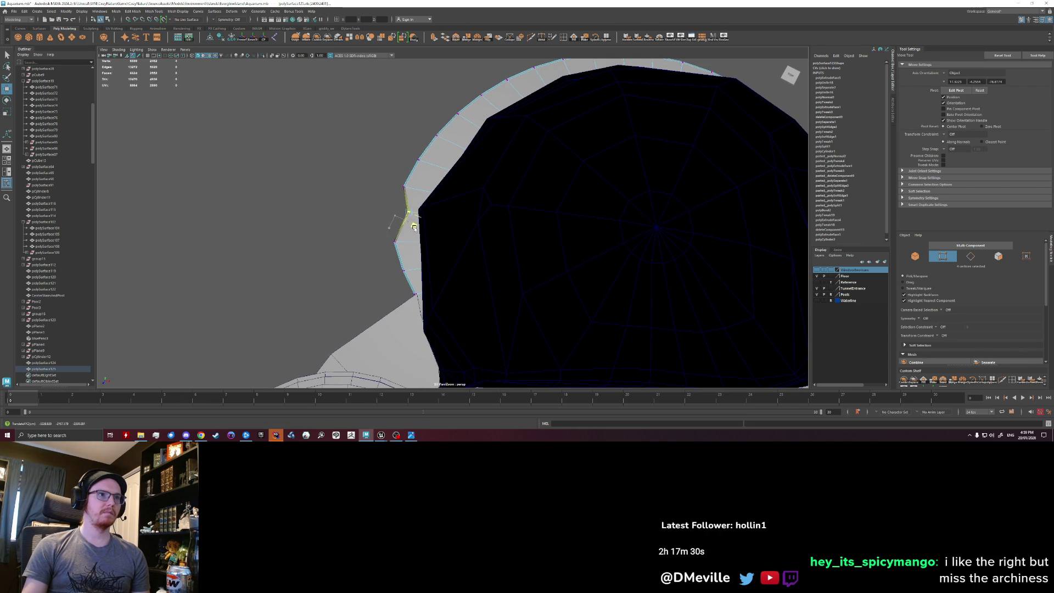
{"action": "left_click", "coordinate": [406, 242]}
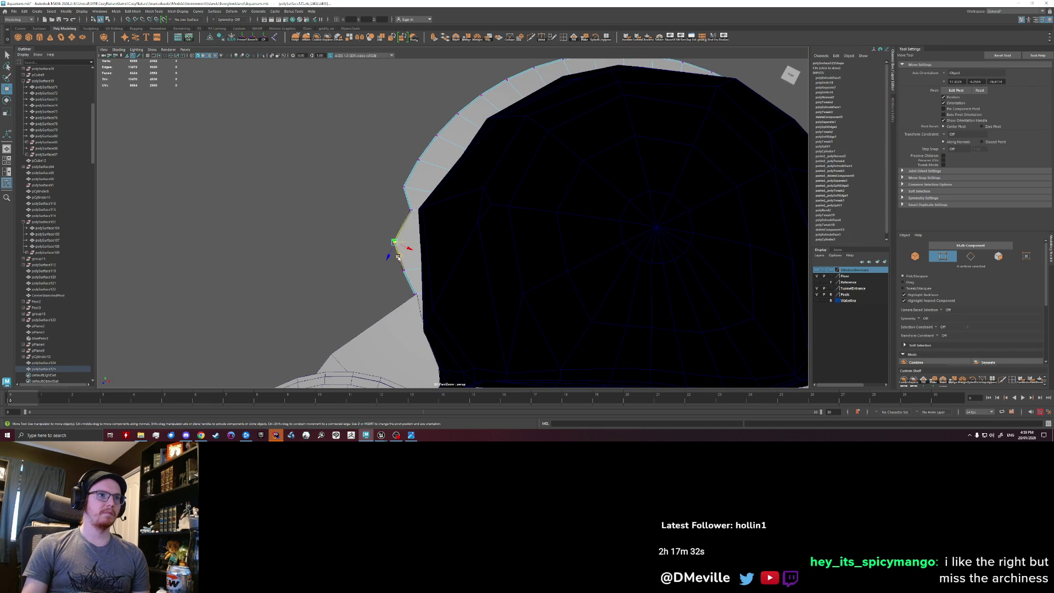
{"action": "left_click_drag", "start_coordinate": [416, 253], "coordinate": [415, 283]}
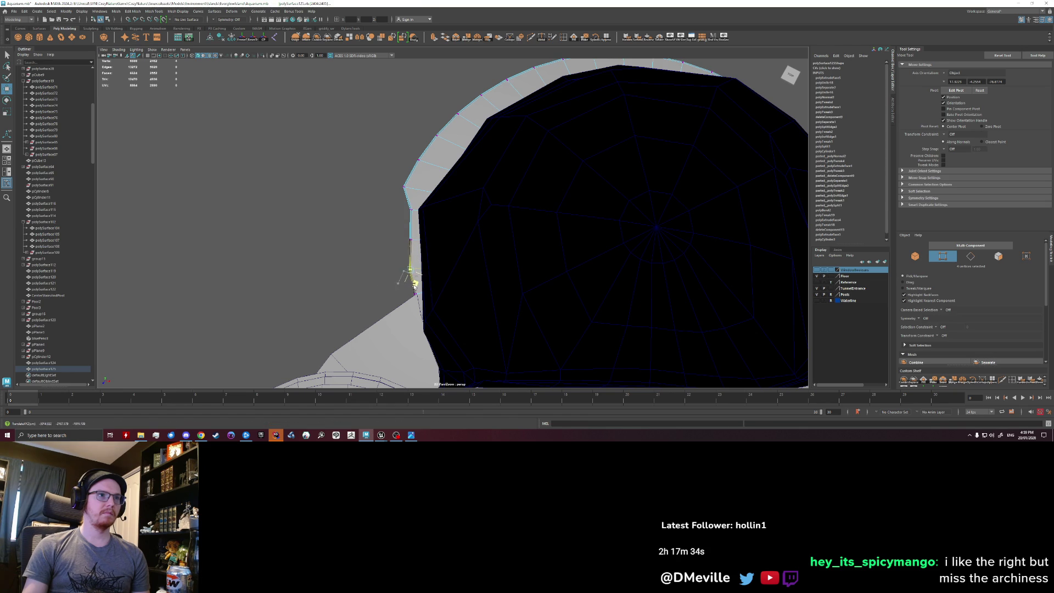
{"action": "mouse_move", "coordinate": [390, 230]}
{"action": "left_mouse_down", "text": "alt"}
{"action": "mouse_move", "coordinate": [379, 221]}
{"action": "mouse_move", "coordinate": [414, 237]}
{"action": "left_mouse_up", "text": "alt"}
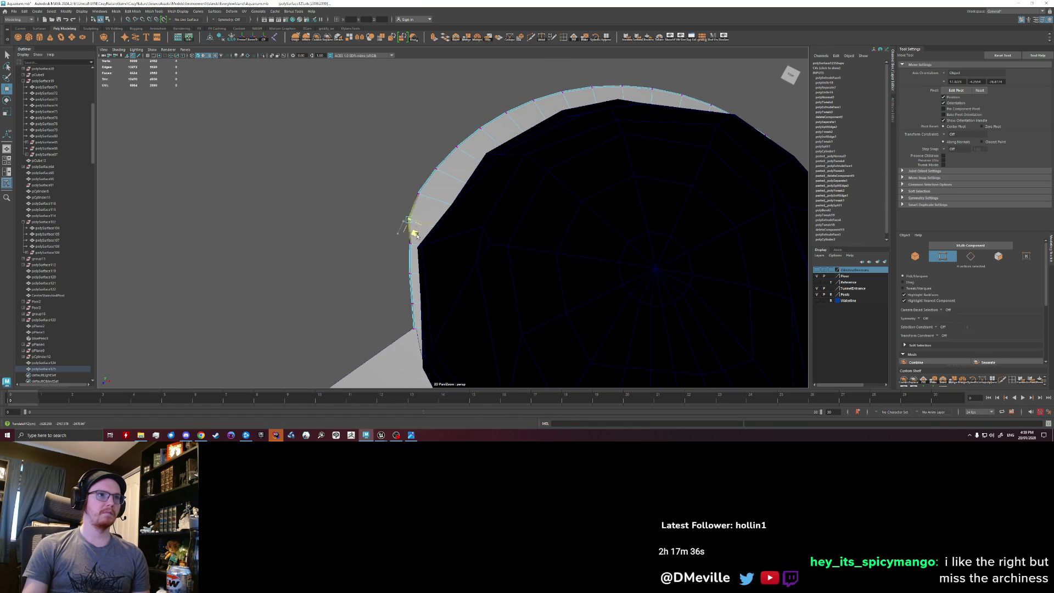
{"action": "mouse_move", "coordinate": [401, 177]}
{"action": "left_mouse_down"}
{"action": "mouse_move", "coordinate": [443, 210]}
{"action": "mouse_move", "coordinate": [426, 162]}
{"action": "mouse_move", "coordinate": [463, 192]}
{"action": "left_mouse_up"}
{"action": "mouse_move", "coordinate": [438, 141]}
{"action": "left_mouse_down"}
{"action": "mouse_move", "coordinate": [479, 169]}
{"action": "mouse_move", "coordinate": [496, 149]}
{"action": "left_mouse_up"}
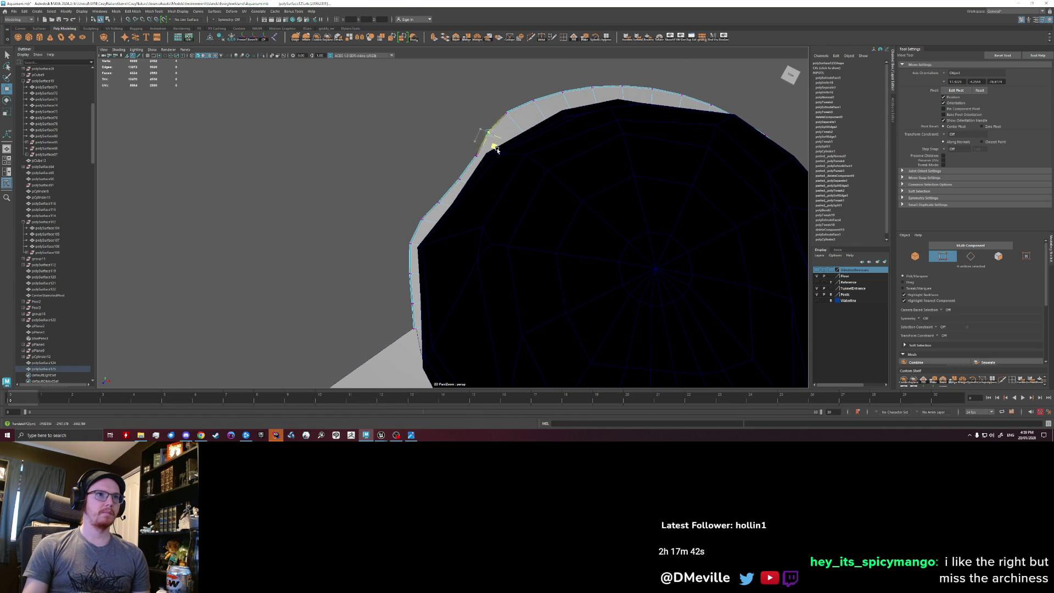
{"action": "left_click_drag", "start_coordinate": [489, 98], "coordinate": [519, 143]}
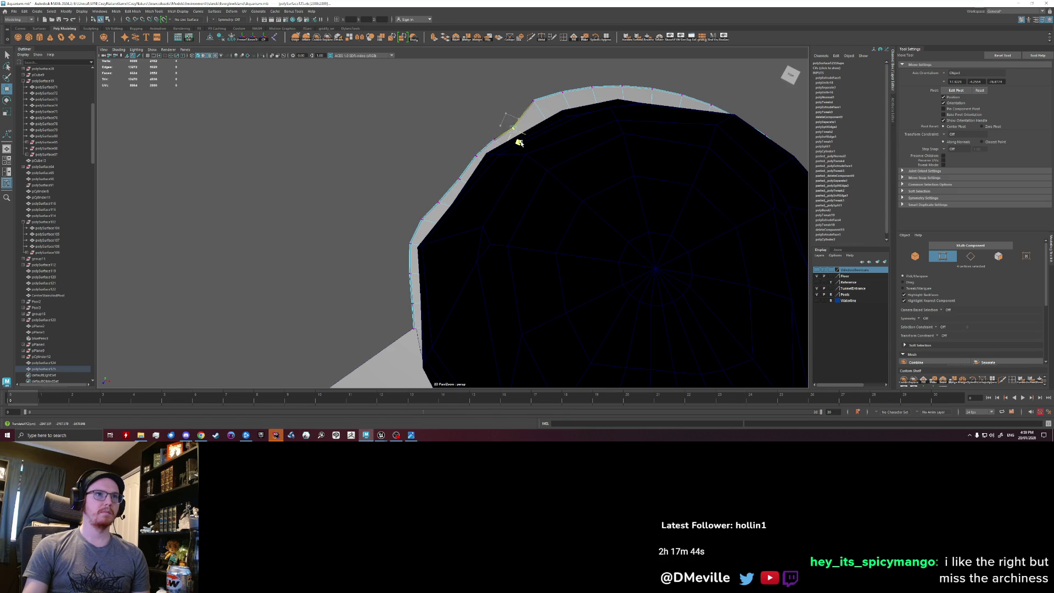
{"action": "middle_click_drag", "start_coordinate": [536, 112], "coordinate": [446, 159], "text": "alt"}
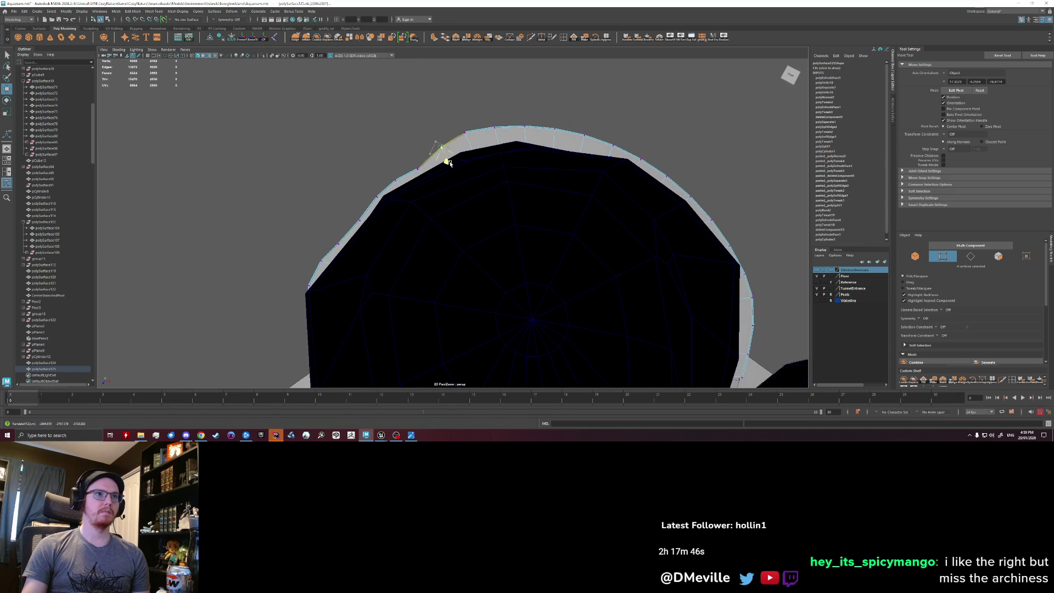